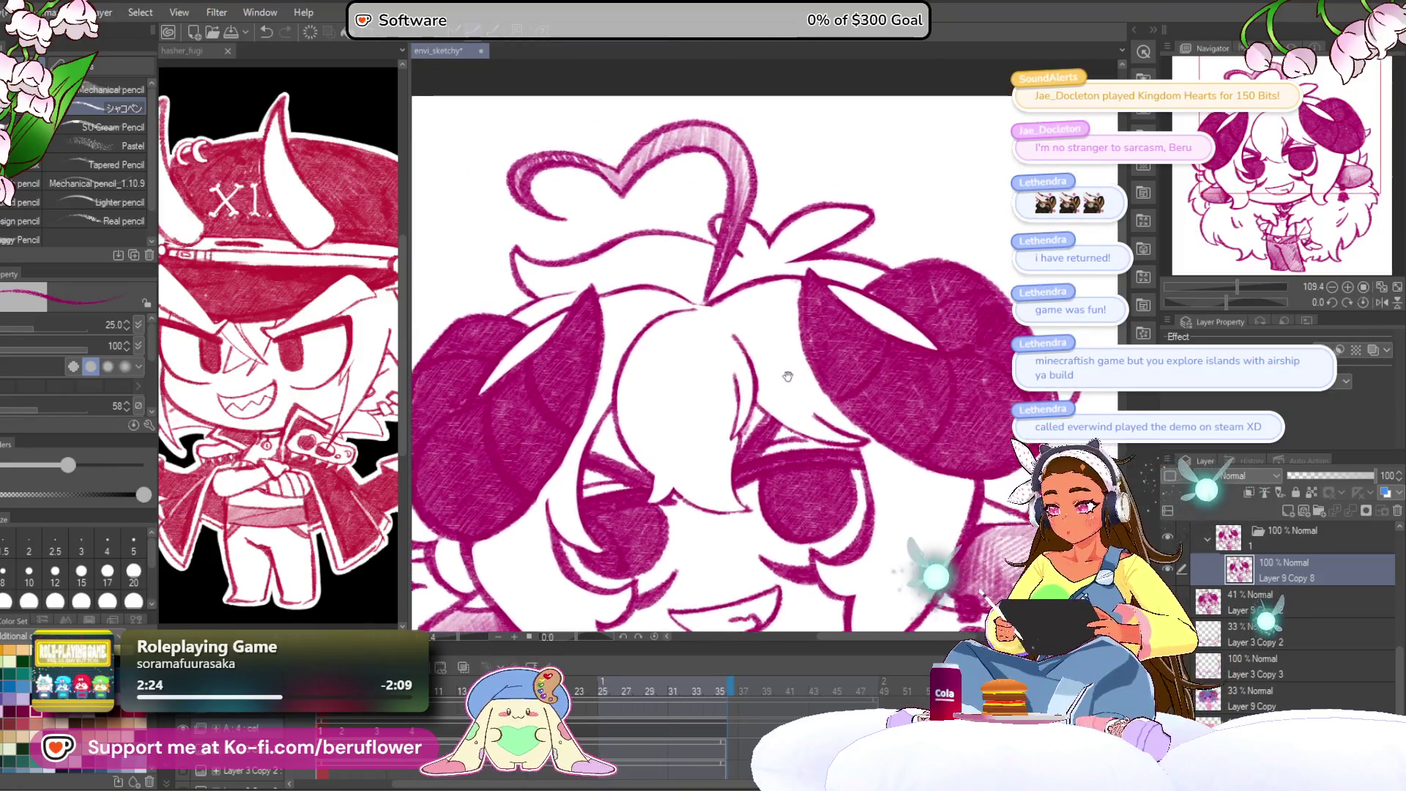
# Repaint the heart-shaped hair strand, darkening its light centre and thickening the curved stroke.
pyautogui.scroll(-3, 791, 381)
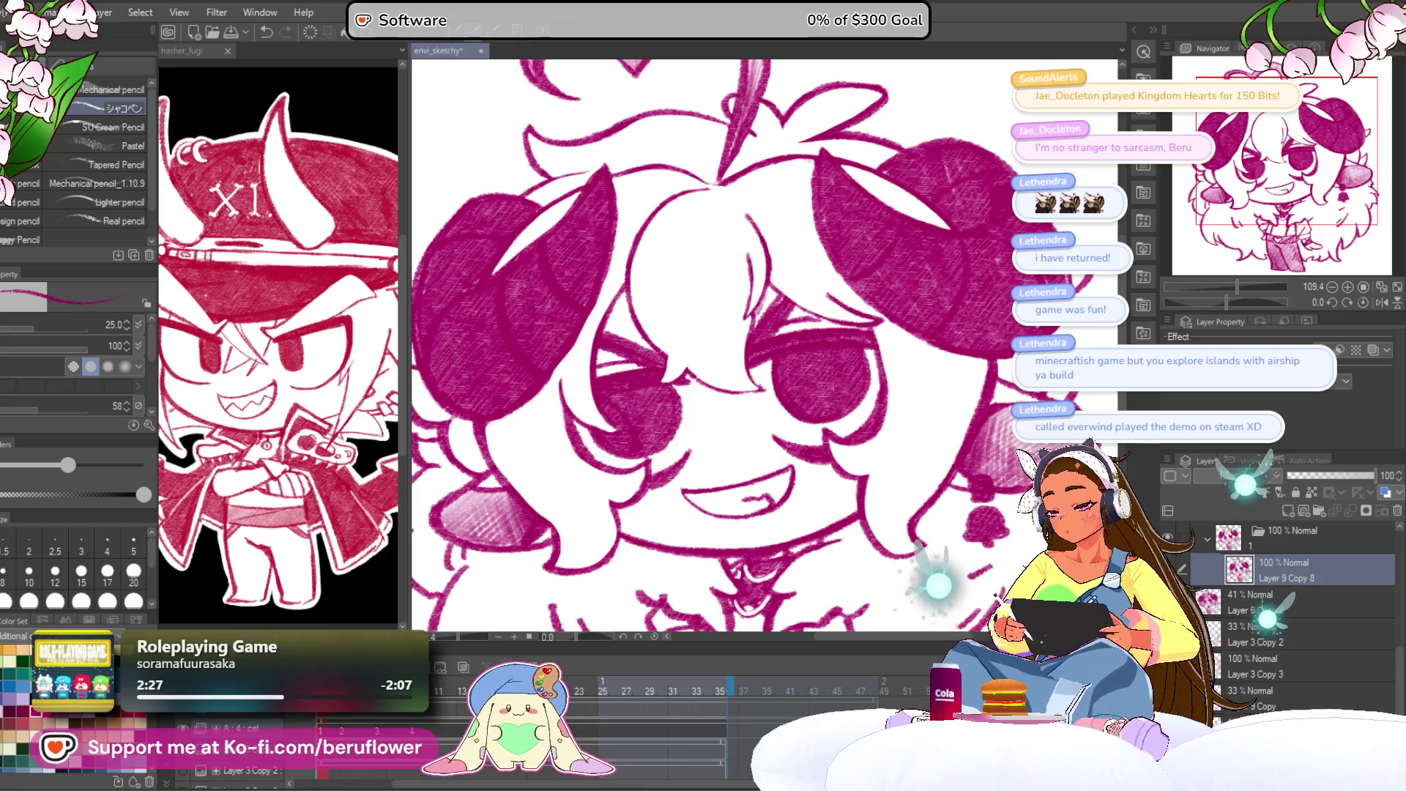
pyautogui.scroll(8, 631, 248)
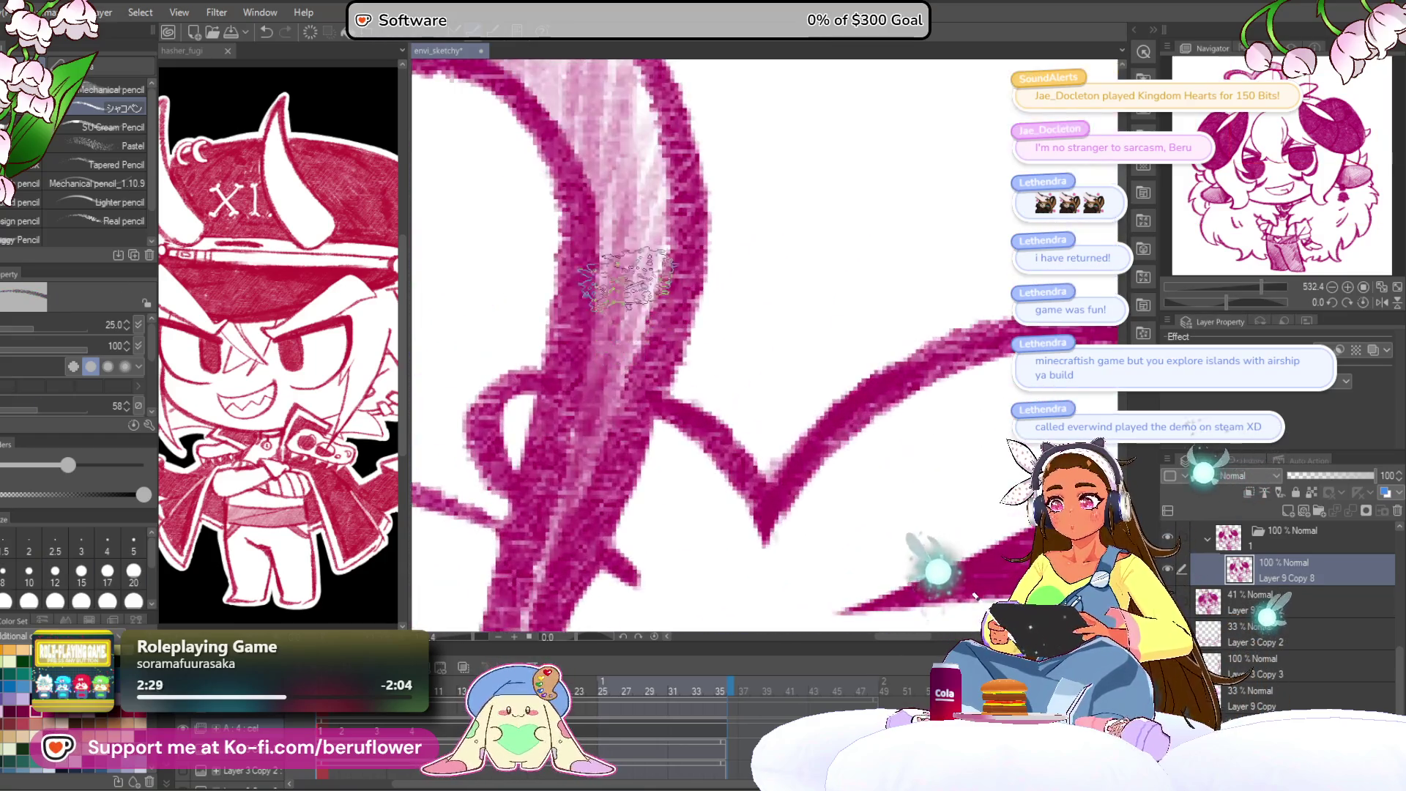
pyautogui.moveTo(644, 191); pyautogui.dragTo(604, 403)
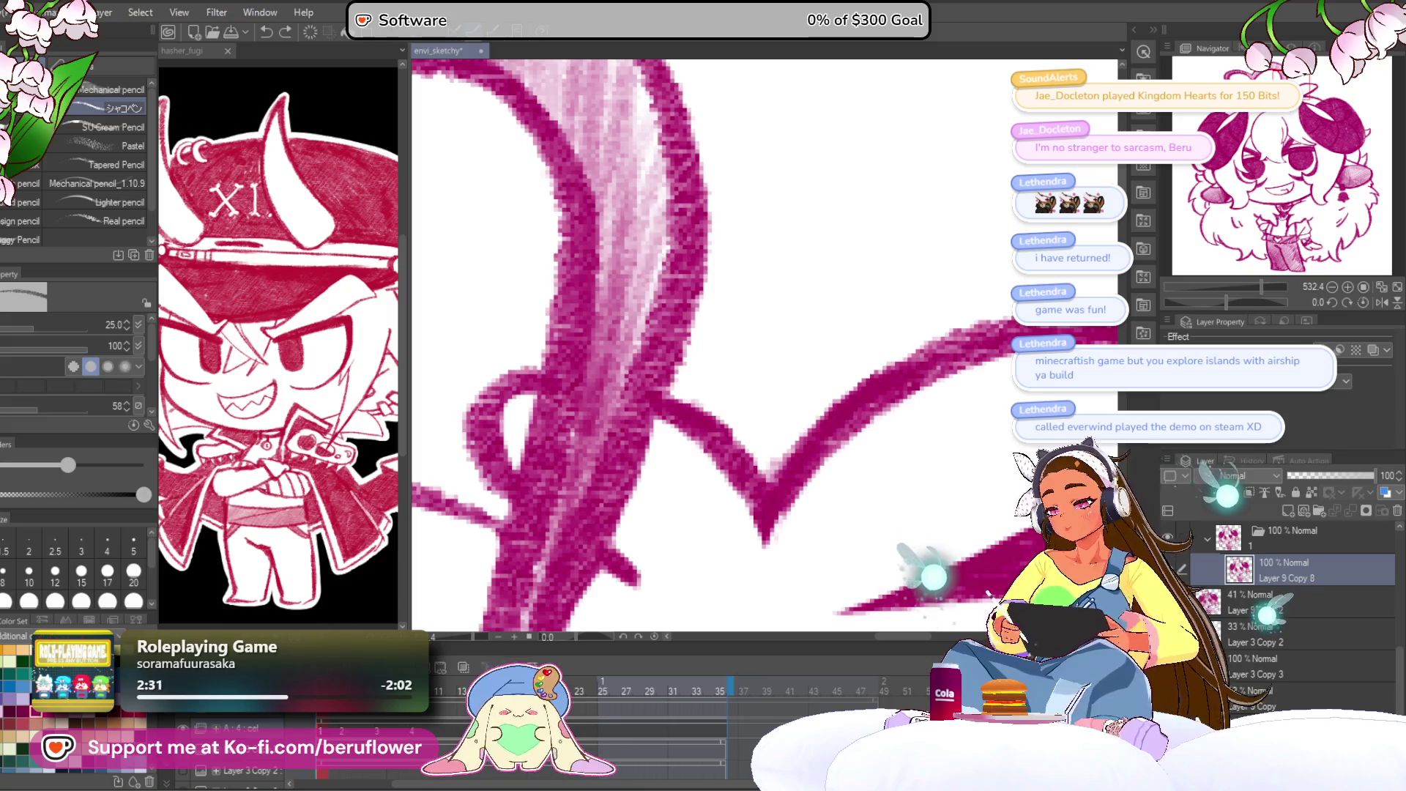
pyautogui.moveTo(615, 278)
pyautogui.mouseDown()
pyautogui.moveTo(618, 344)
pyautogui.moveTo(622, 235)
pyautogui.moveTo(634, 286)
pyautogui.moveTo(600, 403)
pyautogui.moveTo(648, 207)
pyautogui.moveTo(589, 366)
pyautogui.mouseUp()
pyautogui.scroll(-3, 612, 322)
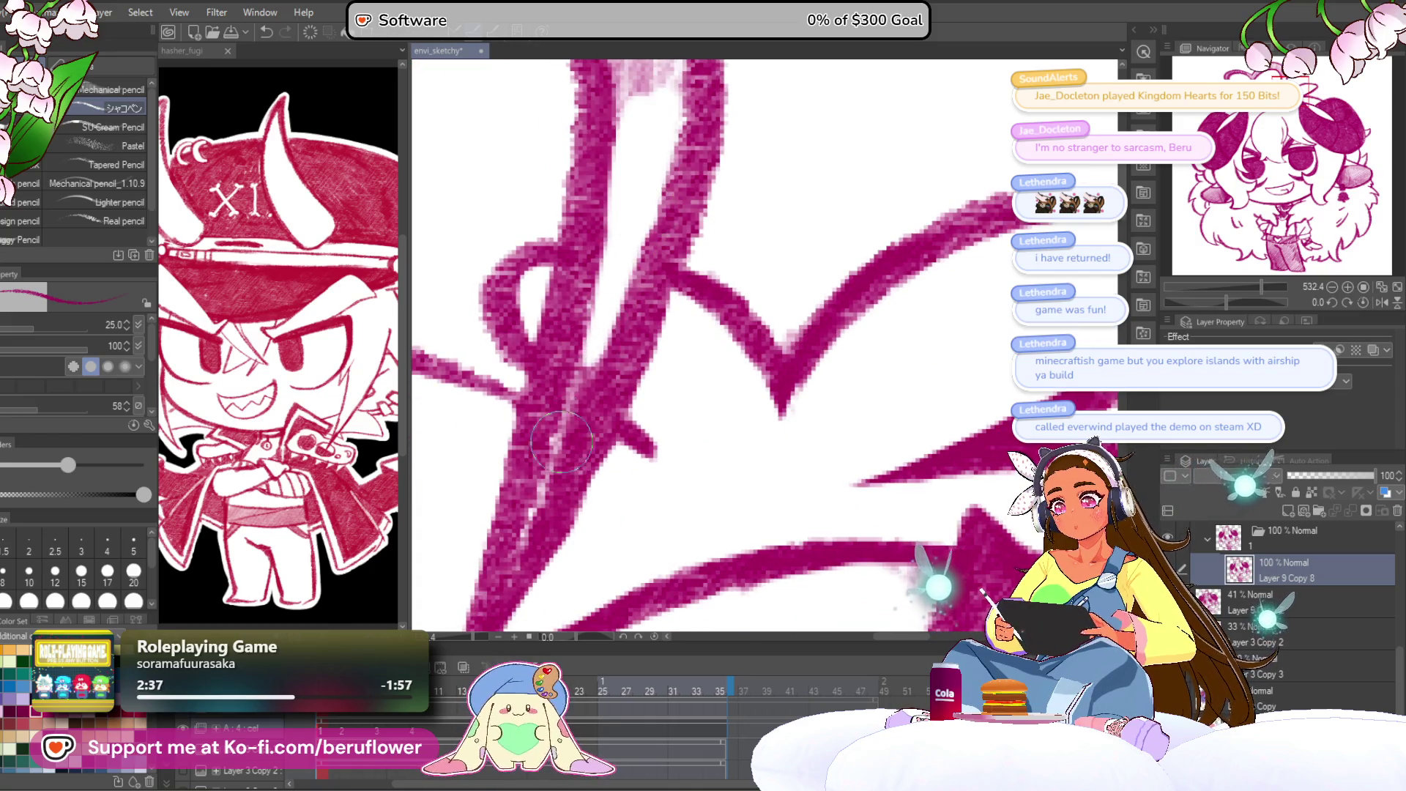
pyautogui.scroll(-3, 590, 366)
pyautogui.moveTo(593, 219)
pyautogui.mouseDown()
pyautogui.moveTo(528, 410)
pyautogui.moveTo(553, 369)
pyautogui.mouseUp()
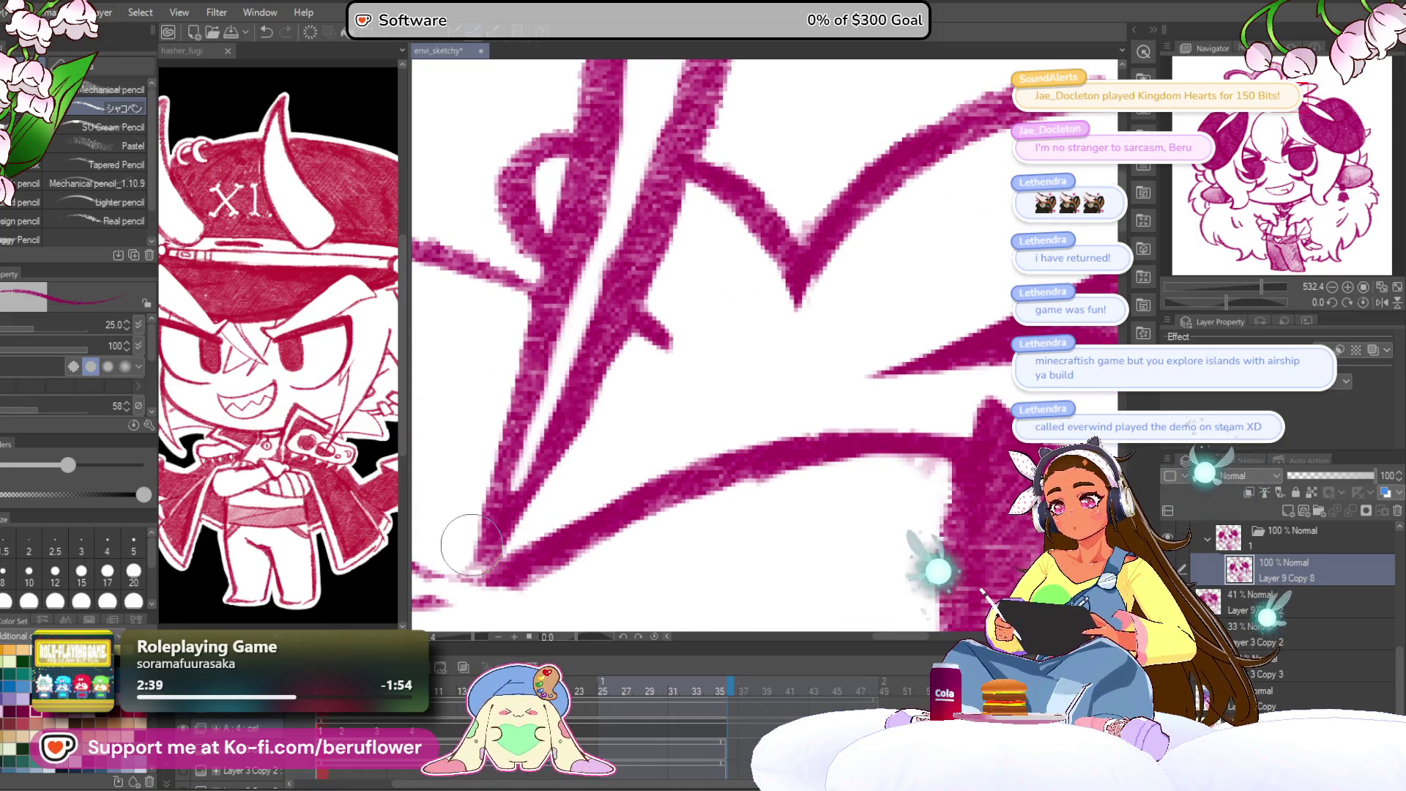
pyautogui.scroll(-5, 553, 370)
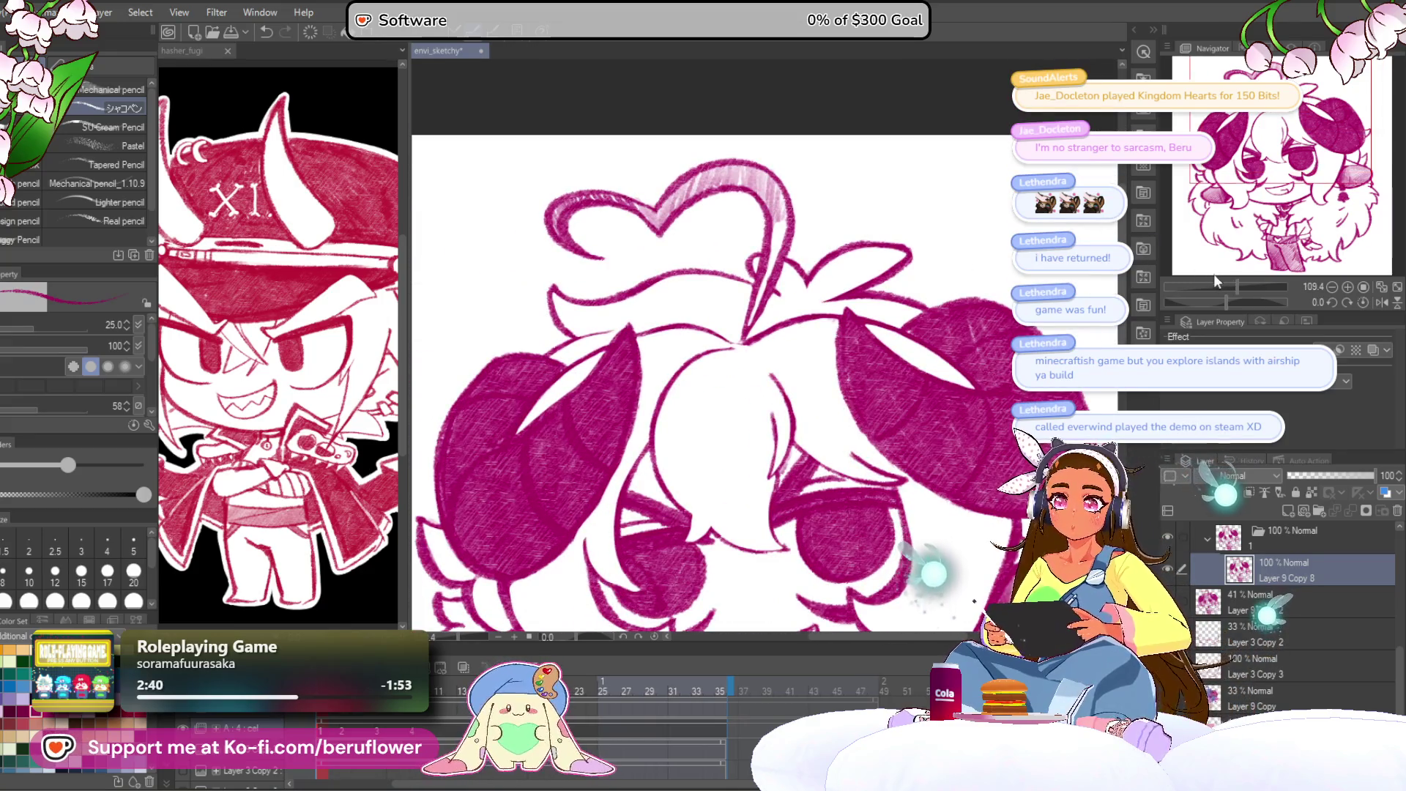
# Erase the light shading along the ear's edge and top, then level the canvas view.
pyautogui.moveTo(1233, 289); pyautogui.dragTo(1206, 300)
pyautogui.scroll(4, 699, 335)
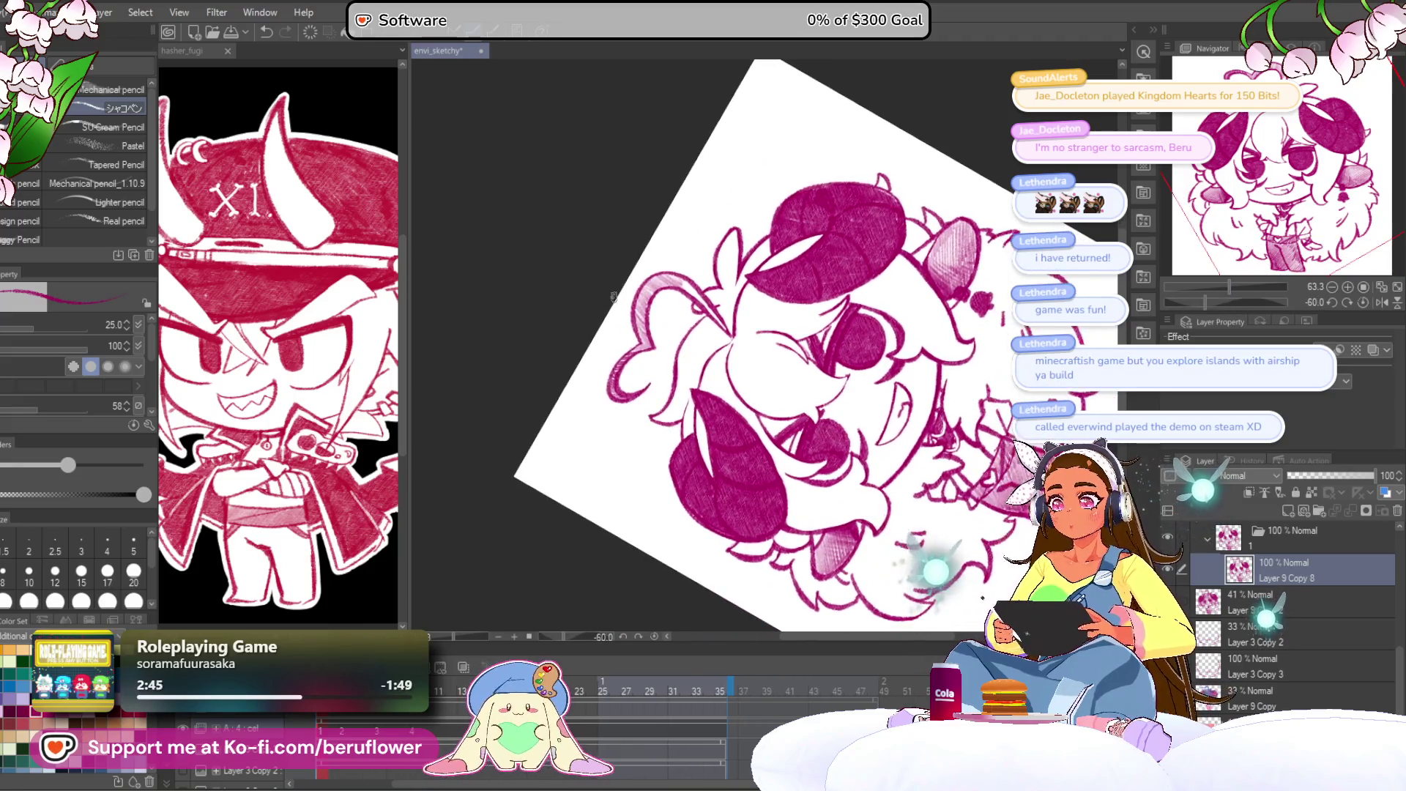
pyautogui.moveTo(794, 229)
pyautogui.mouseDown()
pyautogui.moveTo(663, 266)
pyautogui.moveTo(673, 259)
pyautogui.moveTo(652, 446)
pyautogui.mouseUp()
pyautogui.moveTo(652, 330)
pyautogui.mouseDown()
pyautogui.moveTo(692, 253)
pyautogui.moveTo(677, 276)
pyautogui.mouseUp()
pyautogui.moveTo(814, 235)
pyautogui.mouseDown()
pyautogui.moveTo(792, 240)
pyautogui.moveTo(753, 186)
pyautogui.mouseUp()
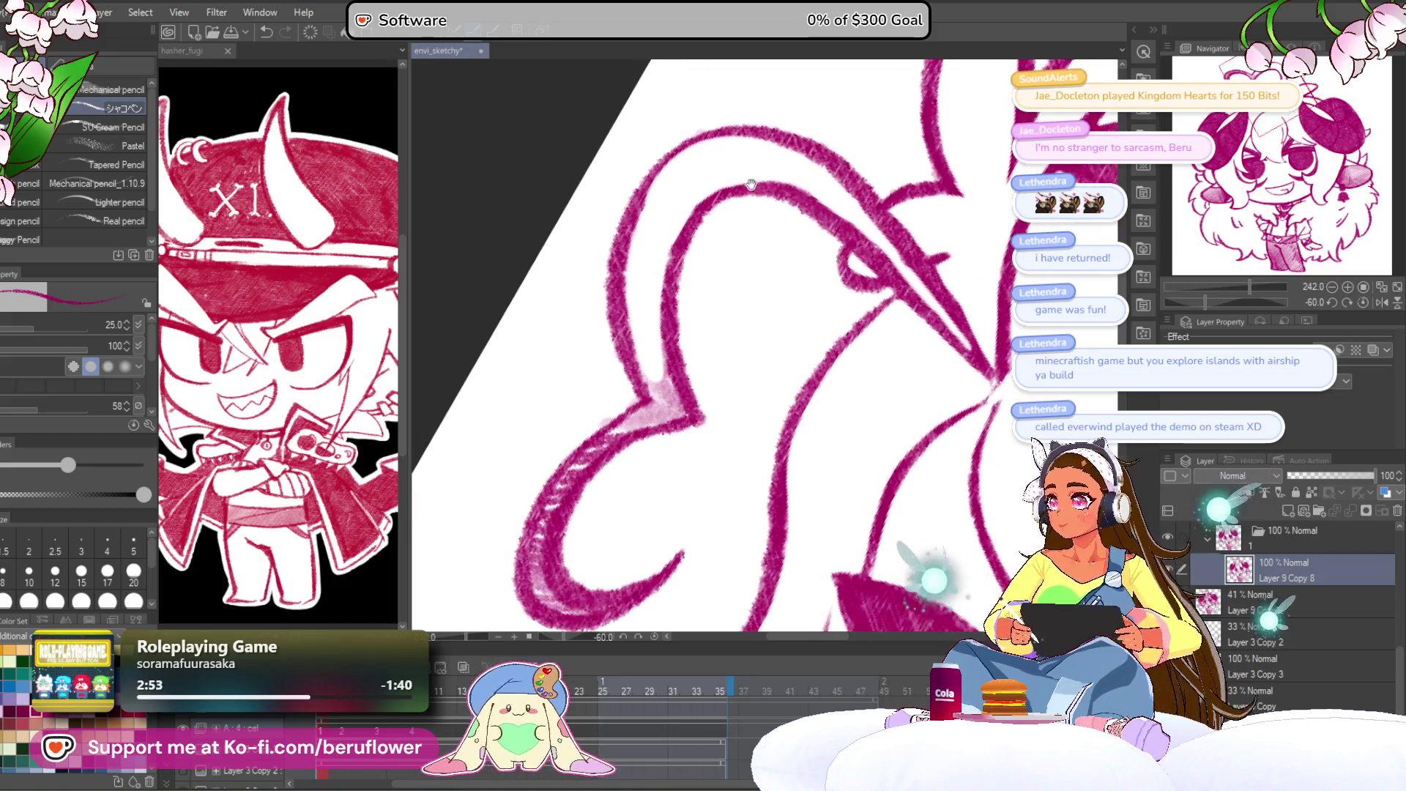
pyautogui.moveTo(660, 359)
pyautogui.mouseDown()
pyautogui.moveTo(661, 387)
pyautogui.moveTo(679, 366)
pyautogui.moveTo(694, 391)
pyautogui.moveTo(681, 273)
pyautogui.moveTo(593, 352)
pyautogui.moveTo(567, 433)
pyautogui.moveTo(596, 479)
pyautogui.moveTo(575, 461)
pyautogui.moveTo(617, 322)
pyautogui.moveTo(692, 282)
pyautogui.mouseUp()
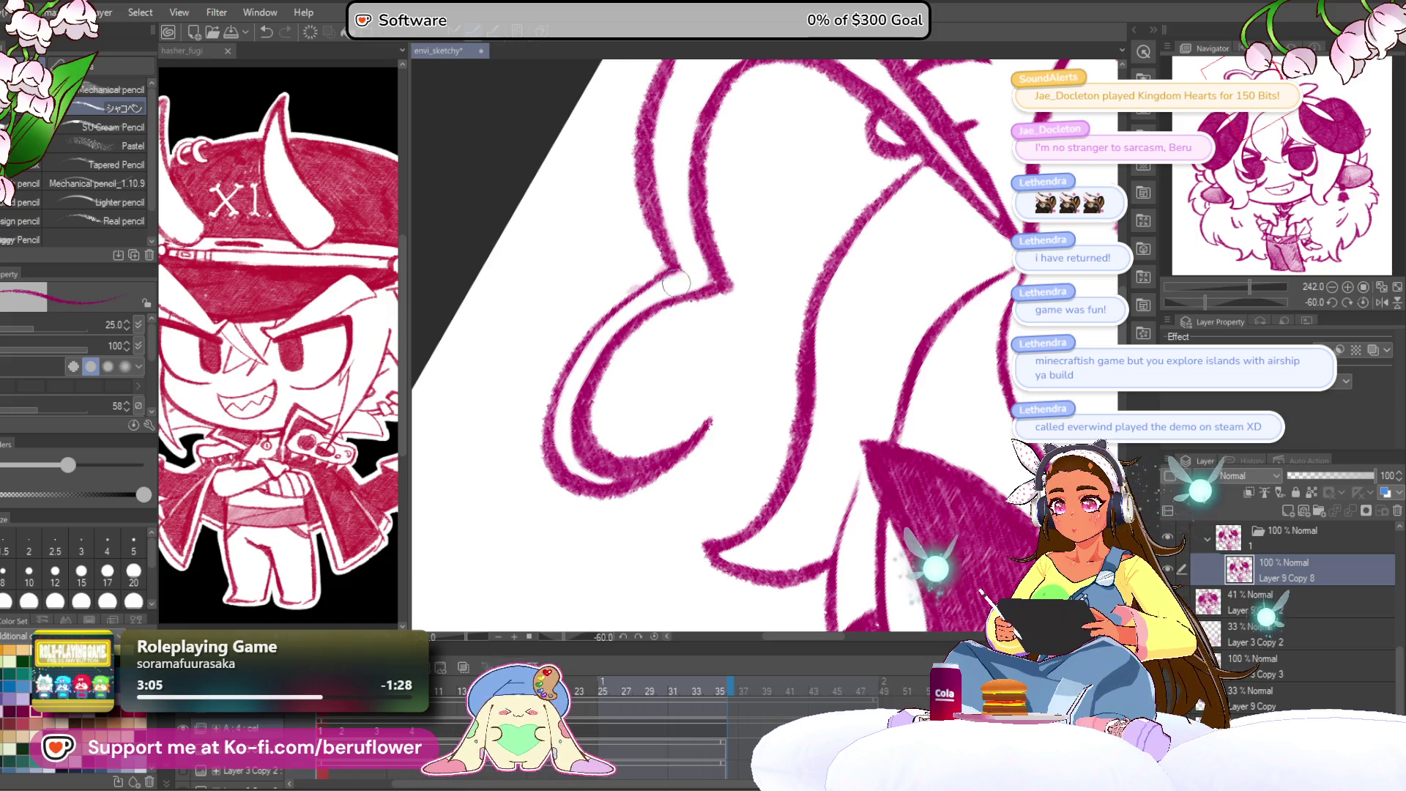
pyautogui.hotkey('ctrl', '0')
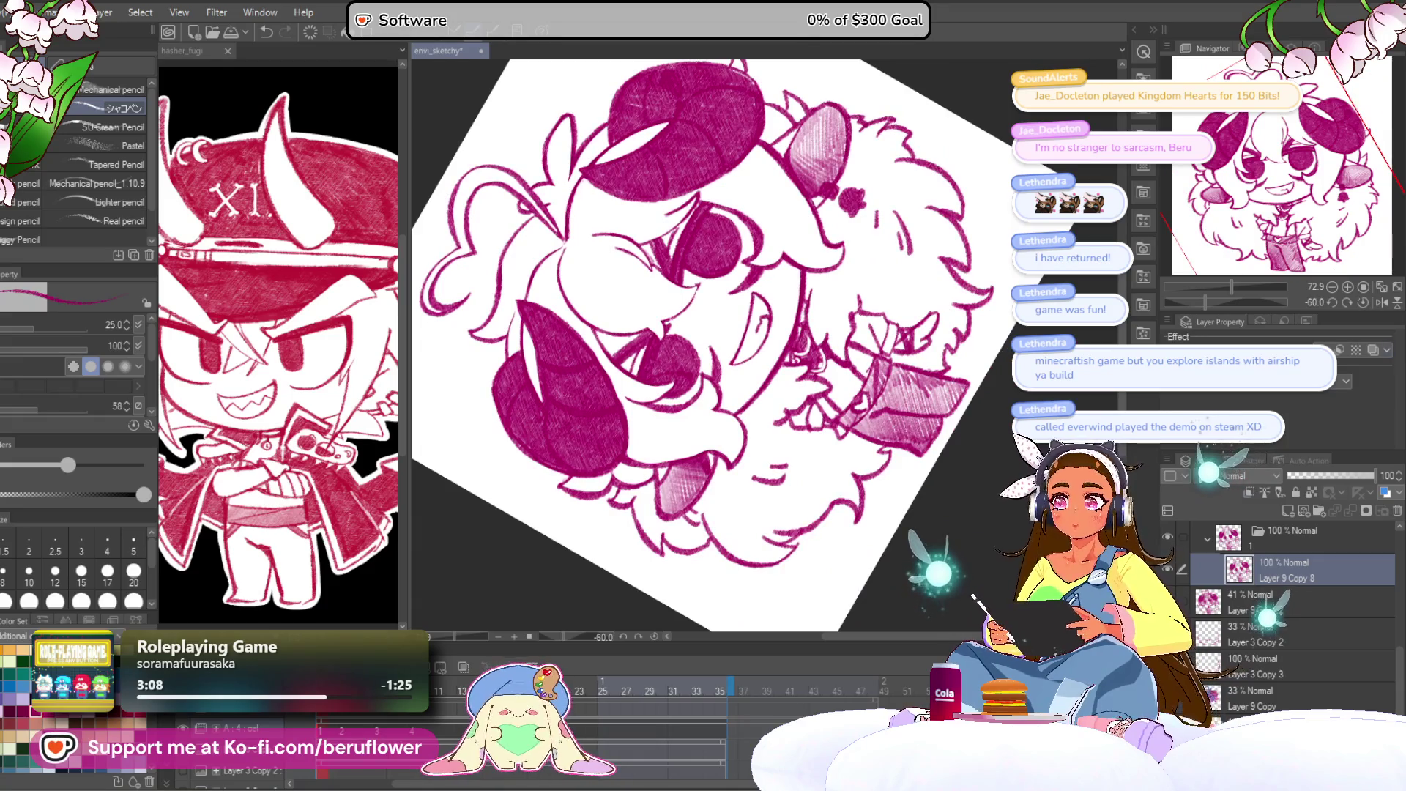
pyautogui.click(1362, 302)
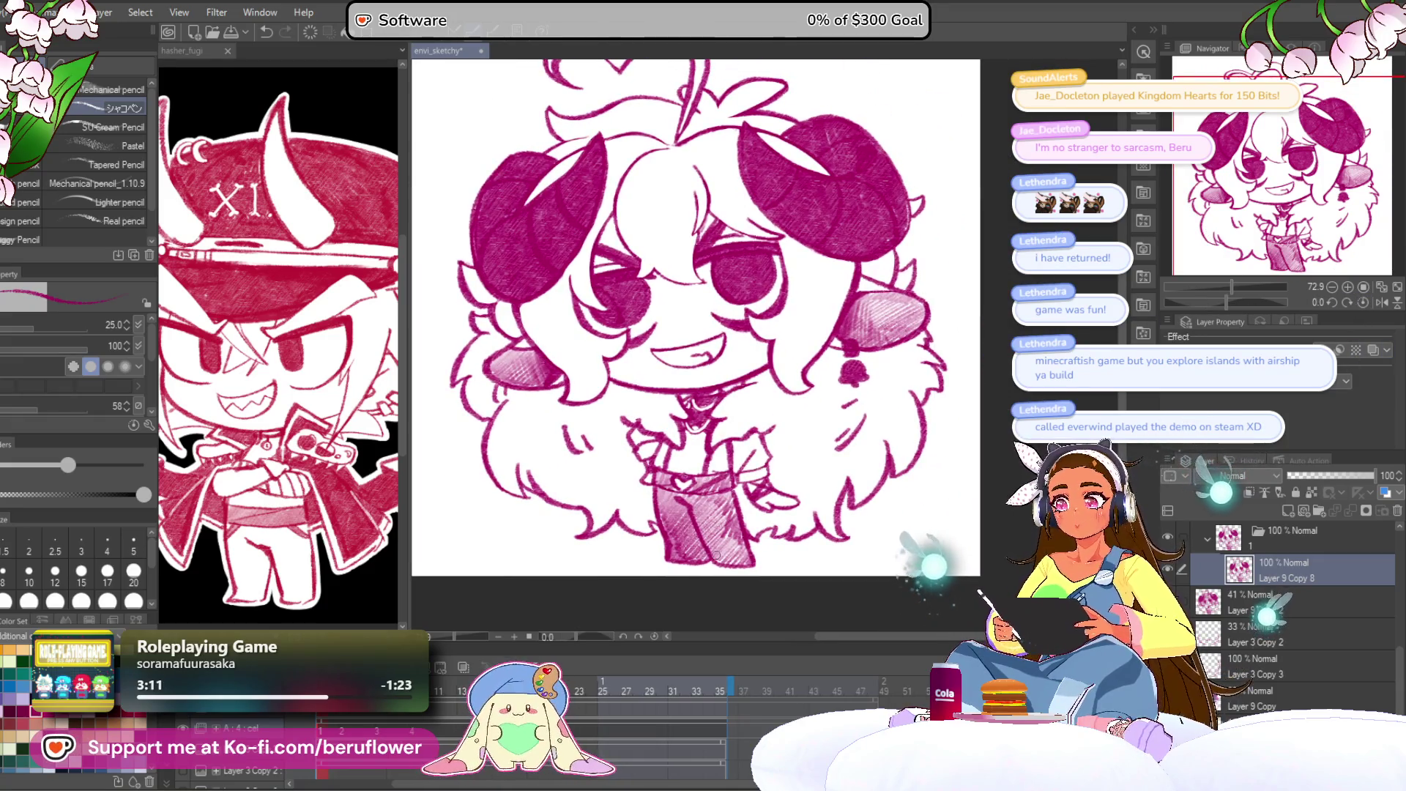
# Check the mouth area at a few zoom levels and add a copy layer at the top of the stack.
pyautogui.scroll(5, 661, 350)
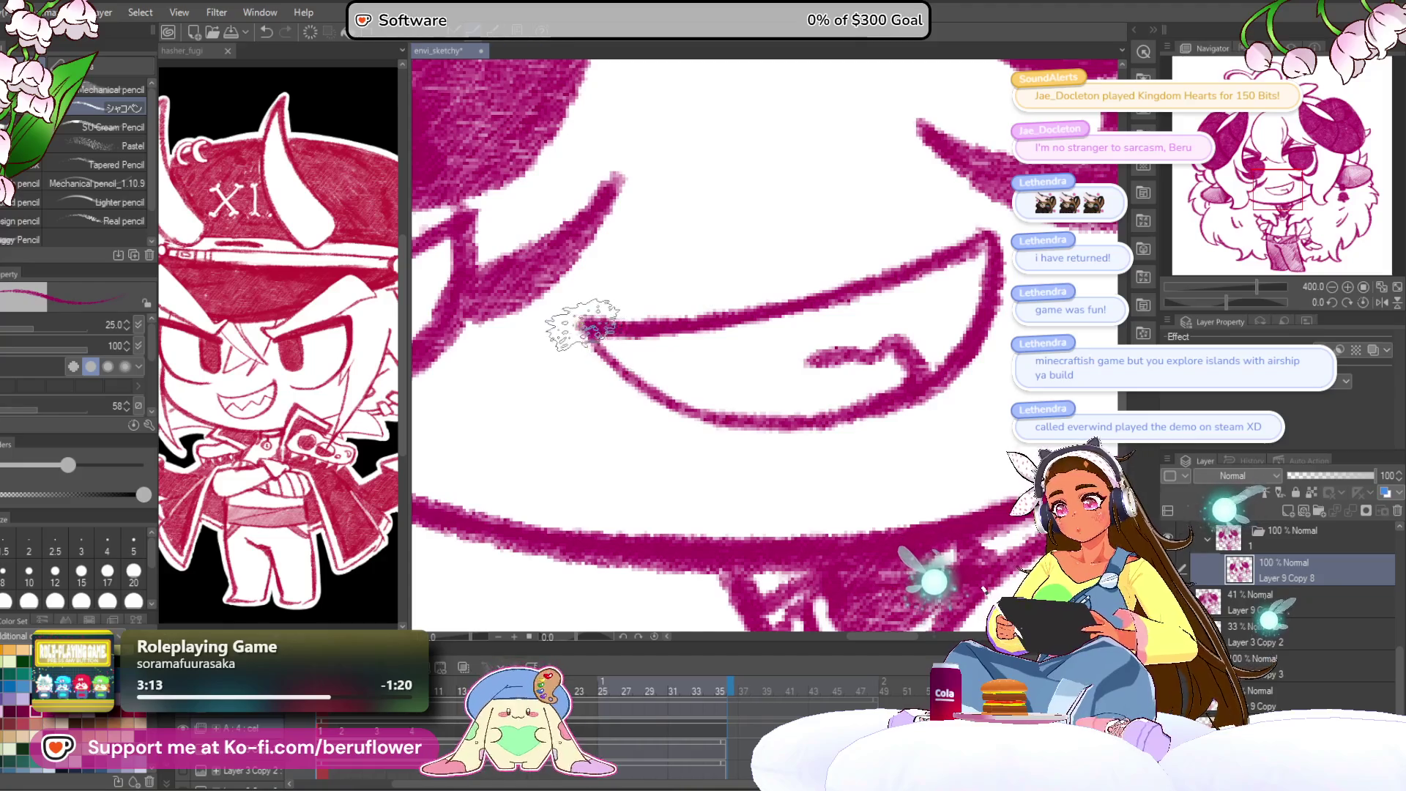
pyautogui.scroll(-5, 847, 370)
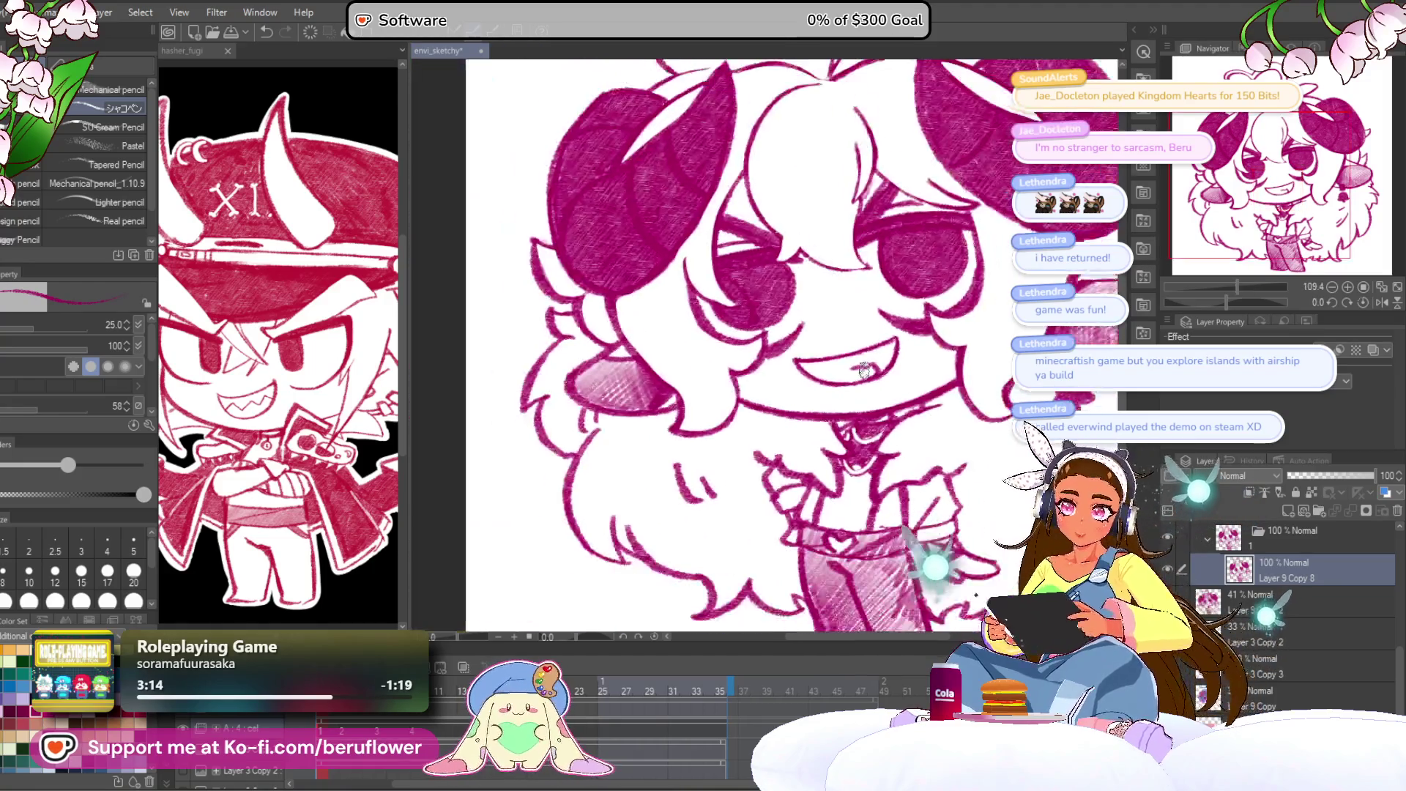
pyautogui.scroll(2, 681, 322)
pyautogui.scroll(3, 683, 316)
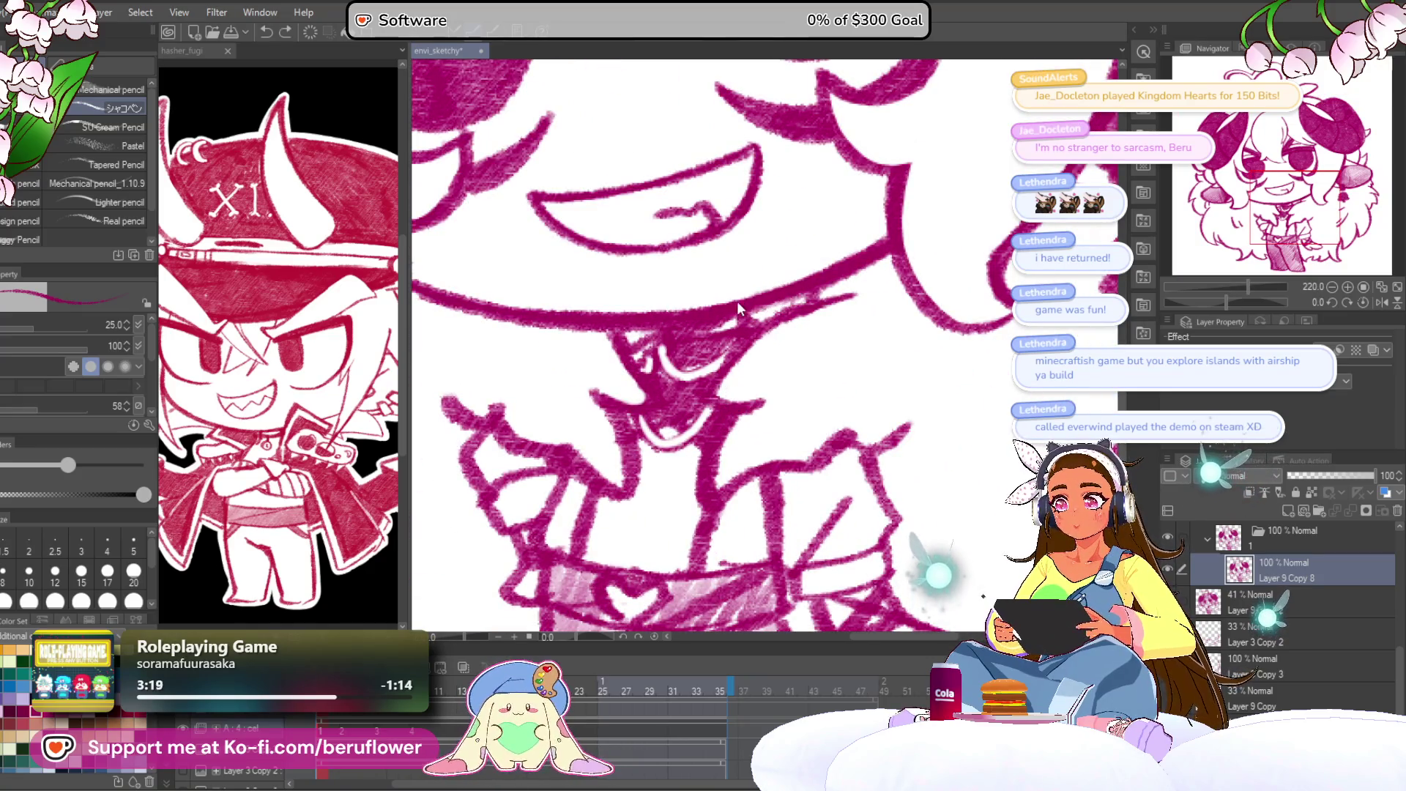
pyautogui.scroll(-3, 740, 308)
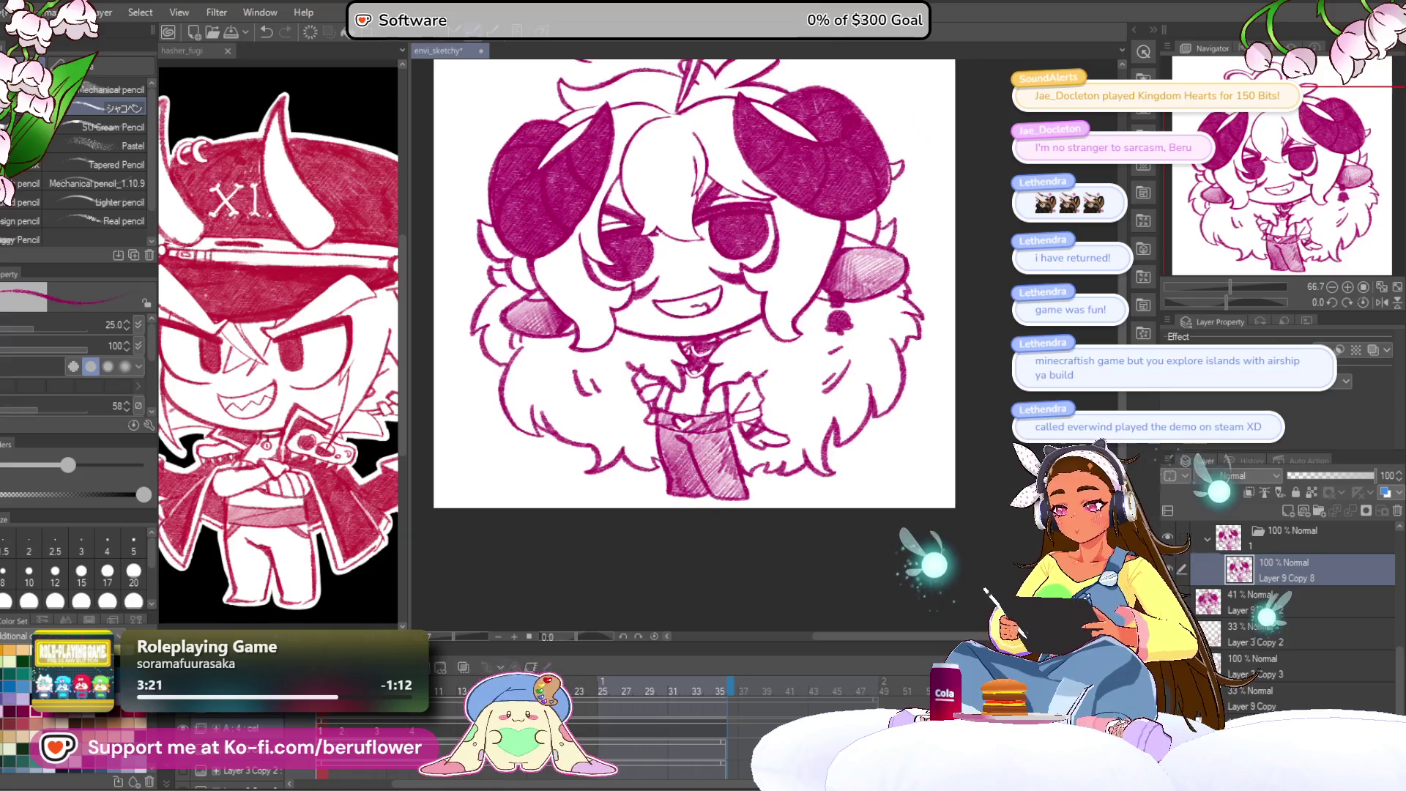
pyautogui.hotkey('ctrl', 'z')
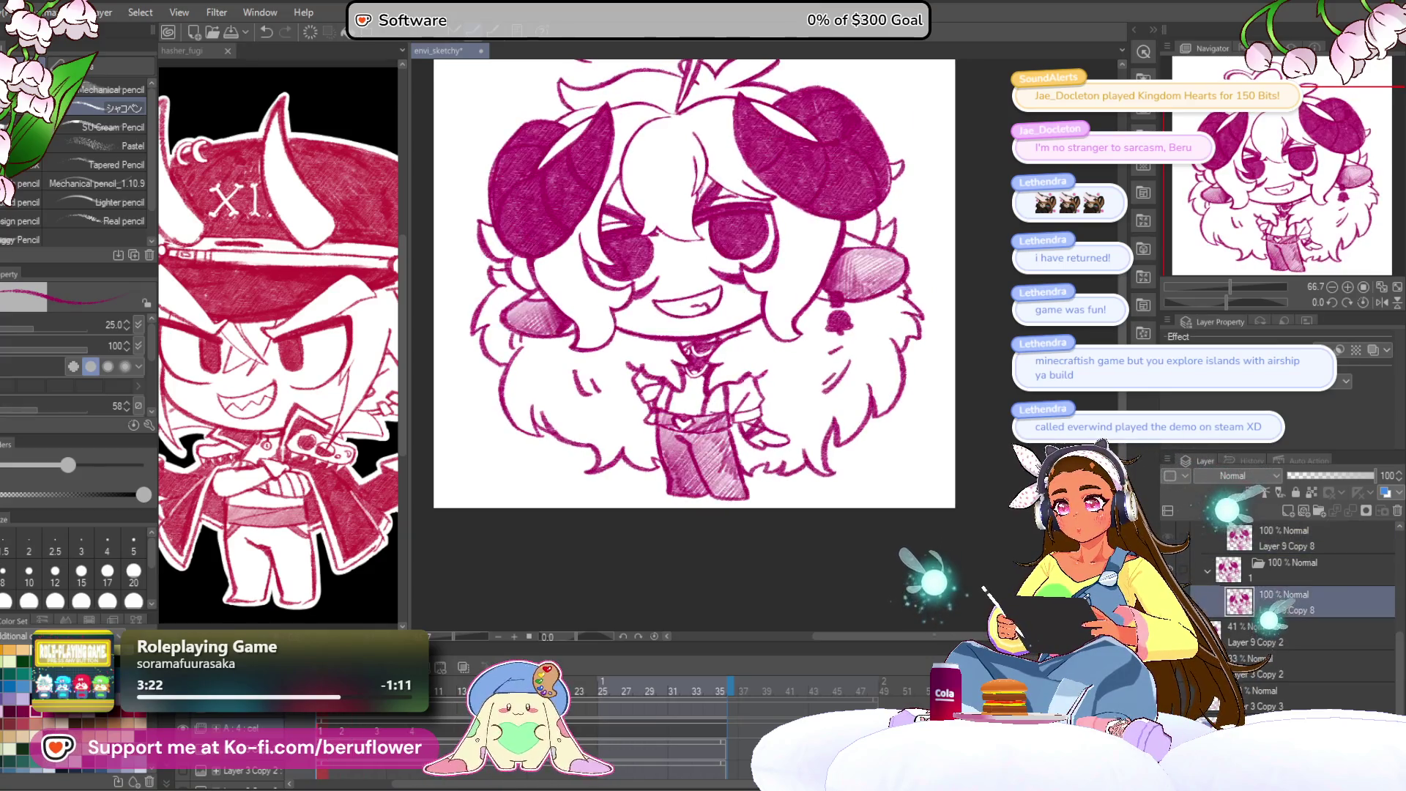
# Compare the drawing versions, then select the top copy layer to keep working on.
pyautogui.click(1296, 602)
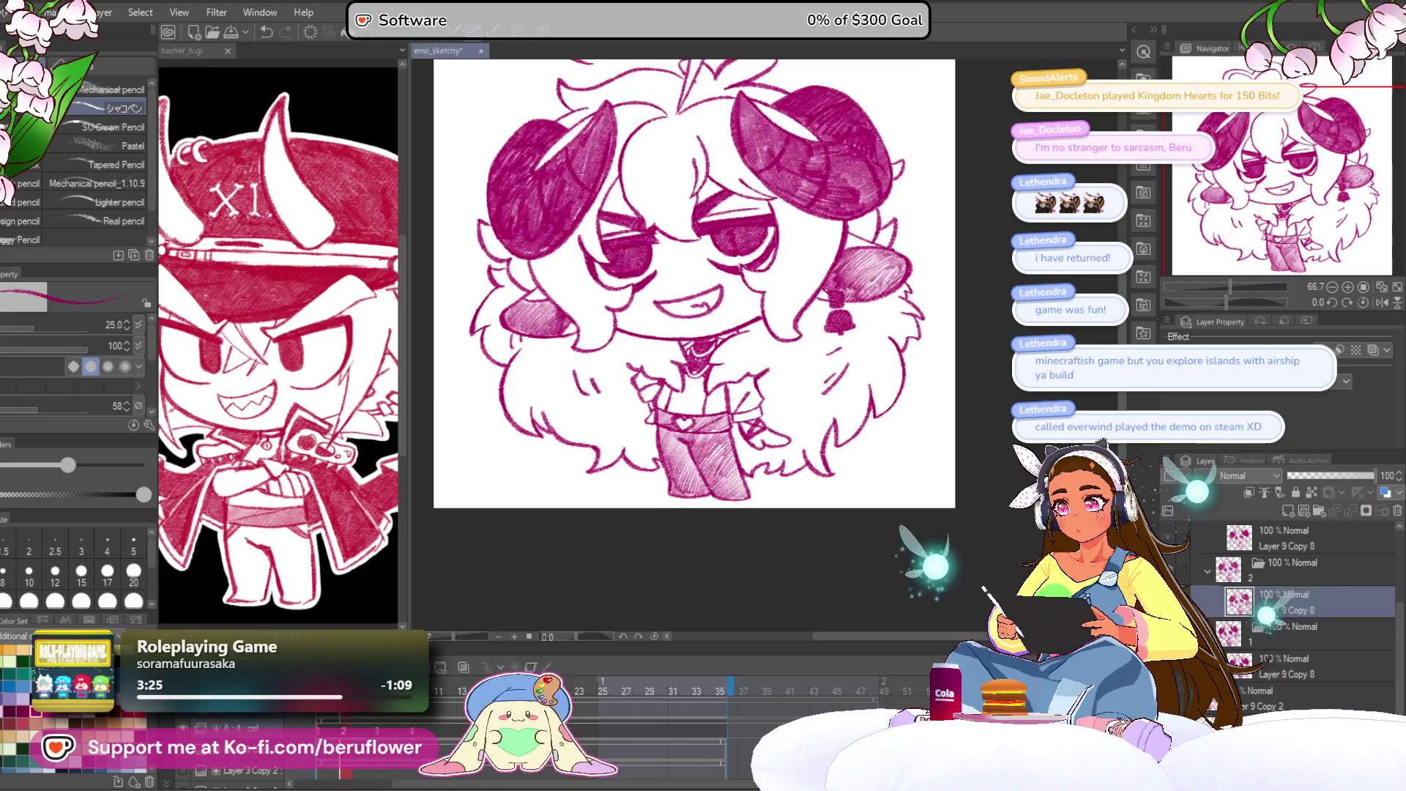
pyautogui.click(1293, 666)
pyautogui.click(1292, 602)
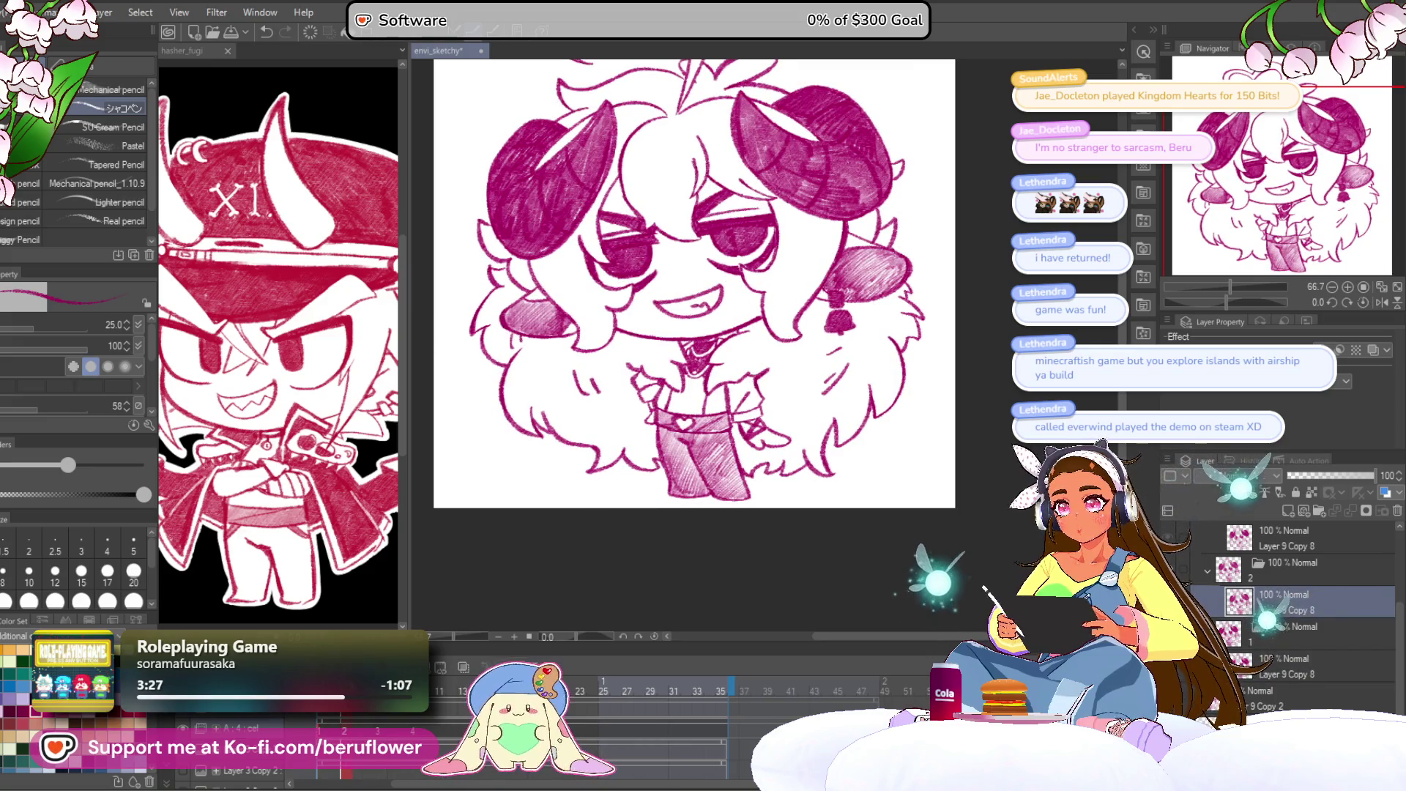
pyautogui.click(1293, 538)
# Hatch dense shading across the left ear with the brush at size 10.
pyautogui.scroll(5, 655, 317)
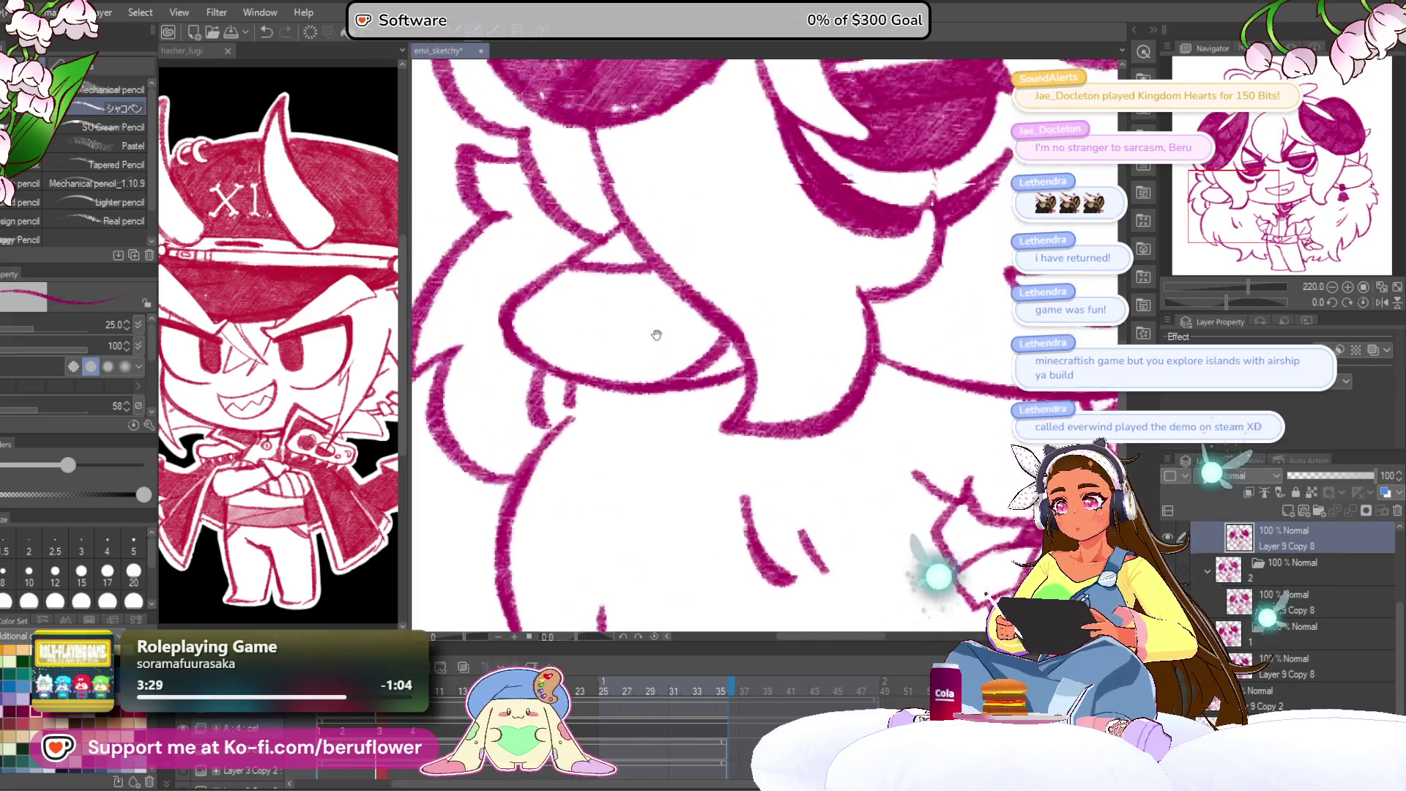
pyautogui.moveTo(708, 340)
pyautogui.mouseDown()
pyautogui.moveTo(662, 298)
pyautogui.moveTo(672, 367)
pyautogui.moveTo(674, 336)
pyautogui.moveTo(744, 377)
pyautogui.mouseUp()
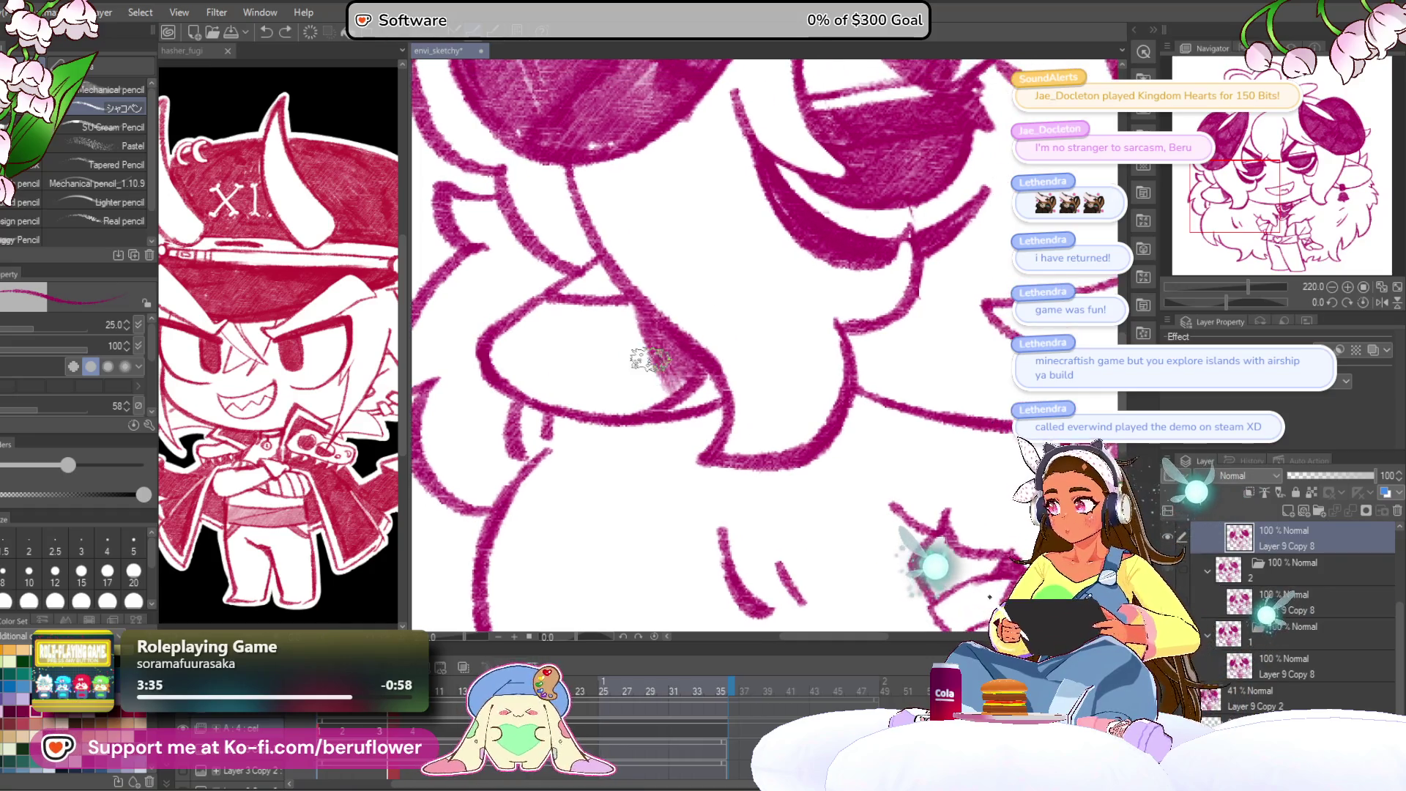
pyautogui.click(29, 572)
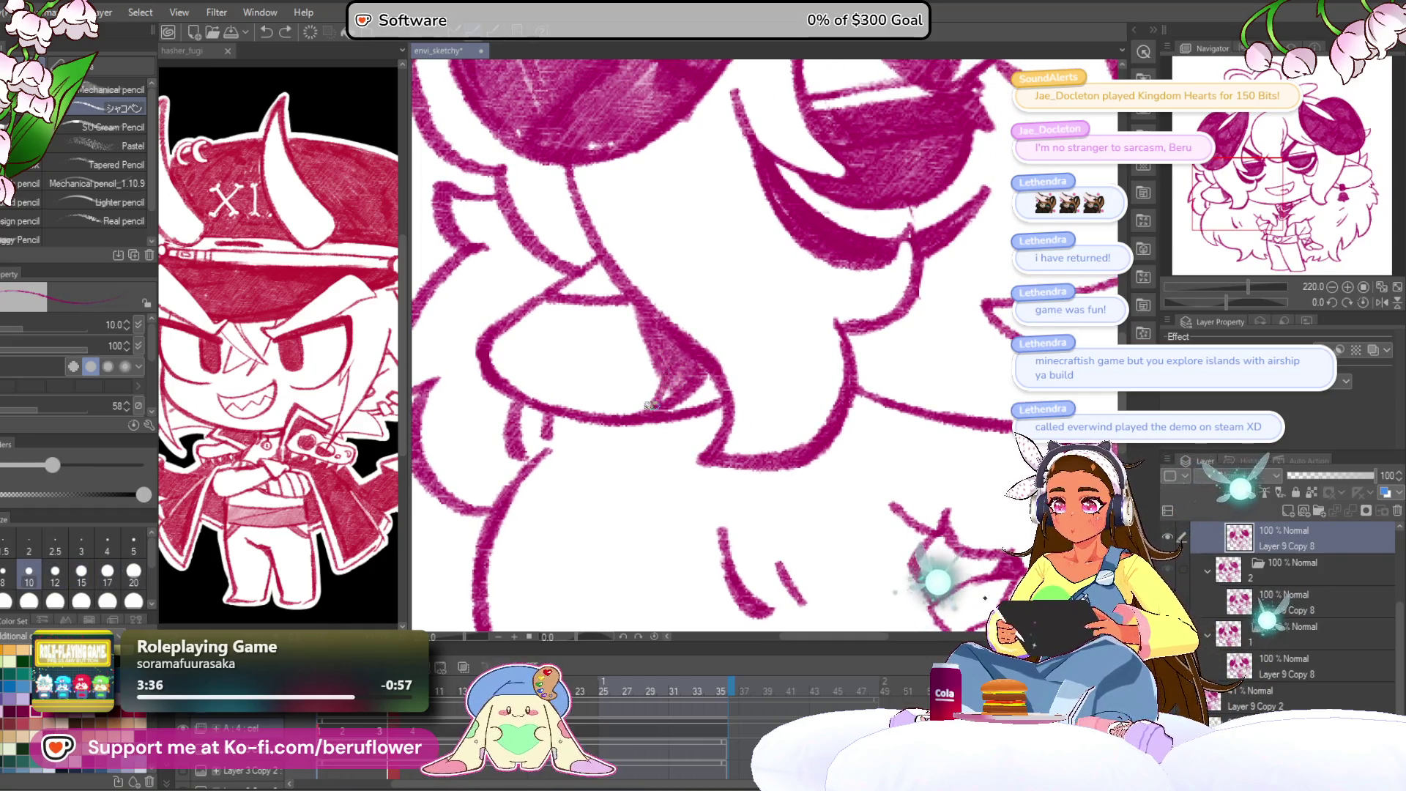
pyautogui.moveTo(639, 339)
pyautogui.mouseDown()
pyautogui.moveTo(553, 401)
pyautogui.moveTo(485, 347)
pyautogui.mouseUp()
pyautogui.moveTo(672, 308)
pyautogui.mouseDown()
pyautogui.moveTo(637, 301)
pyautogui.moveTo(616, 366)
pyautogui.moveTo(637, 396)
pyautogui.moveTo(624, 338)
pyautogui.moveTo(564, 386)
pyautogui.mouseUp()
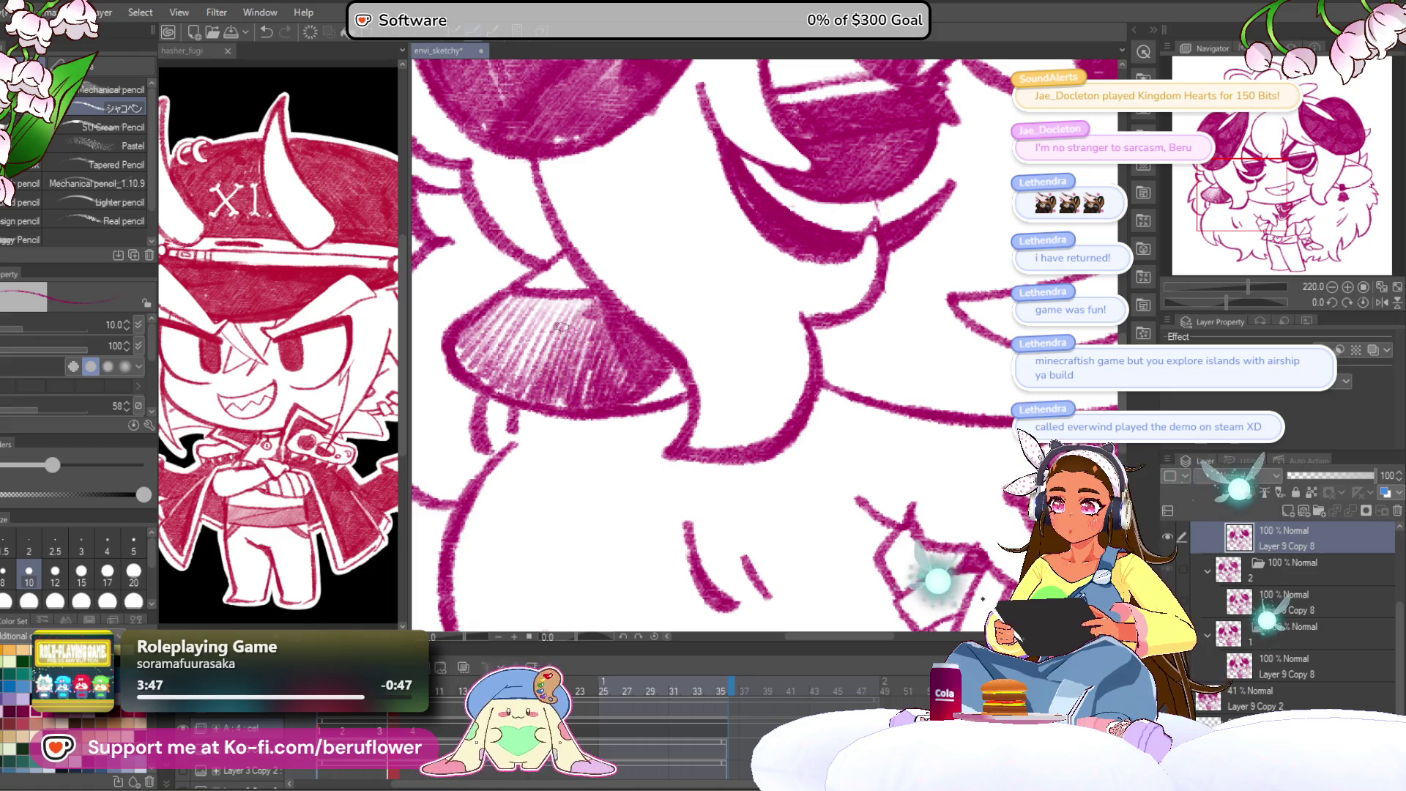
pyautogui.scroll(-5, 556, 306)
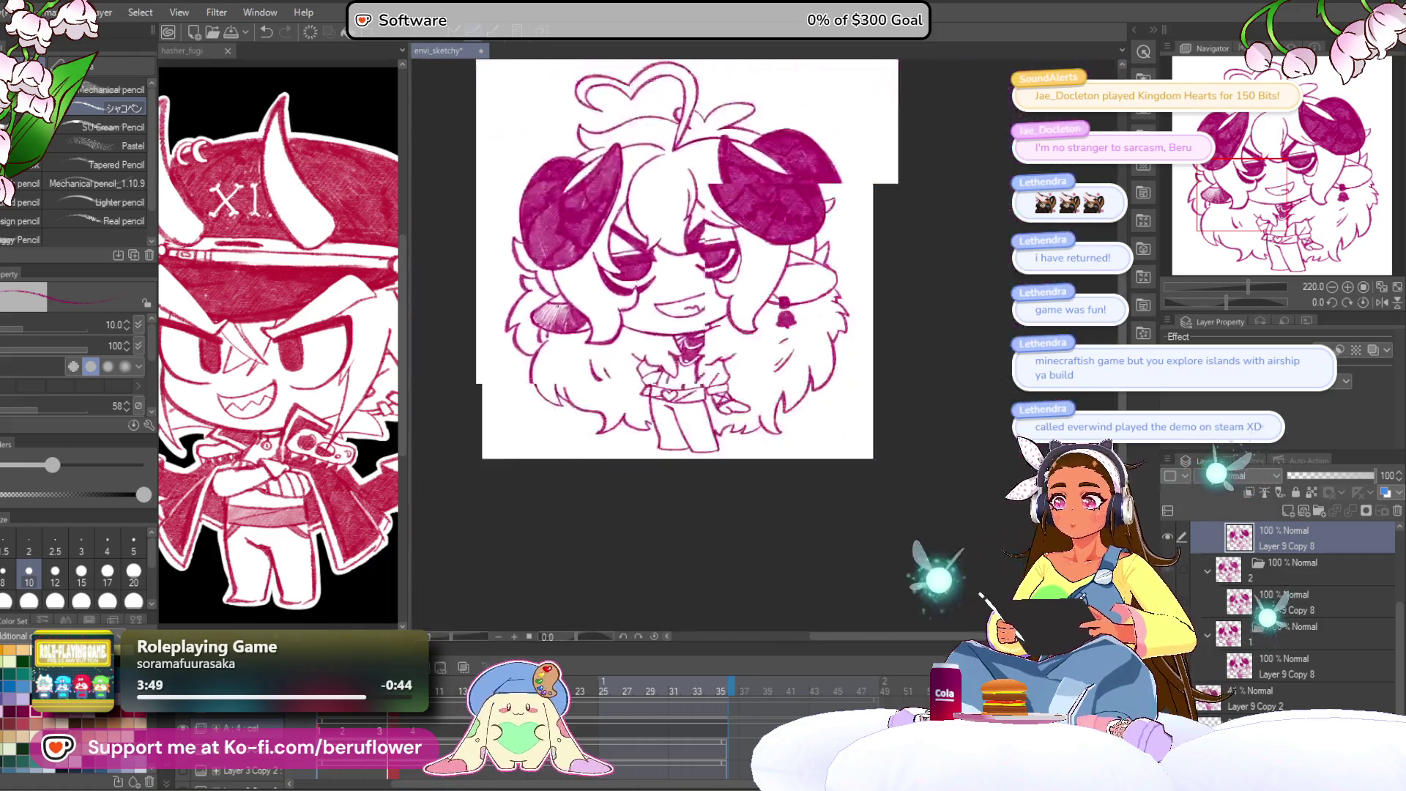
# Hatch the right ear, darkening its top and extending the strokes leftward.
pyautogui.scroll(3, 544, 413)
pyautogui.moveTo(545, 414)
pyautogui.mouseDown()
pyautogui.moveTo(654, 434)
pyautogui.moveTo(672, 409)
pyautogui.mouseUp()
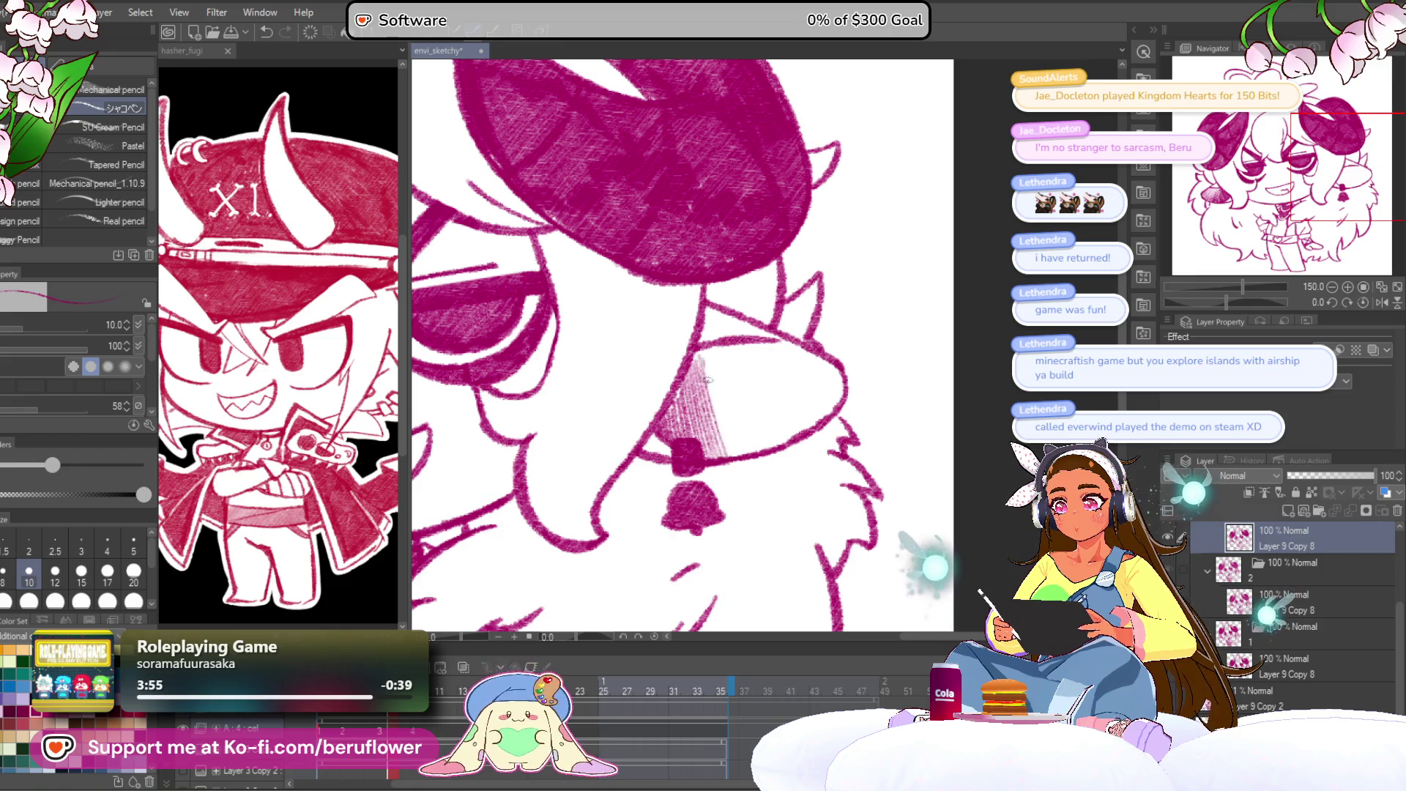
pyautogui.moveTo(725, 387)
pyautogui.mouseDown()
pyautogui.moveTo(812, 431)
pyautogui.moveTo(832, 416)
pyautogui.mouseUp()
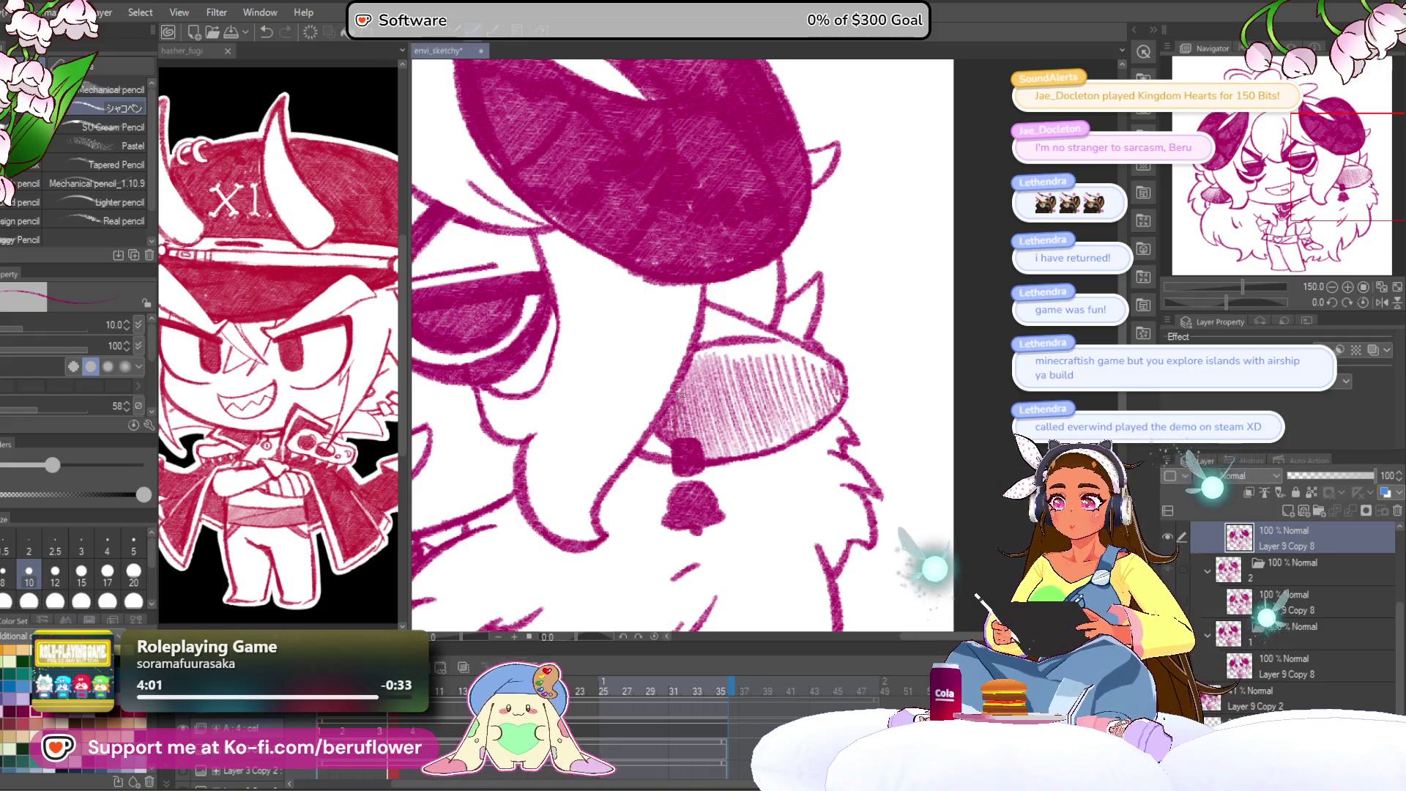
pyautogui.moveTo(709, 419)
pyautogui.mouseDown()
pyautogui.moveTo(736, 370)
pyautogui.moveTo(795, 344)
pyautogui.mouseUp()
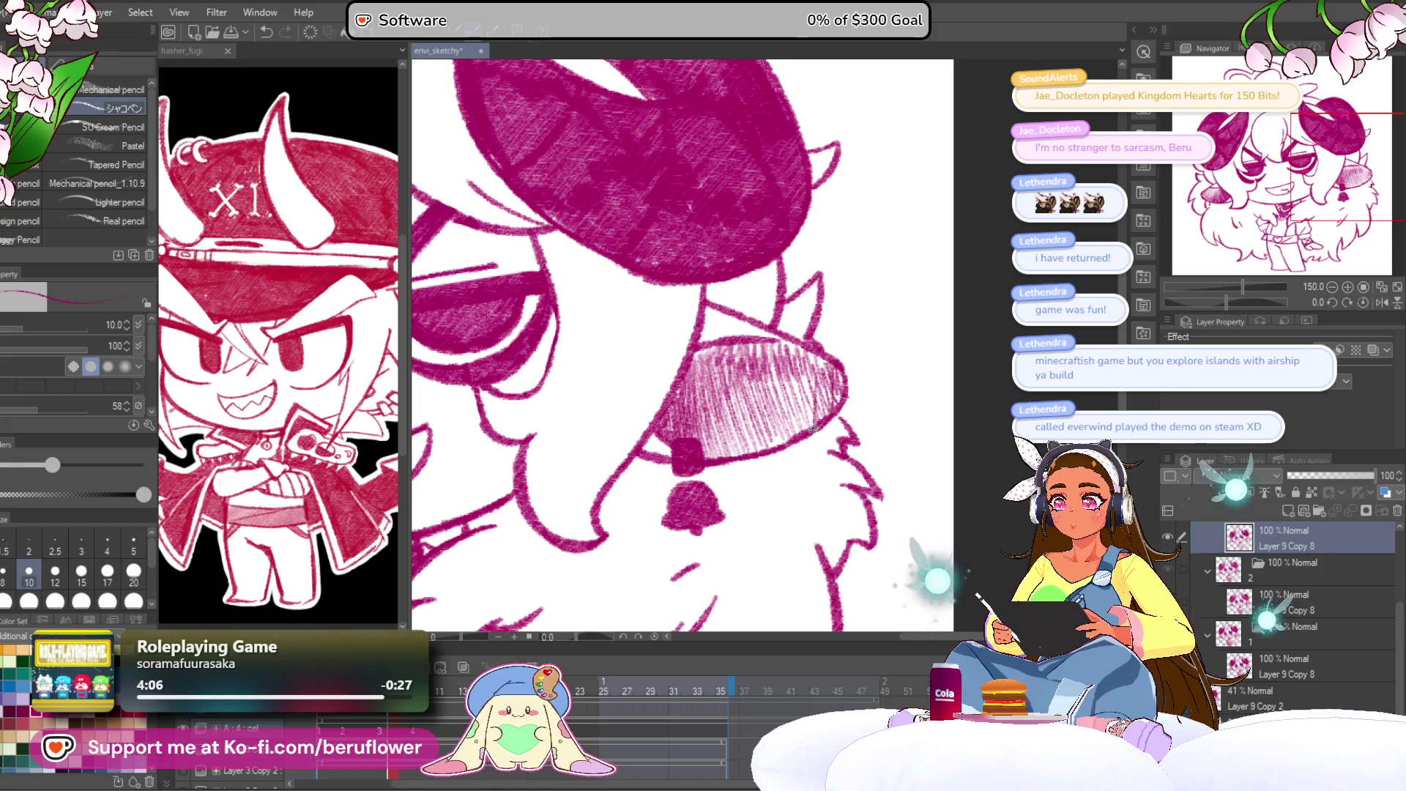
pyautogui.moveTo(745, 452)
pyautogui.mouseDown()
pyautogui.moveTo(707, 403)
pyautogui.moveTo(677, 410)
pyautogui.mouseUp()
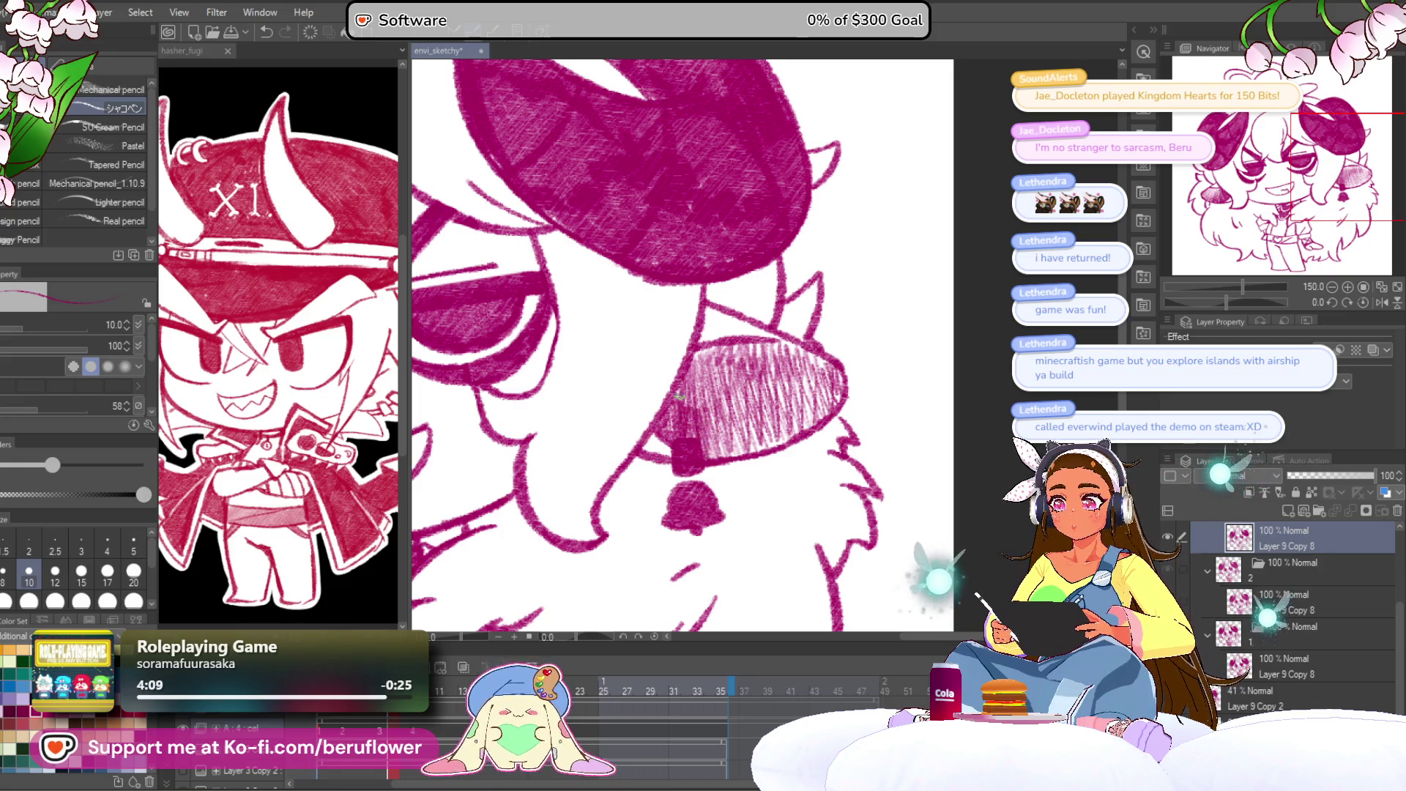
# Fit and centre the whole drawing, then show the open-eyed version again.
pyautogui.hotkey('ctrl', '0')
pyautogui.hotkey('ctrl', '+')
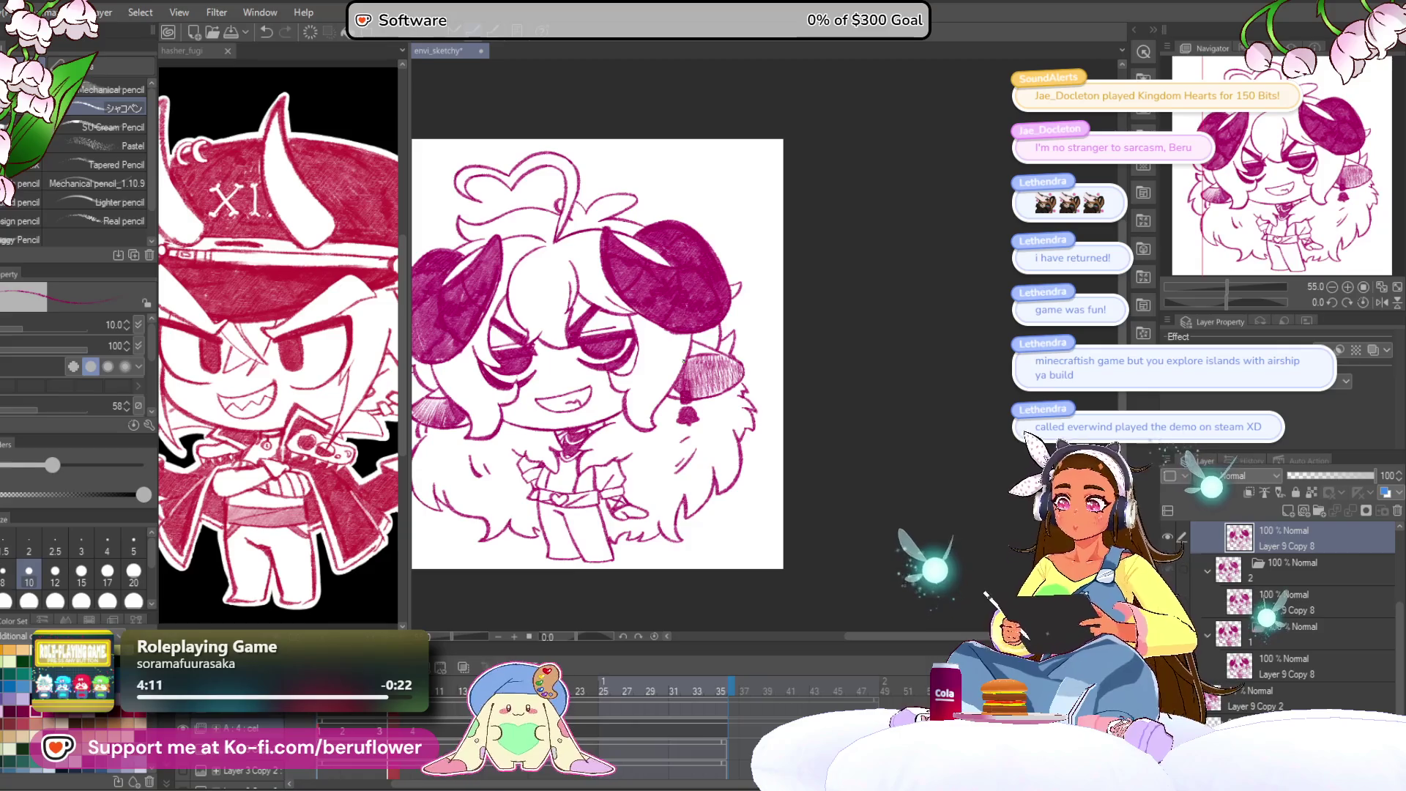
pyautogui.moveTo(706, 449); pyautogui.dragTo(770, 427)
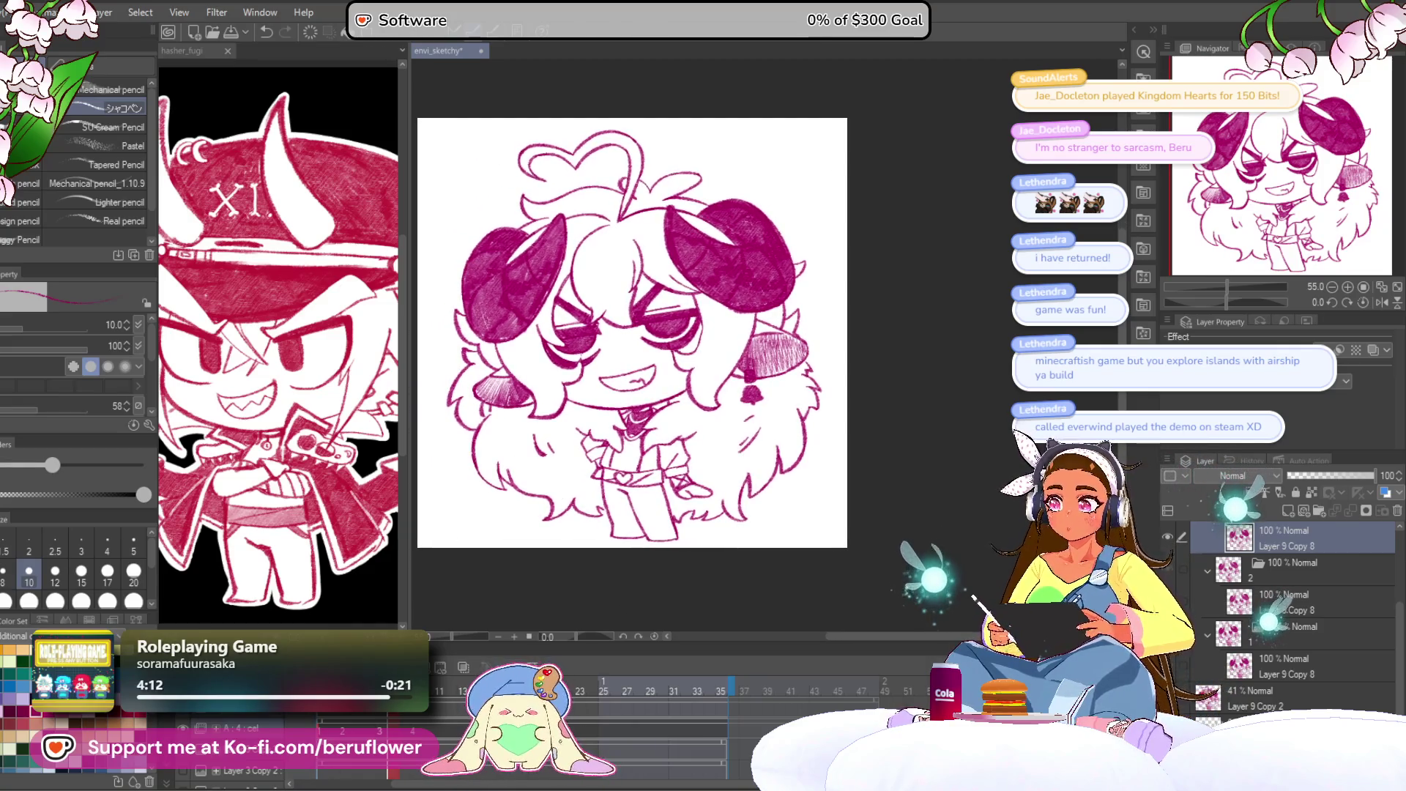
pyautogui.click(327, 714)
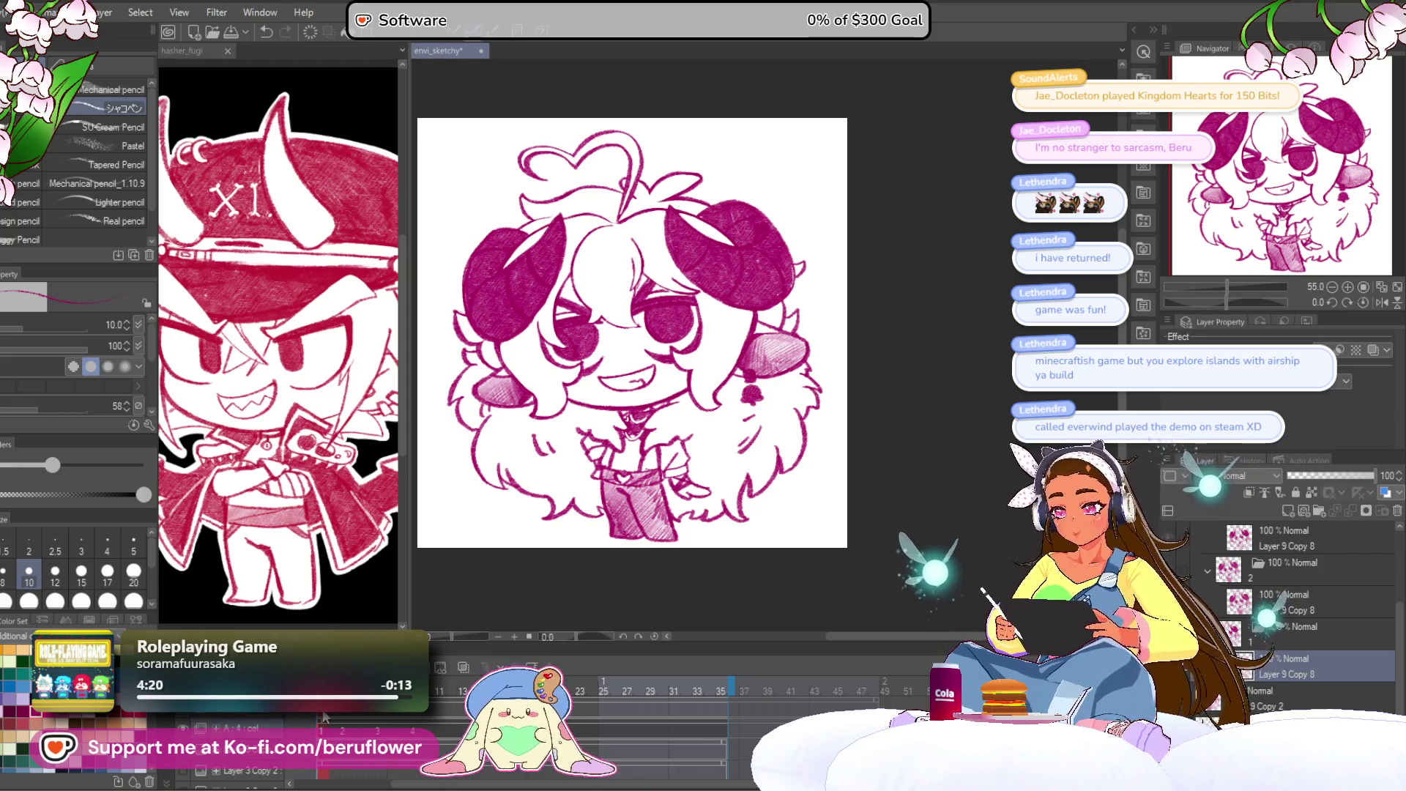
# Go to the third animation frame and hatch the left part of the belt.
pyautogui.click(344, 715)
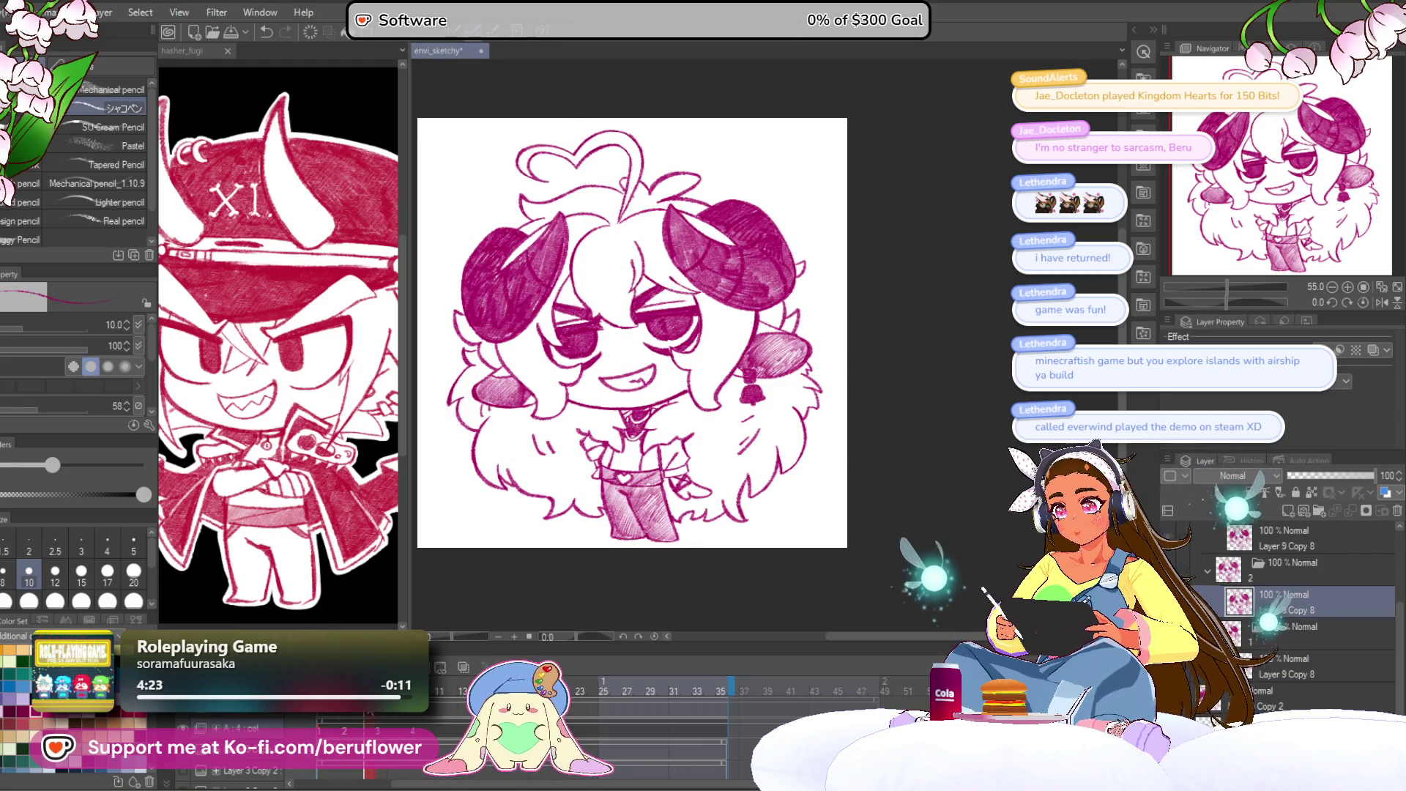
pyautogui.click(378, 714)
pyautogui.scroll(6, 507, 516)
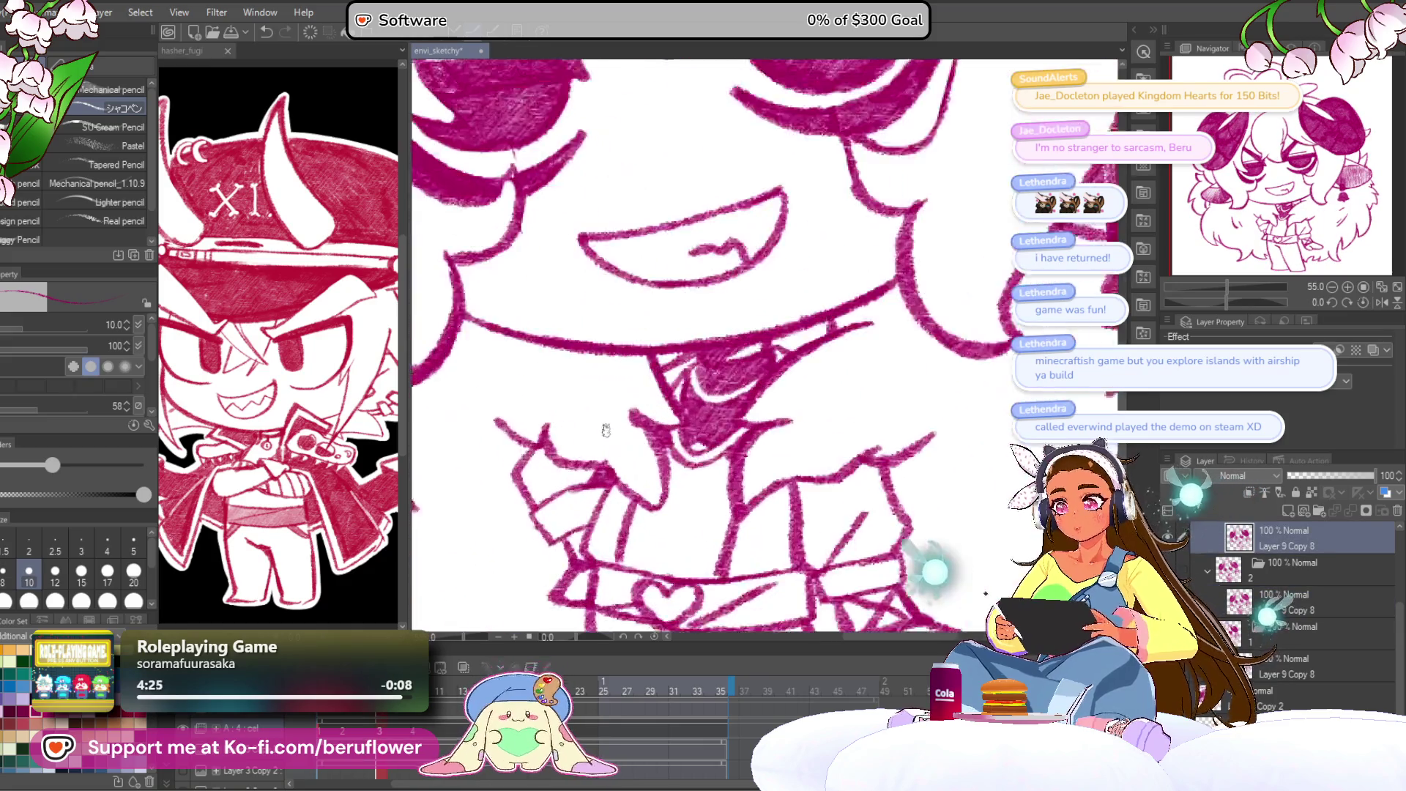
pyautogui.press(']')
pyautogui.press(']')
pyautogui.press(']')
pyautogui.press(']')
pyautogui.moveTo(622, 322)
pyautogui.mouseDown()
pyautogui.moveTo(663, 357)
pyautogui.moveTo(711, 342)
pyautogui.moveTo(728, 362)
pyautogui.moveTo(802, 366)
pyautogui.mouseUp()
pyautogui.moveTo(608, 383)
pyautogui.mouseDown()
pyautogui.moveTo(648, 374)
pyautogui.moveTo(670, 454)
pyautogui.moveTo(690, 444)
pyautogui.mouseUp()
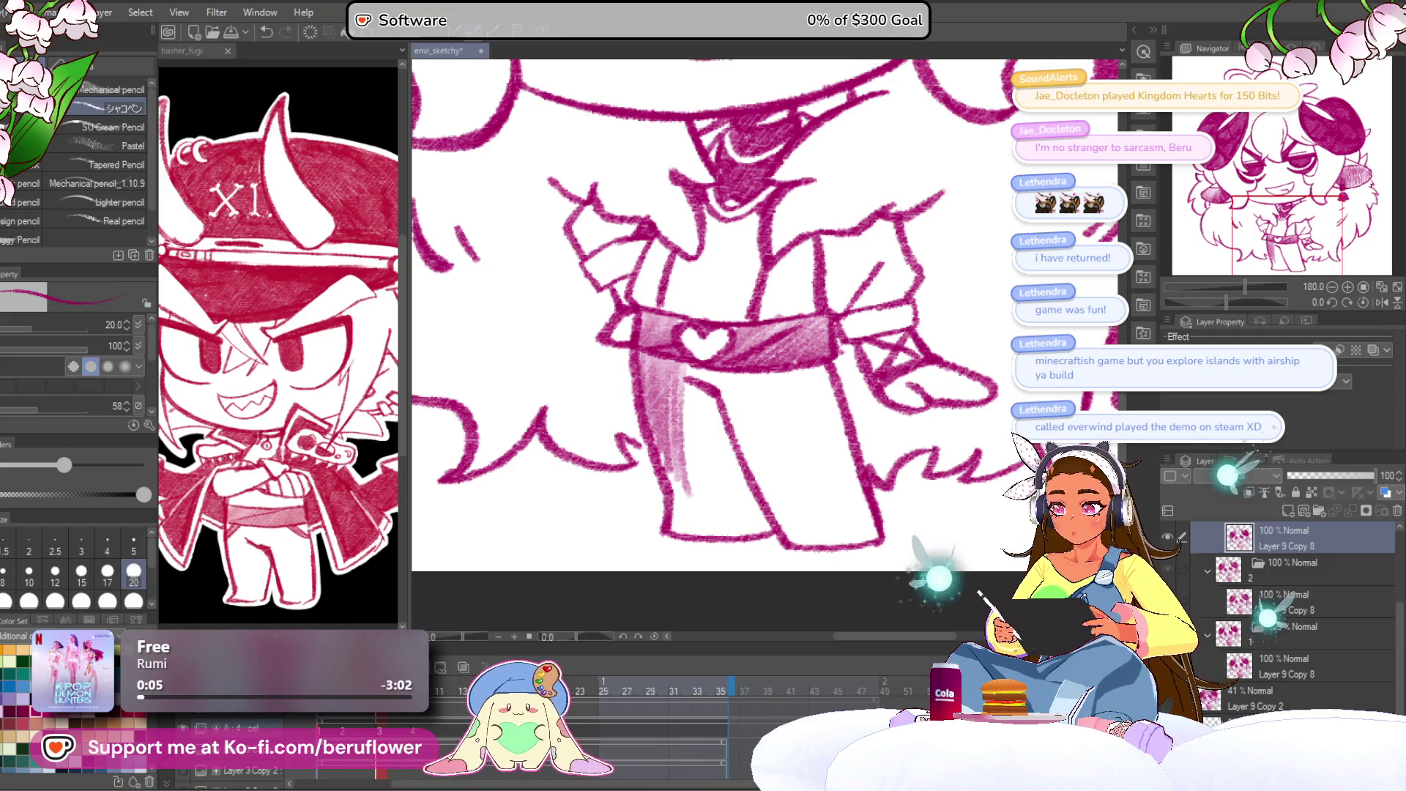
# Hatch shading down the left pant leg and across the pants, then enlarge the brush.
pyautogui.moveTo(681, 373)
pyautogui.mouseDown()
pyautogui.moveTo(687, 495)
pyautogui.moveTo(725, 524)
pyautogui.moveTo(767, 527)
pyautogui.mouseUp()
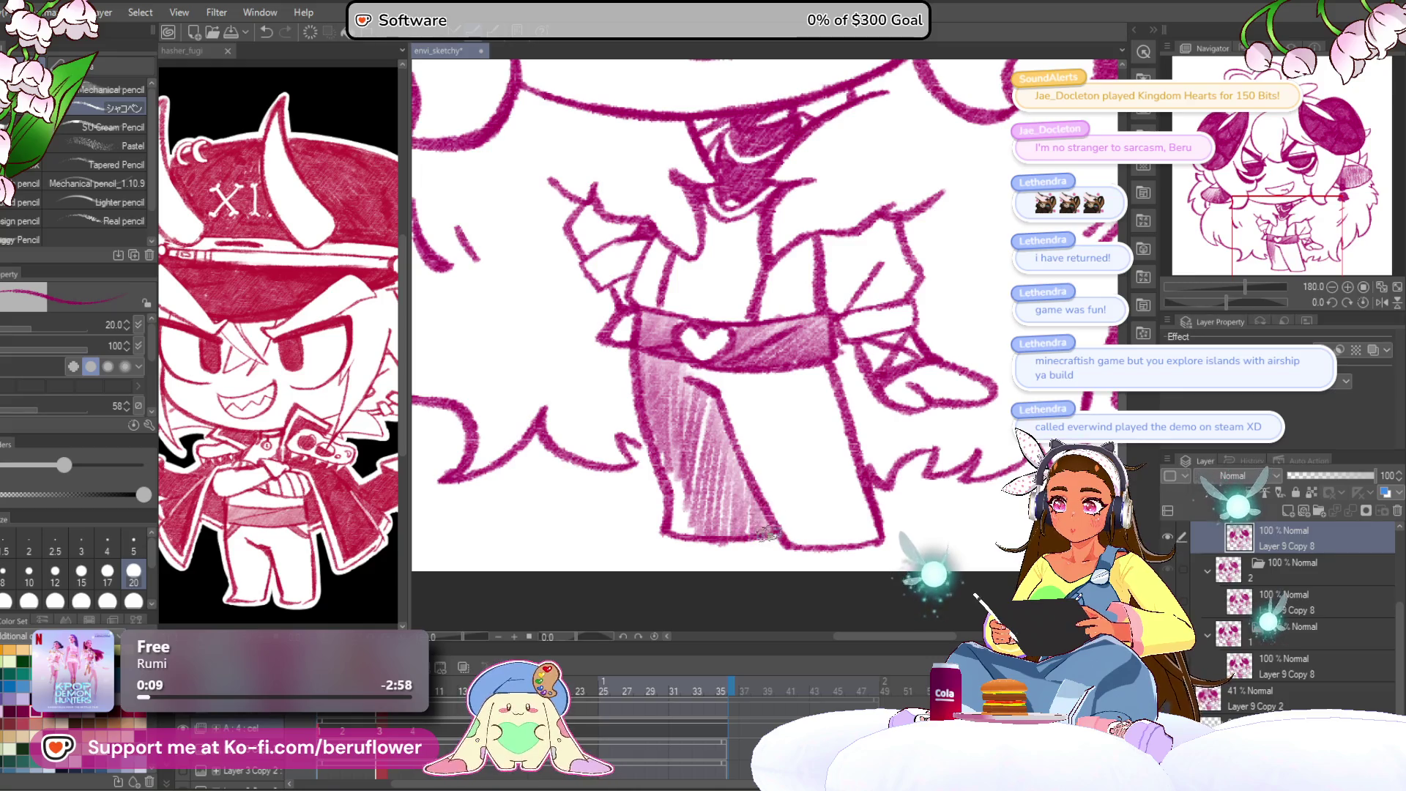
pyautogui.scroll(-3, 767, 527)
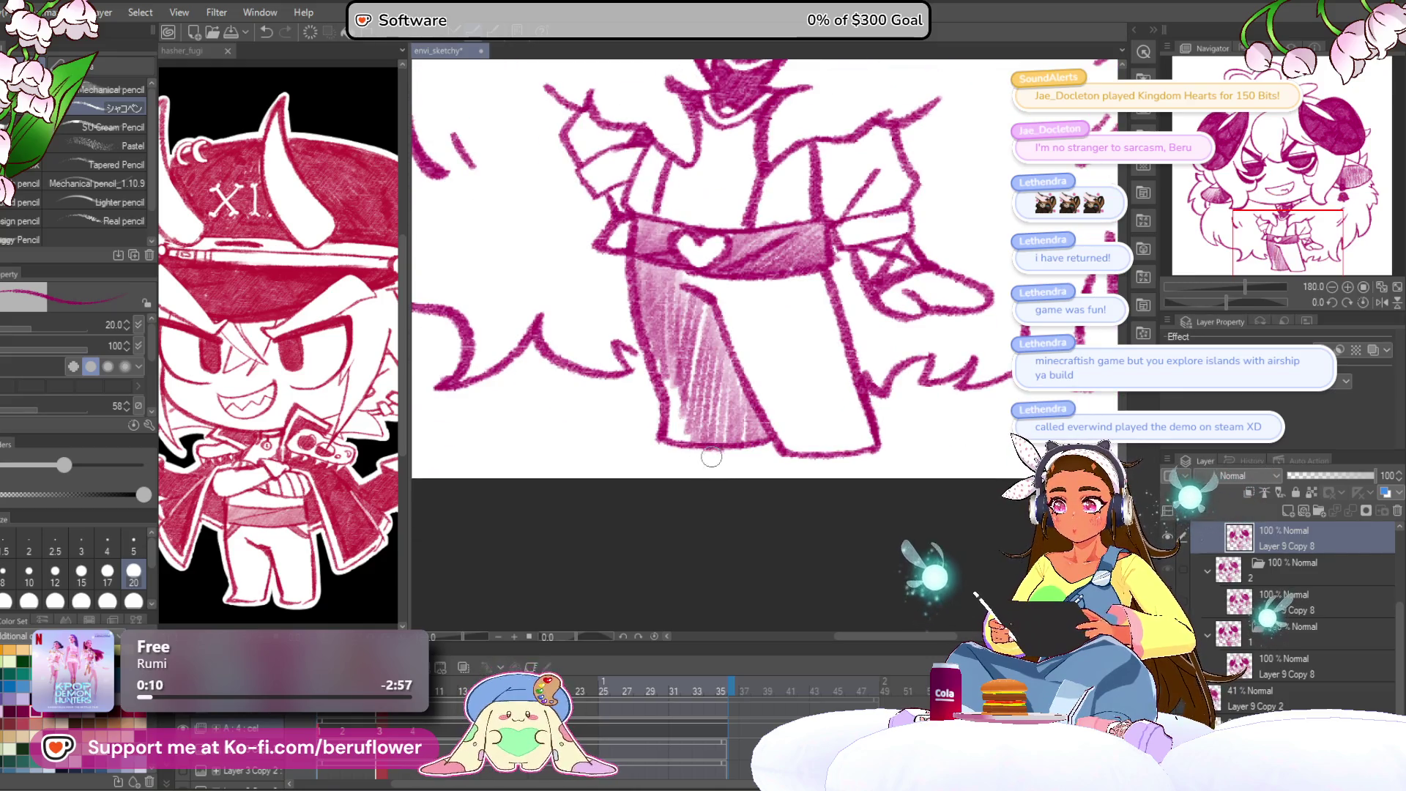
pyautogui.scroll(1, 746, 401)
pyautogui.moveTo(709, 322); pyautogui.dragTo(684, 428)
pyautogui.moveTo(699, 363)
pyautogui.mouseDown()
pyautogui.moveTo(673, 426)
pyautogui.moveTo(662, 387)
pyautogui.mouseUp()
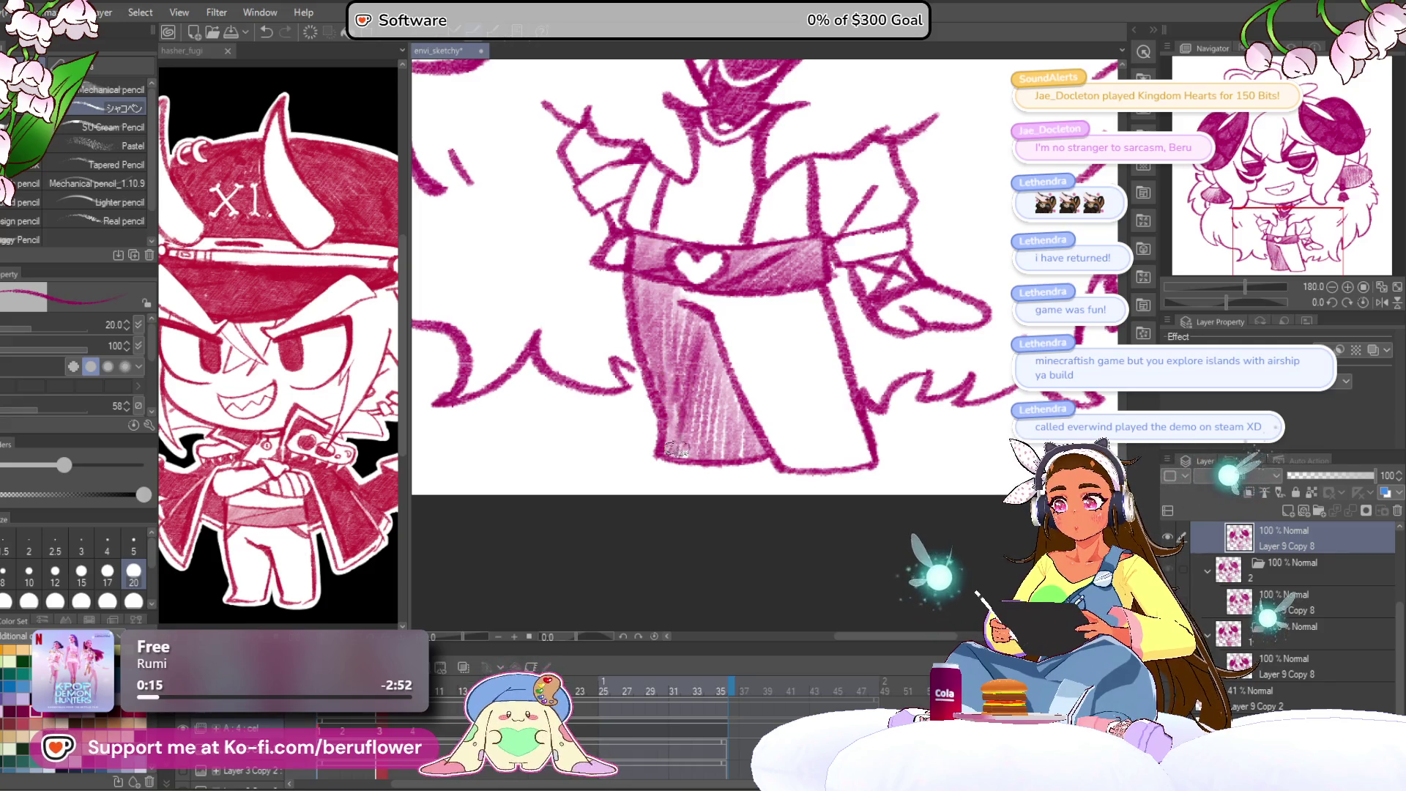
pyautogui.moveTo(760, 405)
pyautogui.mouseDown()
pyautogui.moveTo(708, 406)
pyautogui.moveTo(779, 541)
pyautogui.moveTo(726, 545)
pyautogui.mouseUp()
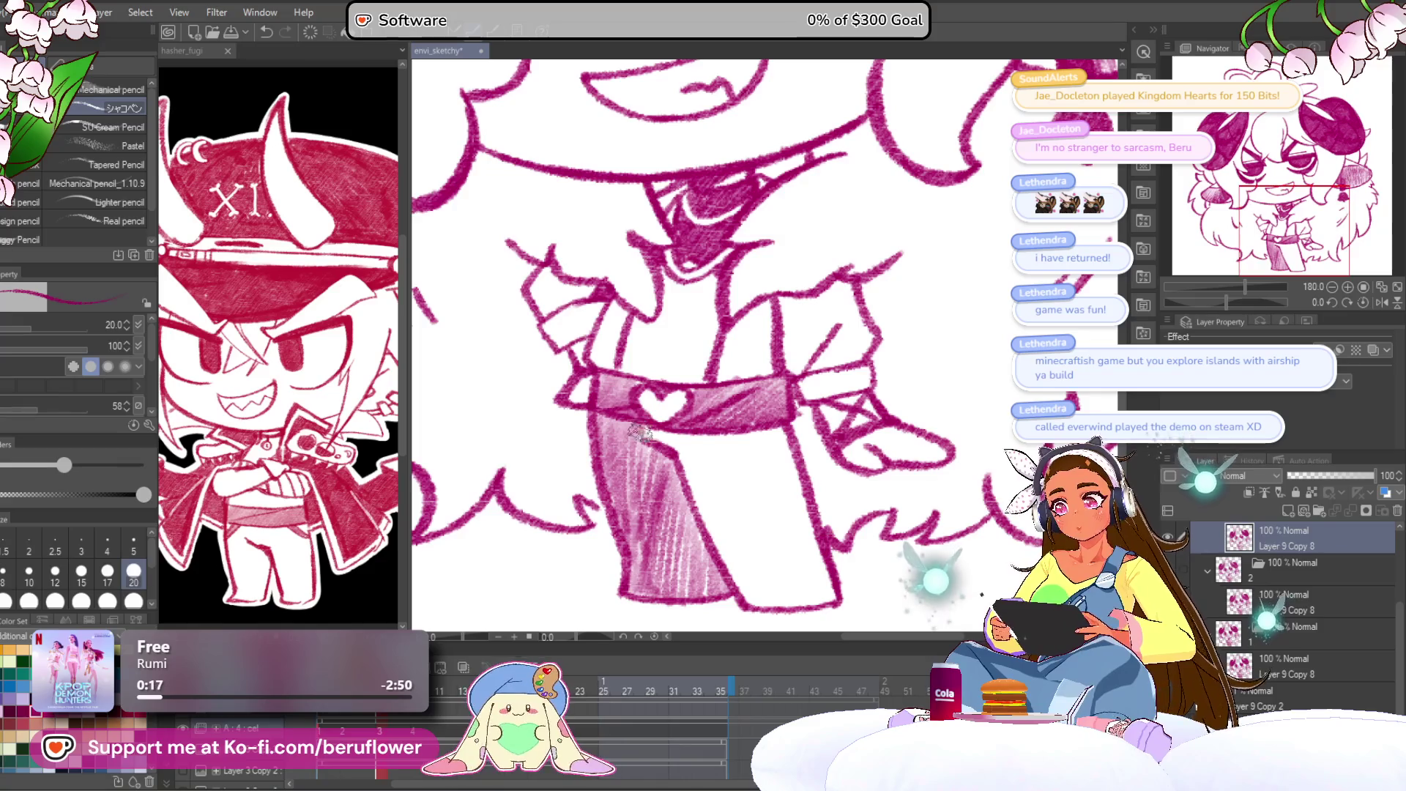
pyautogui.moveTo(678, 443)
pyautogui.mouseDown()
pyautogui.moveTo(703, 469)
pyautogui.moveTo(721, 543)
pyautogui.moveTo(740, 506)
pyautogui.moveTo(754, 527)
pyautogui.mouseUp()
pyautogui.moveTo(754, 454)
pyautogui.mouseDown()
pyautogui.moveTo(747, 408)
pyautogui.moveTo(783, 542)
pyautogui.moveTo(792, 521)
pyautogui.moveTo(820, 535)
pyautogui.moveTo(718, 490)
pyautogui.moveTo(744, 537)
pyautogui.moveTo(751, 476)
pyautogui.moveTo(725, 425)
pyautogui.moveTo(767, 396)
pyautogui.moveTo(798, 454)
pyautogui.moveTo(758, 385)
pyautogui.moveTo(754, 476)
pyautogui.moveTo(747, 414)
pyautogui.moveTo(724, 396)
pyautogui.moveTo(687, 437)
pyautogui.moveTo(732, 542)
pyautogui.moveTo(834, 556)
pyautogui.mouseUp()
pyautogui.press(']')
pyautogui.scroll(-2, 840, 548)
# Switch to the squinting-eyes frame and shrink the brush to size 17.
pyautogui.scroll(-3, 840, 547)
pyautogui.scroll(2, 840, 548)
pyautogui.press('Right')
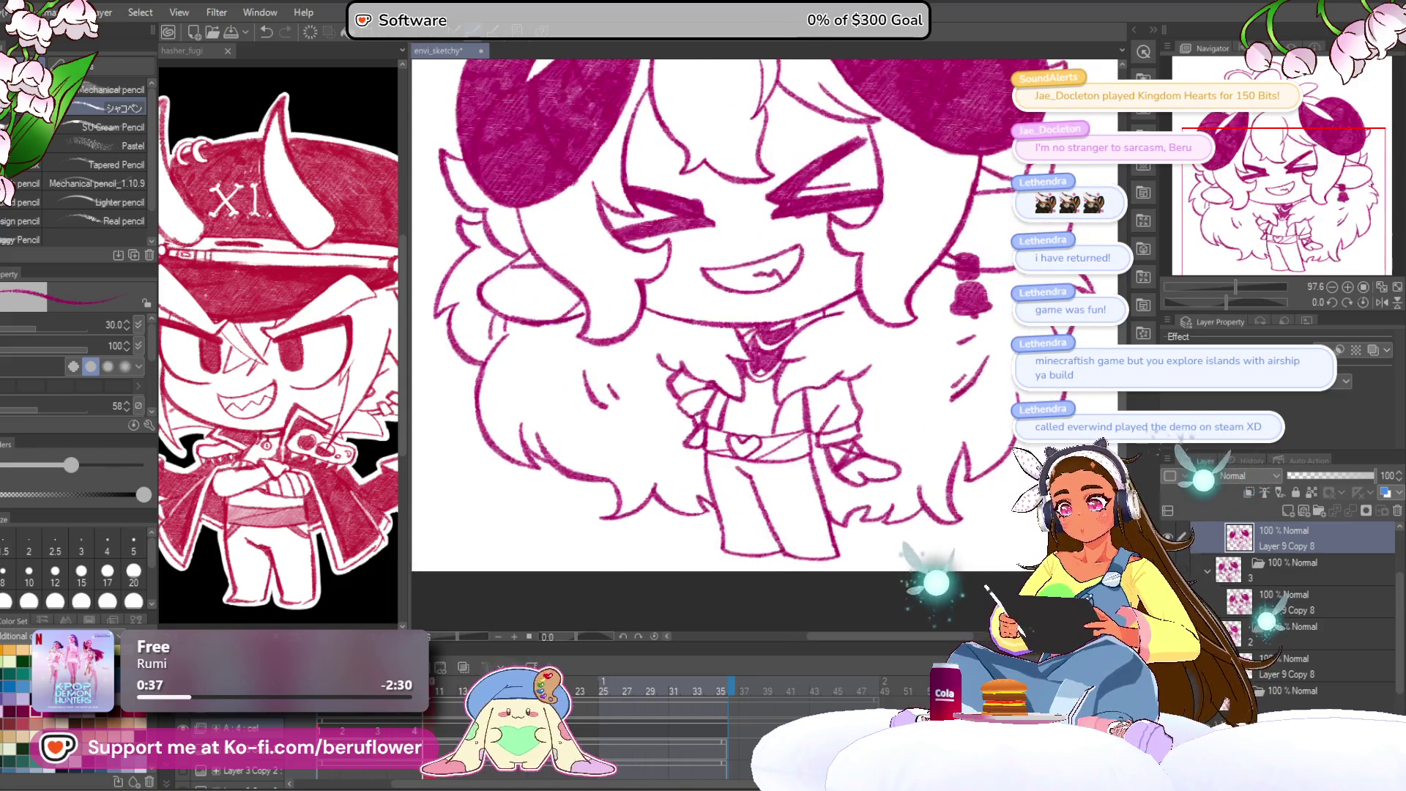
pyautogui.moveTo(818, 415)
pyautogui.mouseDown()
pyautogui.moveTo(818, 460)
pyautogui.moveTo(809, 410)
pyautogui.moveTo(837, 395)
pyautogui.mouseUp()
pyautogui.press('[')
pyautogui.press('[')
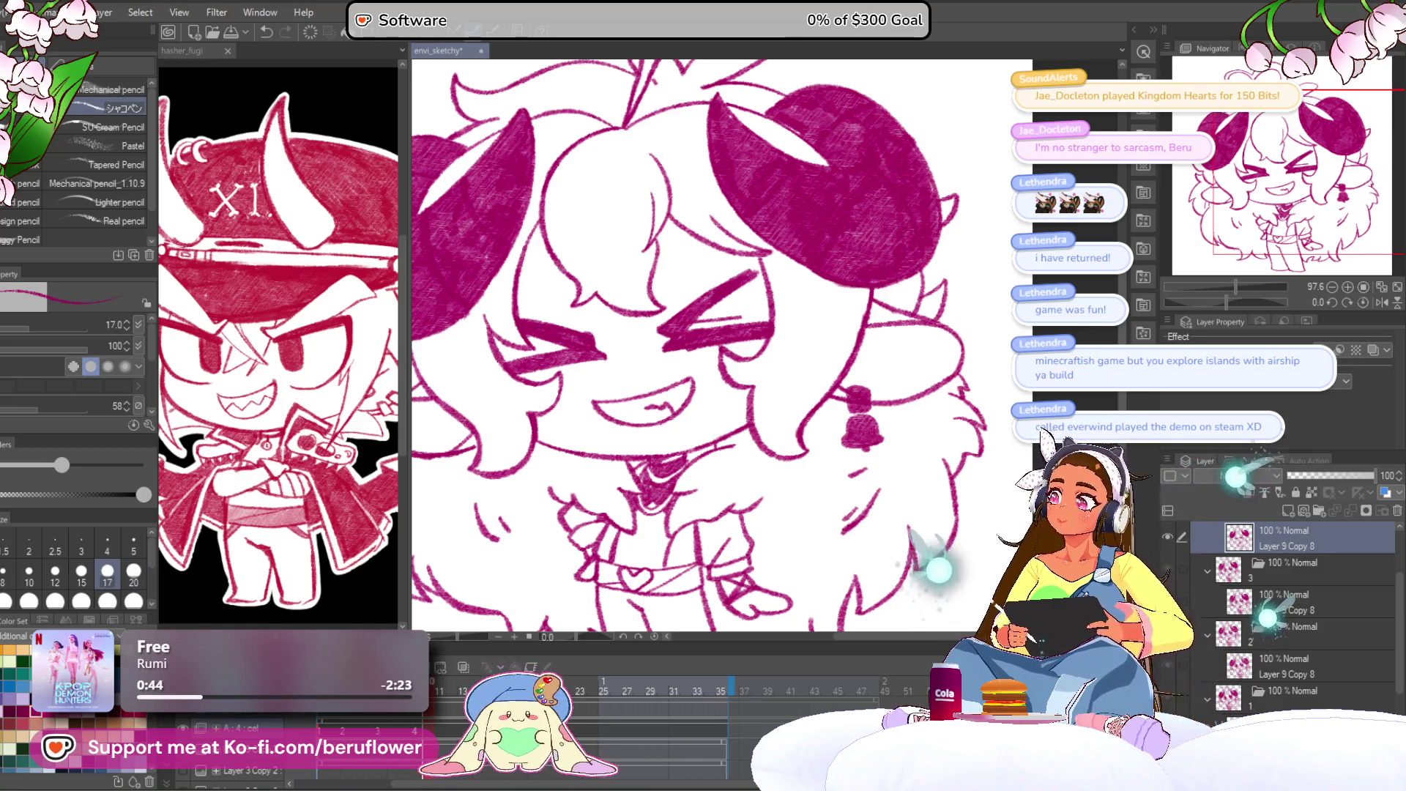
# Hatch shading into the horn above the bell, including its right part.
pyautogui.moveTo(838, 397); pyautogui.dragTo(755, 442)
pyautogui.scroll(5, 758, 413)
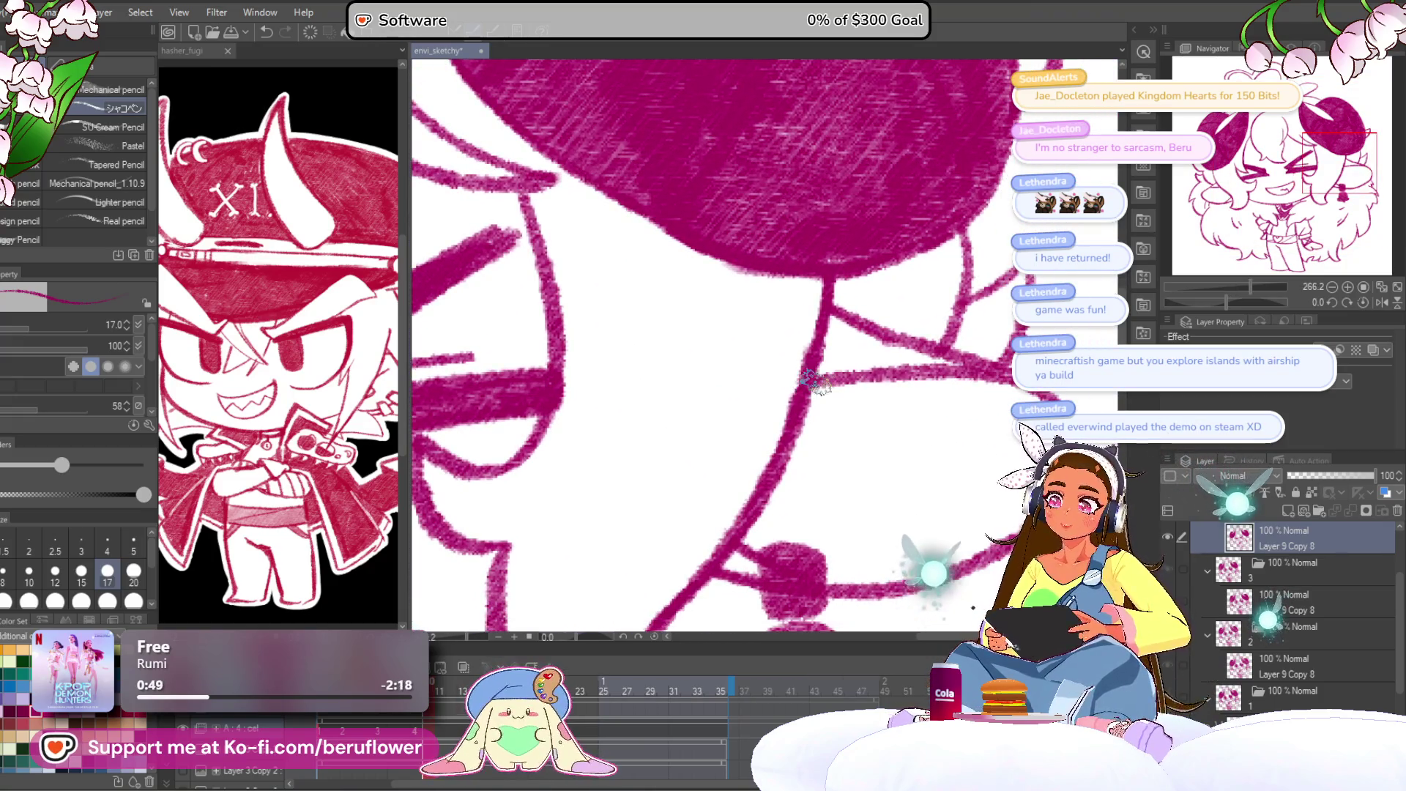
pyautogui.moveTo(814, 399)
pyautogui.mouseDown()
pyautogui.moveTo(809, 432)
pyautogui.moveTo(843, 434)
pyautogui.moveTo(791, 454)
pyautogui.moveTo(798, 380)
pyautogui.moveTo(817, 396)
pyautogui.moveTo(758, 461)
pyautogui.moveTo(805, 388)
pyautogui.moveTo(768, 457)
pyautogui.moveTo(860, 392)
pyautogui.moveTo(826, 465)
pyautogui.moveTo(869, 449)
pyautogui.moveTo(850, 526)
pyautogui.moveTo(893, 462)
pyautogui.mouseUp()
pyautogui.scroll(-2, 790, 454)
pyautogui.moveTo(786, 425)
pyautogui.mouseDown()
pyautogui.moveTo(650, 460)
pyautogui.moveTo(733, 454)
pyautogui.moveTo(894, 383)
pyautogui.moveTo(881, 355)
pyautogui.moveTo(783, 381)
pyautogui.moveTo(747, 370)
pyautogui.moveTo(820, 289)
pyautogui.moveTo(743, 318)
pyautogui.moveTo(699, 300)
pyautogui.moveTo(637, 381)
pyautogui.moveTo(695, 307)
pyautogui.moveTo(650, 316)
pyautogui.moveTo(696, 300)
pyautogui.moveTo(739, 344)
pyautogui.moveTo(637, 418)
pyautogui.moveTo(758, 351)
pyautogui.moveTo(740, 381)
pyautogui.moveTo(670, 378)
pyautogui.mouseUp()
pyautogui.moveTo(872, 340)
pyautogui.mouseDown()
pyautogui.moveTo(783, 403)
pyautogui.moveTo(801, 313)
pyautogui.moveTo(761, 345)
pyautogui.moveTo(776, 410)
pyautogui.moveTo(732, 468)
pyautogui.moveTo(738, 529)
pyautogui.moveTo(786, 575)
pyautogui.moveTo(689, 591)
pyautogui.mouseUp()
# Rotate the canvas to about 71 degrees and scribble hatching inside the left cheek blush.
pyautogui.hotkey('ctrl', '-')
pyautogui.hotkey('ctrl', '-')
pyautogui.hotkey('ctrl', '-')
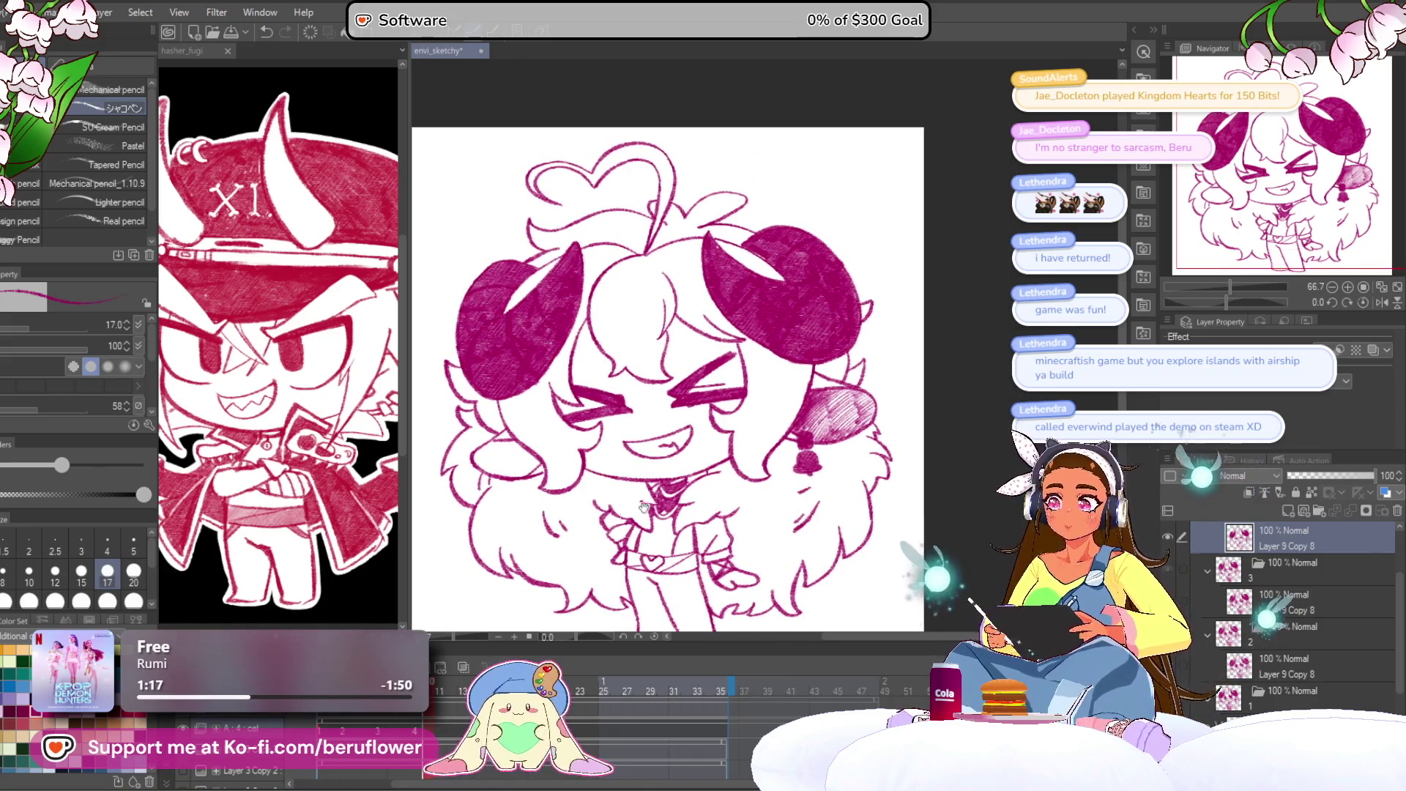
pyautogui.moveTo(1235, 301); pyautogui.dragTo(1214, 301)
pyautogui.scroll(5, 698, 402)
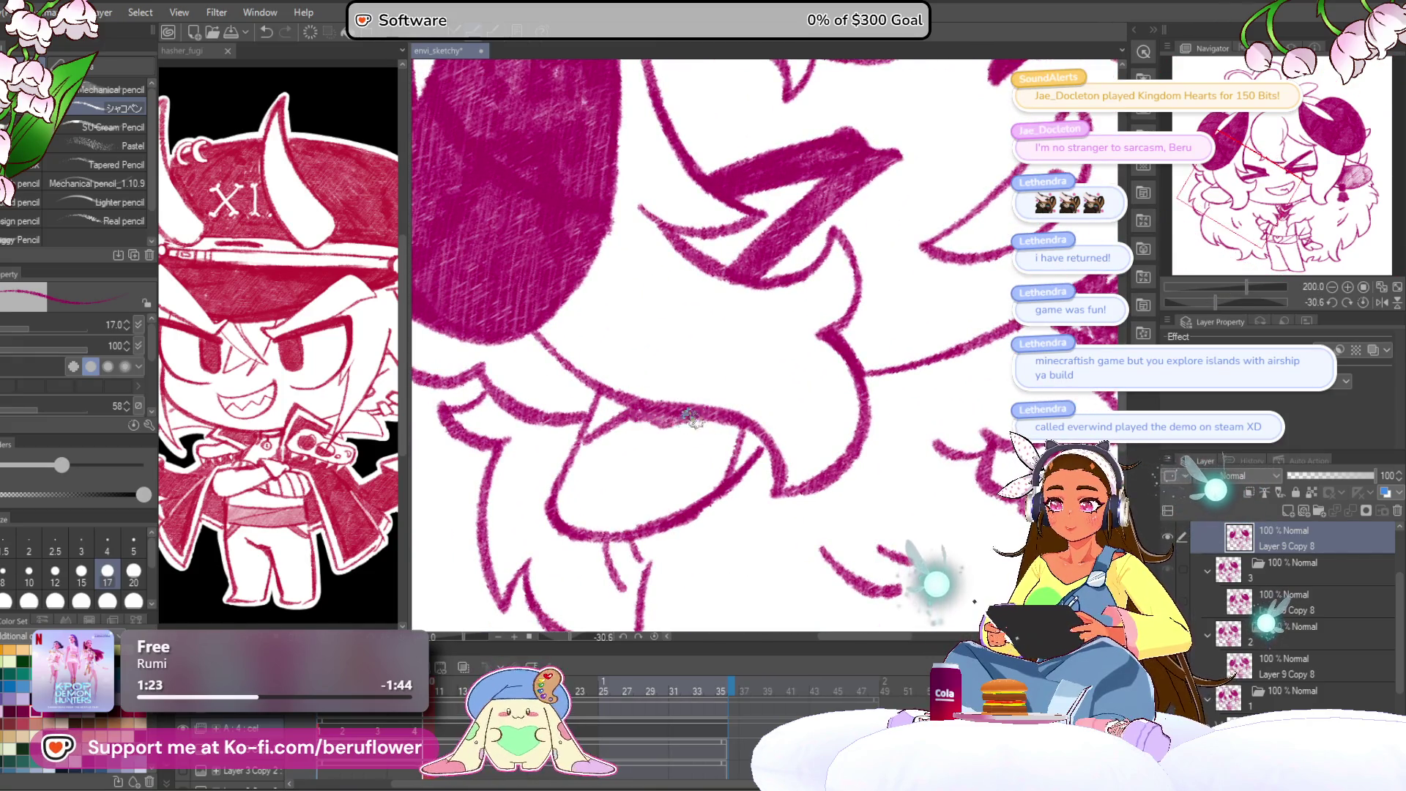
pyautogui.click(1362, 303)
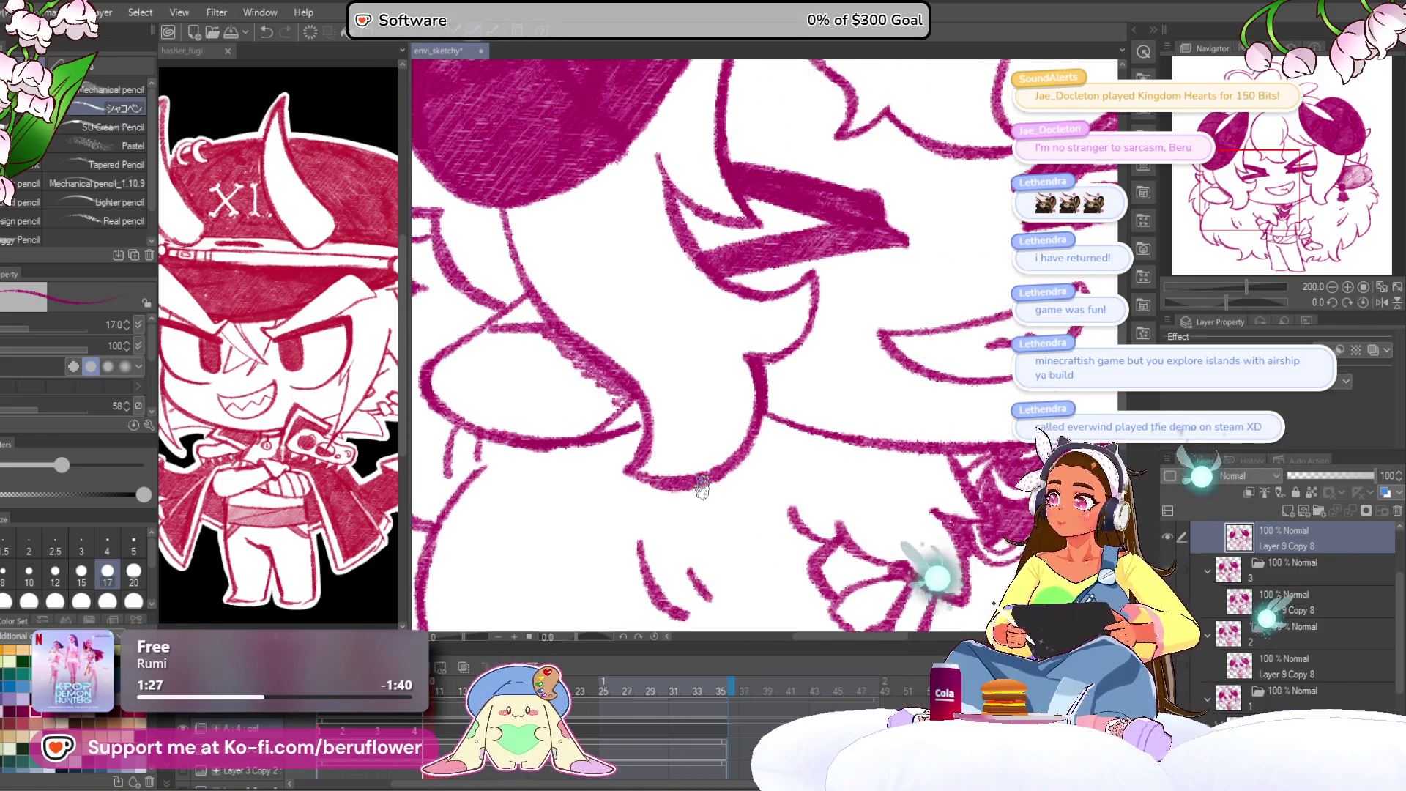
pyautogui.click(1233, 298)
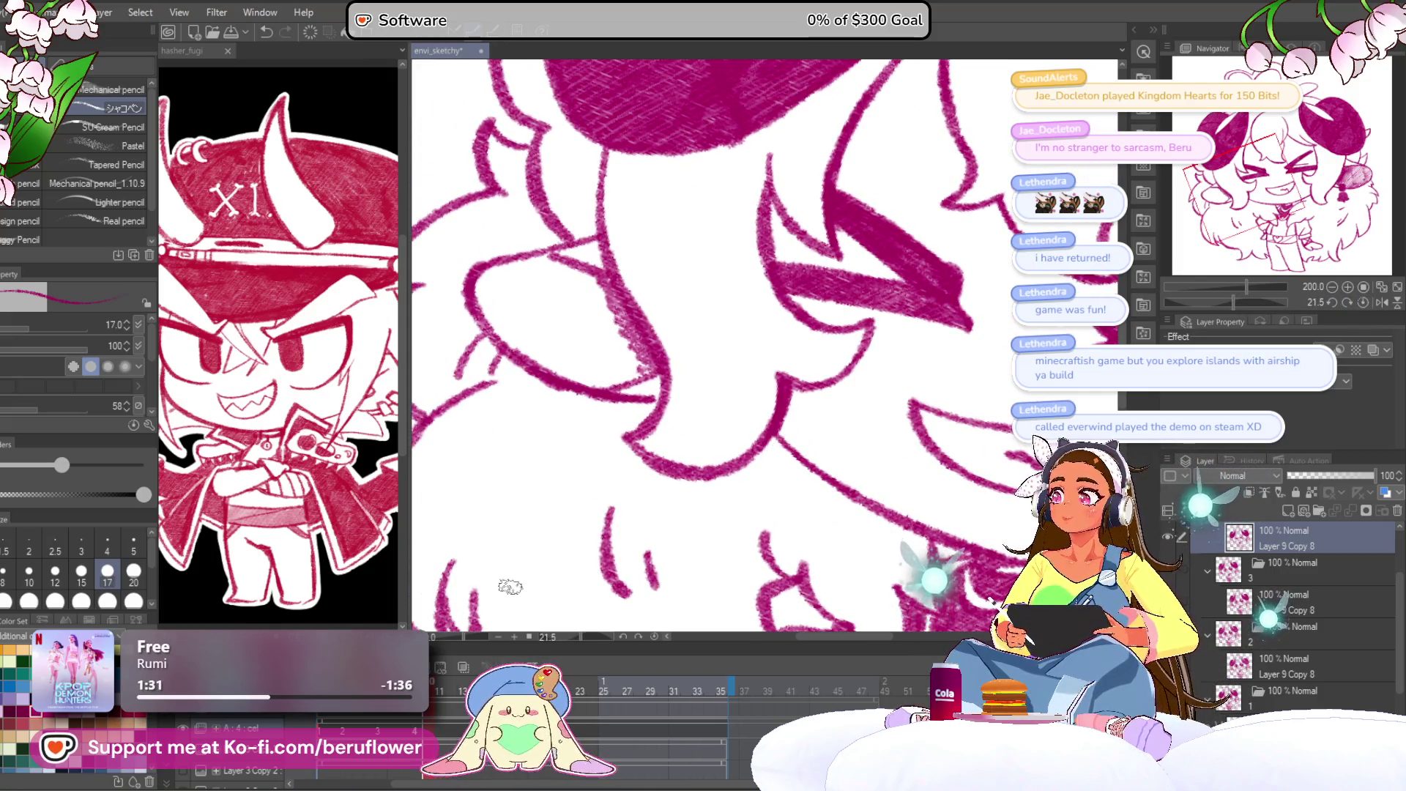
pyautogui.moveTo(1233, 301); pyautogui.dragTo(1250, 302)
pyautogui.scroll(2, 695, 297)
pyautogui.moveTo(716, 313)
pyautogui.mouseDown()
pyautogui.moveTo(715, 276)
pyautogui.moveTo(663, 443)
pyautogui.moveTo(622, 446)
pyautogui.moveTo(607, 410)
pyautogui.mouseUp()
pyautogui.moveTo(576, 323); pyautogui.dragTo(584, 374)
pyautogui.moveTo(579, 447)
pyautogui.mouseDown()
pyautogui.moveTo(586, 486)
pyautogui.moveTo(591, 424)
pyautogui.moveTo(648, 497)
pyautogui.moveTo(669, 327)
pyautogui.moveTo(739, 289)
pyautogui.moveTo(714, 446)
pyautogui.moveTo(696, 304)
pyautogui.moveTo(626, 395)
pyautogui.moveTo(593, 358)
pyautogui.moveTo(575, 454)
pyautogui.moveTo(564, 351)
pyautogui.moveTo(610, 316)
pyautogui.moveTo(663, 322)
pyautogui.moveTo(707, 351)
pyautogui.moveTo(758, 481)
pyautogui.mouseUp()
pyautogui.scroll(-3, 758, 481)
pyautogui.moveTo(732, 344)
pyautogui.mouseDown()
pyautogui.moveTo(681, 440)
pyautogui.moveTo(586, 358)
pyautogui.moveTo(630, 498)
pyautogui.moveTo(681, 542)
pyautogui.moveTo(695, 534)
pyautogui.moveTo(649, 441)
pyautogui.moveTo(642, 453)
pyautogui.mouseUp()
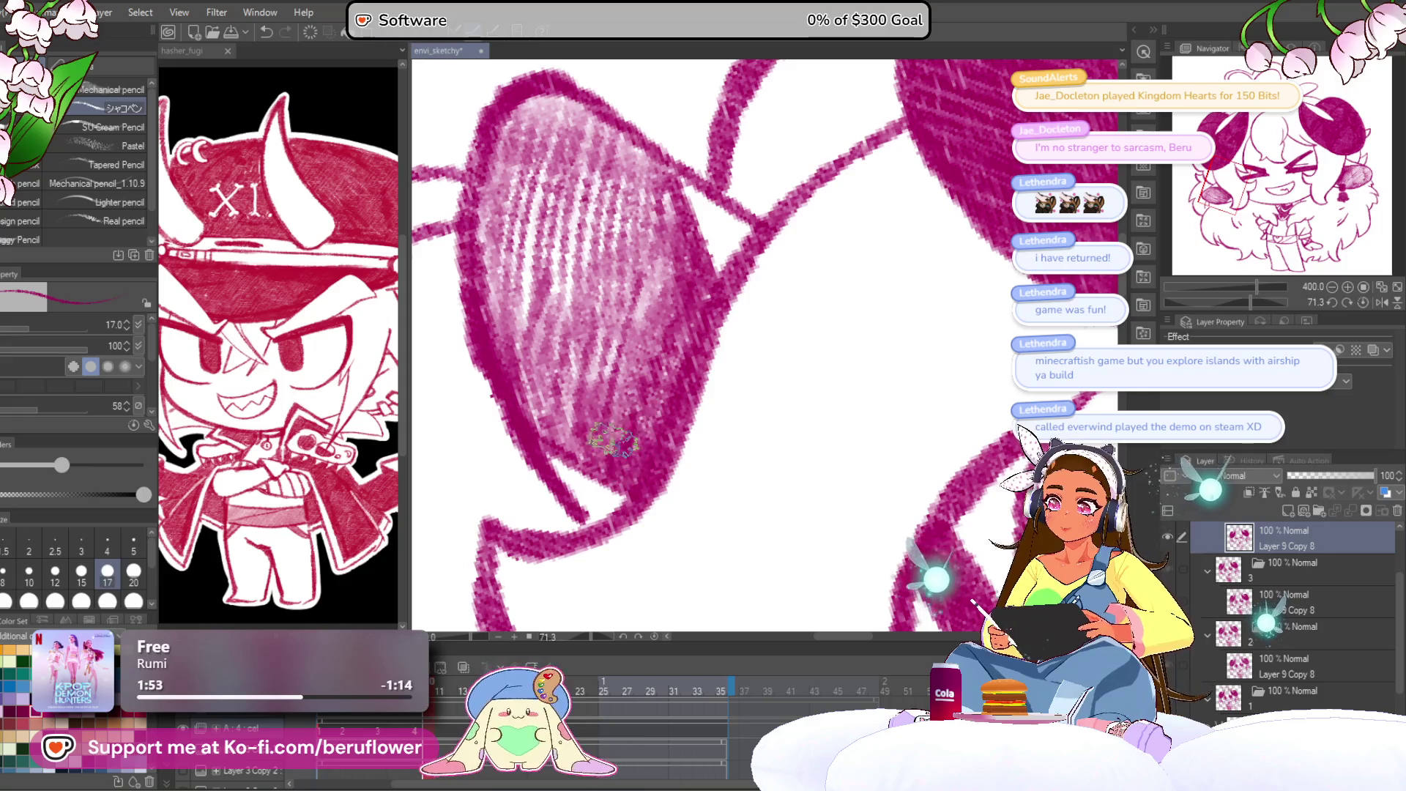
# Level the canvas again and hatch the right cheek blush beside the bell.
pyautogui.scroll(-5, 642, 454)
pyautogui.click(1374, 301)
pyautogui.click(1374, 301)
pyautogui.moveTo(810, 448); pyautogui.dragTo(813, 367)
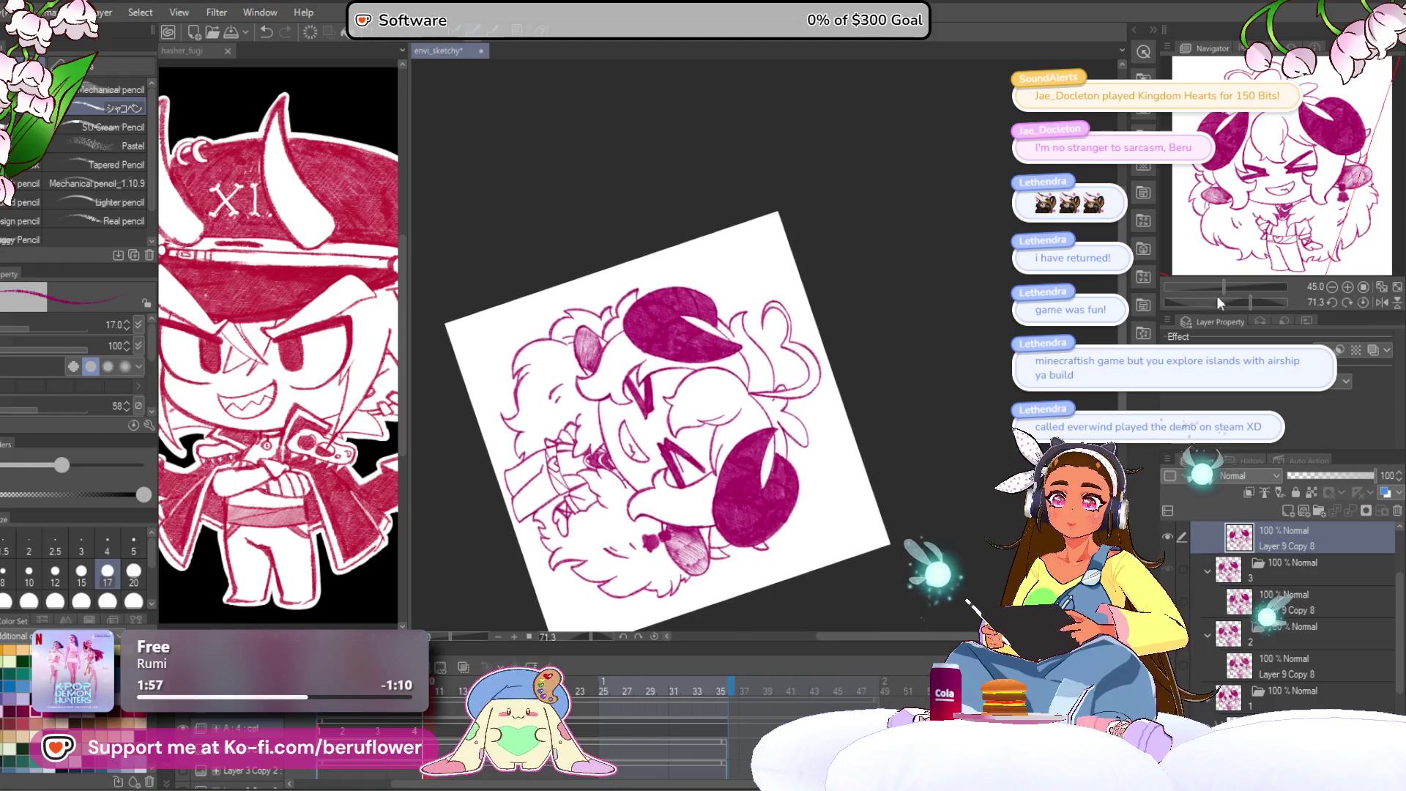
pyautogui.click(1365, 302)
pyautogui.scroll(5, 628, 354)
pyautogui.scroll(-5, 627, 354)
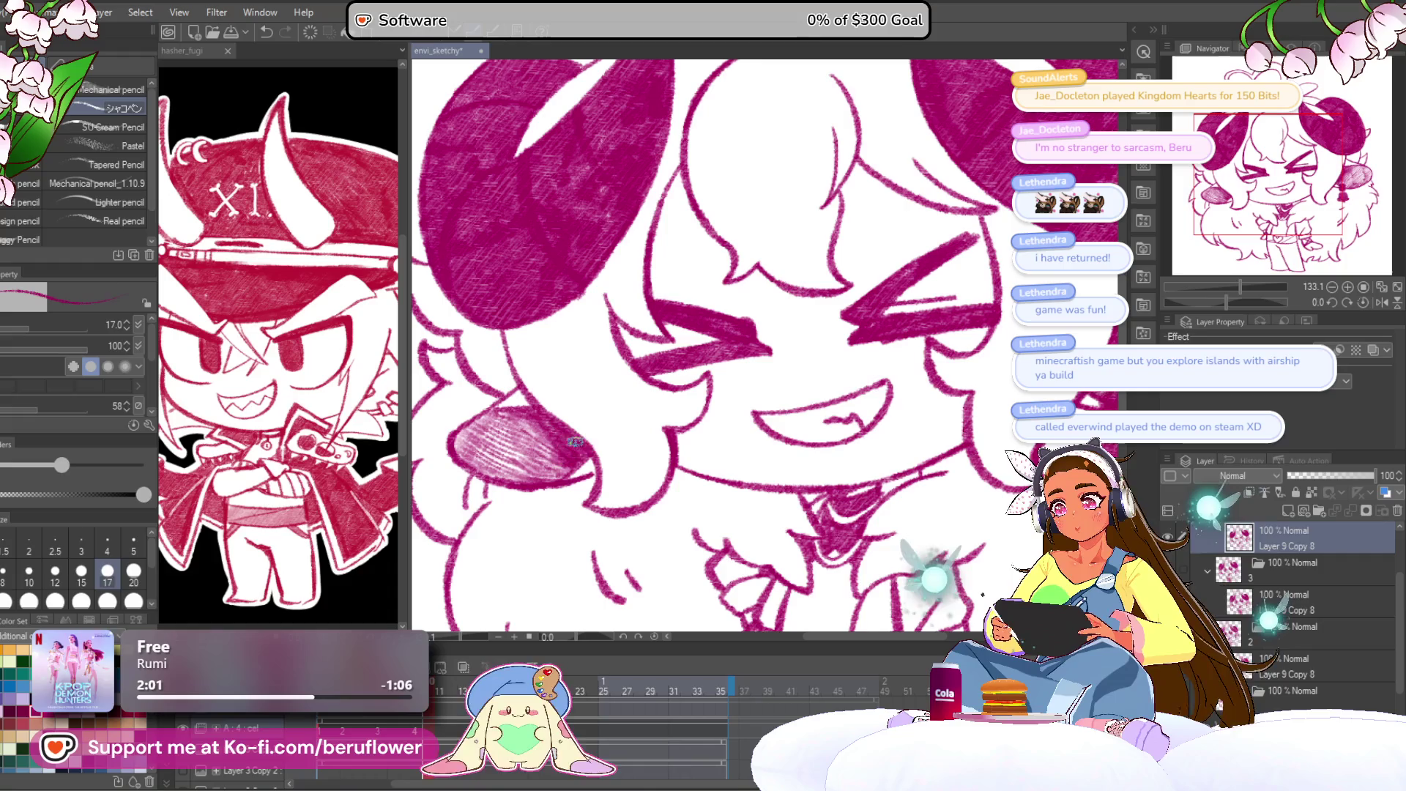
pyautogui.moveTo(815, 390)
pyautogui.mouseDown()
pyautogui.moveTo(596, 322)
pyautogui.moveTo(410, 315)
pyautogui.mouseUp()
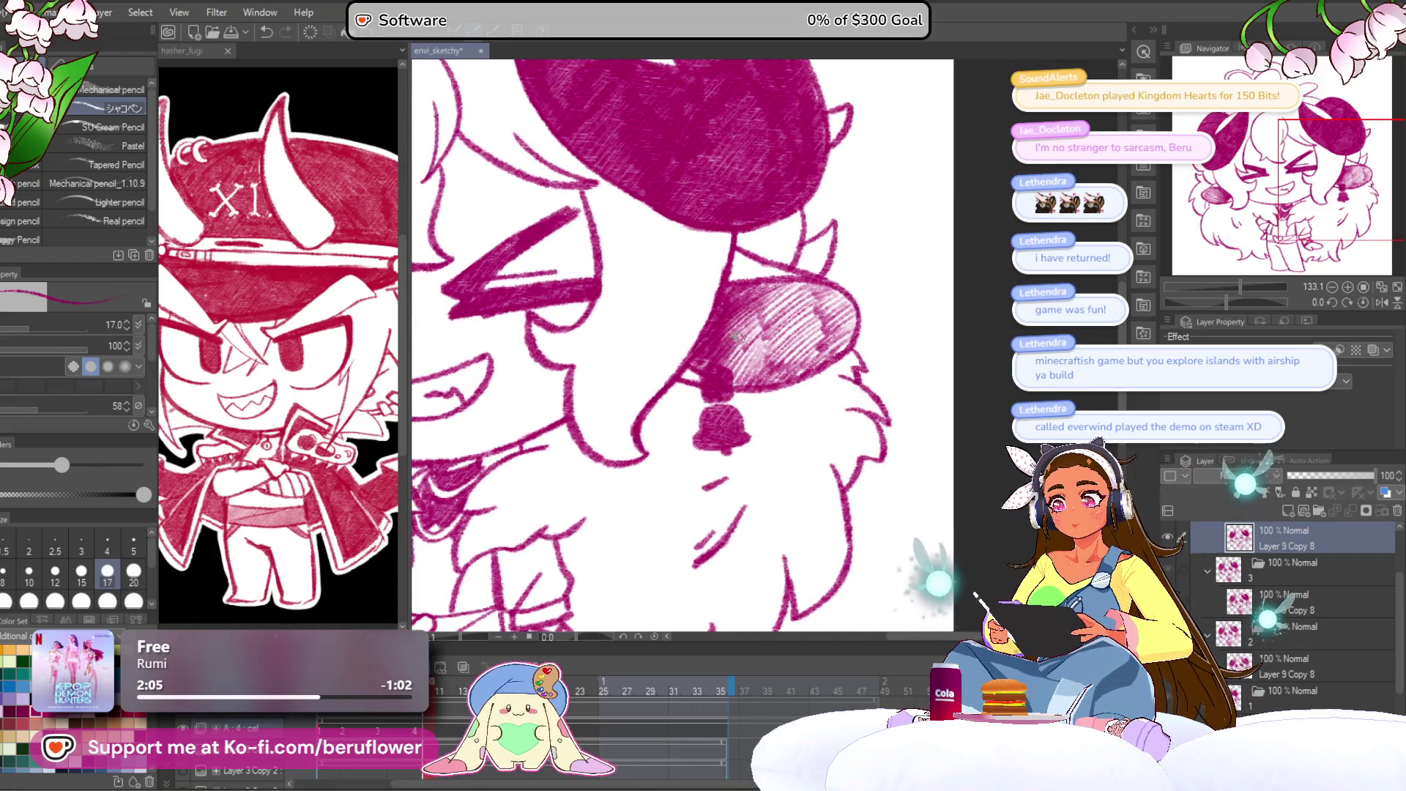
pyautogui.moveTo(739, 352)
pyautogui.mouseDown()
pyautogui.moveTo(769, 293)
pyautogui.moveTo(802, 293)
pyautogui.mouseUp()
pyautogui.hotkey('ctrl', '0')
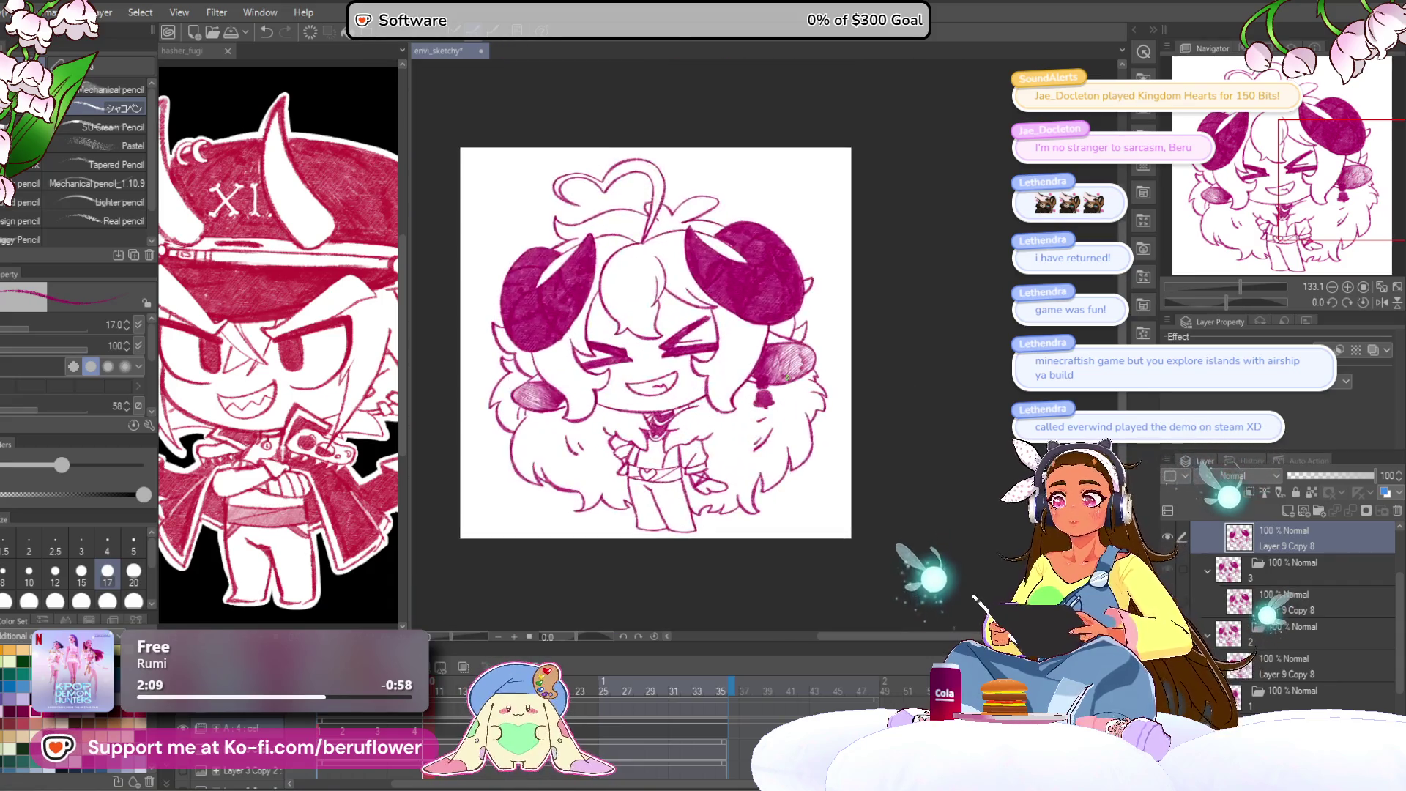
pyautogui.hotkey('ctrl', '+')
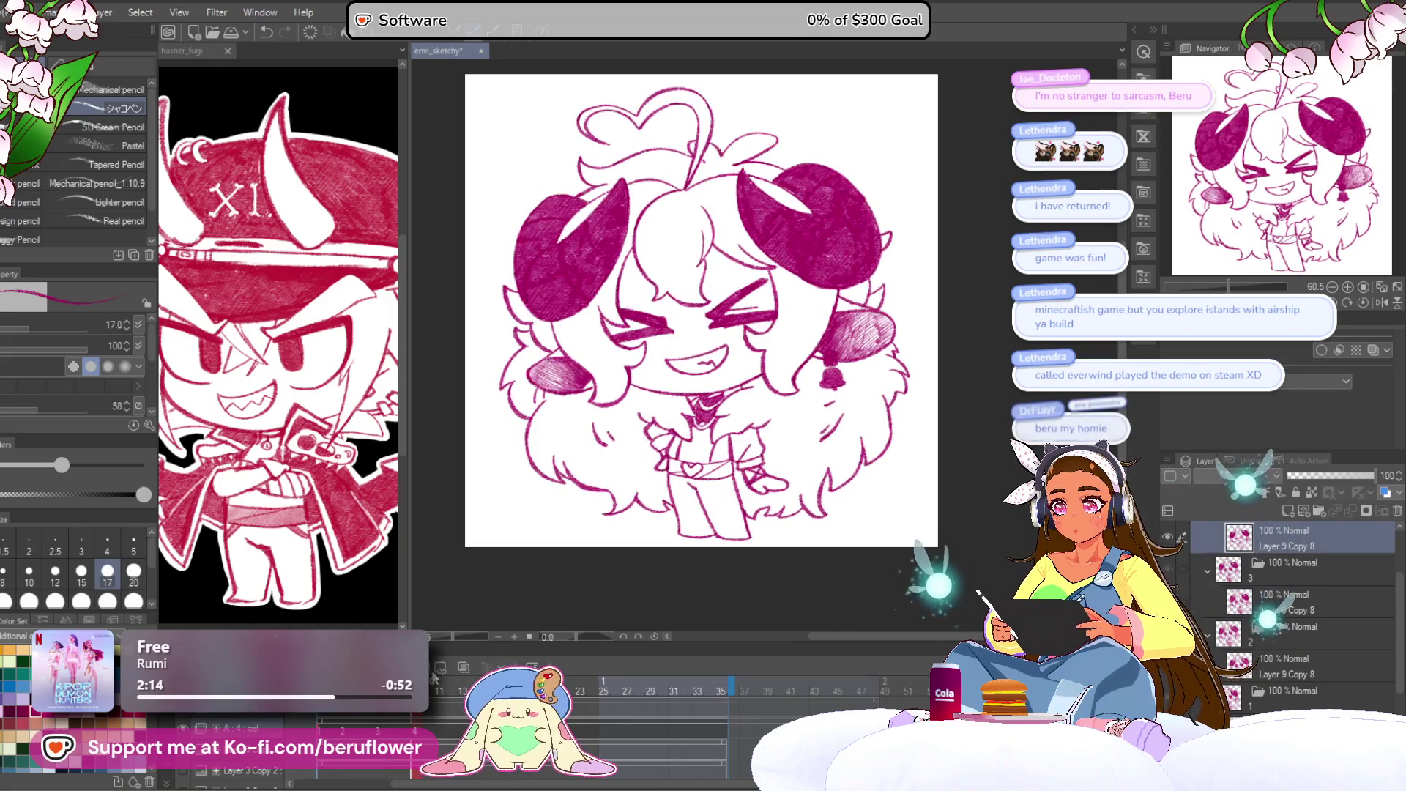
# Hatch the belt on both sides of the heart buckle.
pyautogui.scroll(5, 666, 407)
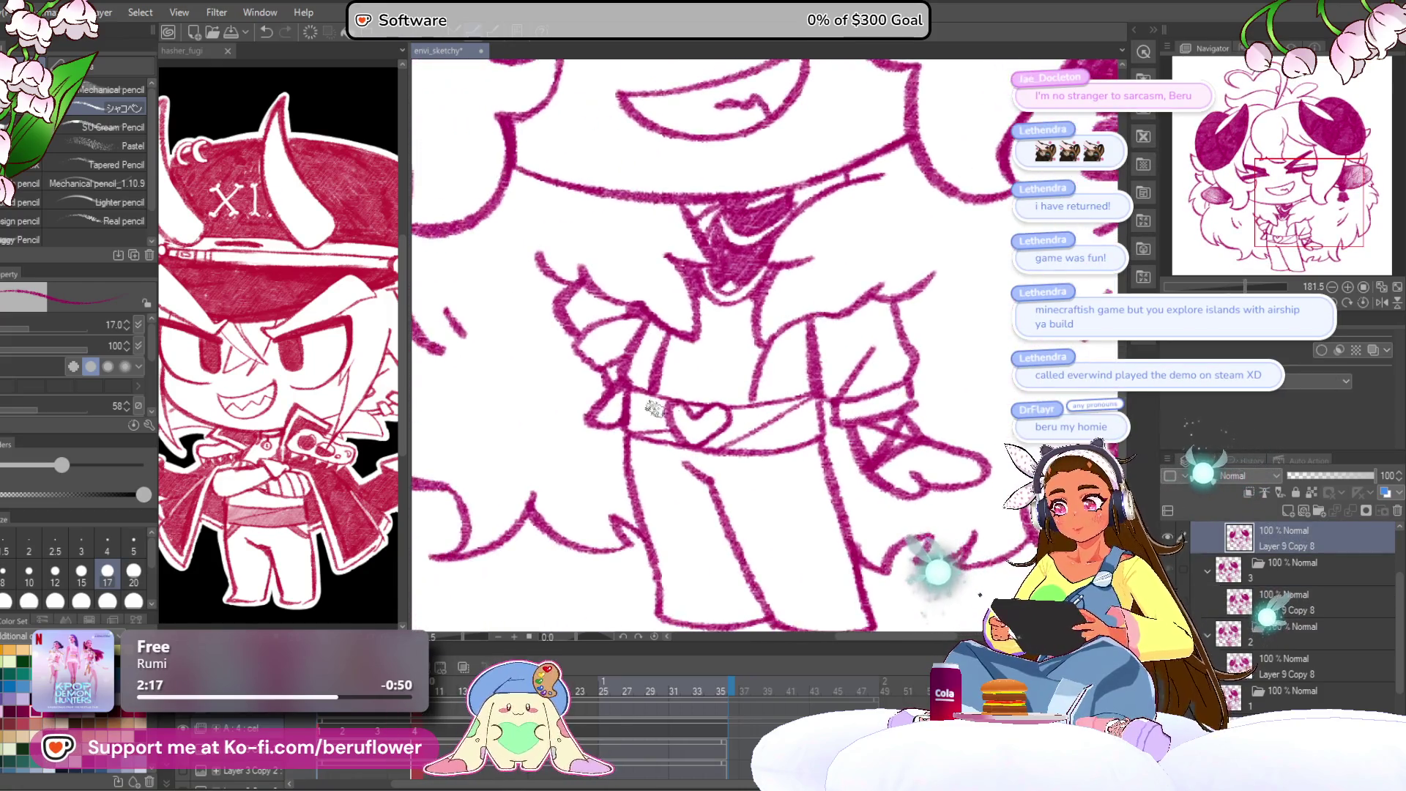
pyautogui.moveTo(652, 398)
pyautogui.mouseDown()
pyautogui.moveTo(674, 436)
pyautogui.moveTo(692, 407)
pyautogui.moveTo(673, 404)
pyautogui.moveTo(701, 450)
pyautogui.moveTo(793, 406)
pyautogui.moveTo(732, 443)
pyautogui.mouseUp()
pyautogui.moveTo(806, 410)
pyautogui.mouseDown()
pyautogui.moveTo(750, 448)
pyautogui.moveTo(772, 452)
pyautogui.mouseUp()
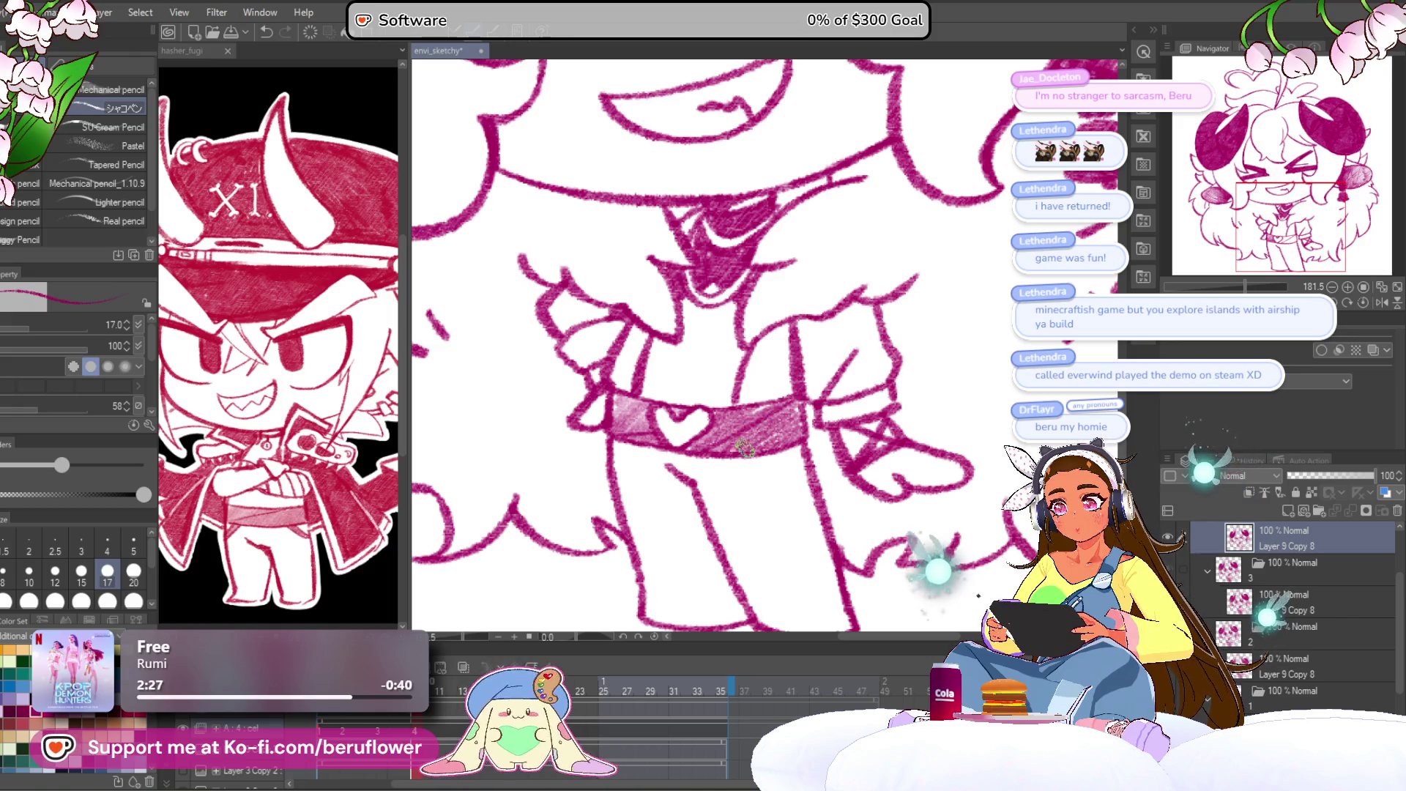
pyautogui.scroll(-3, 769, 401)
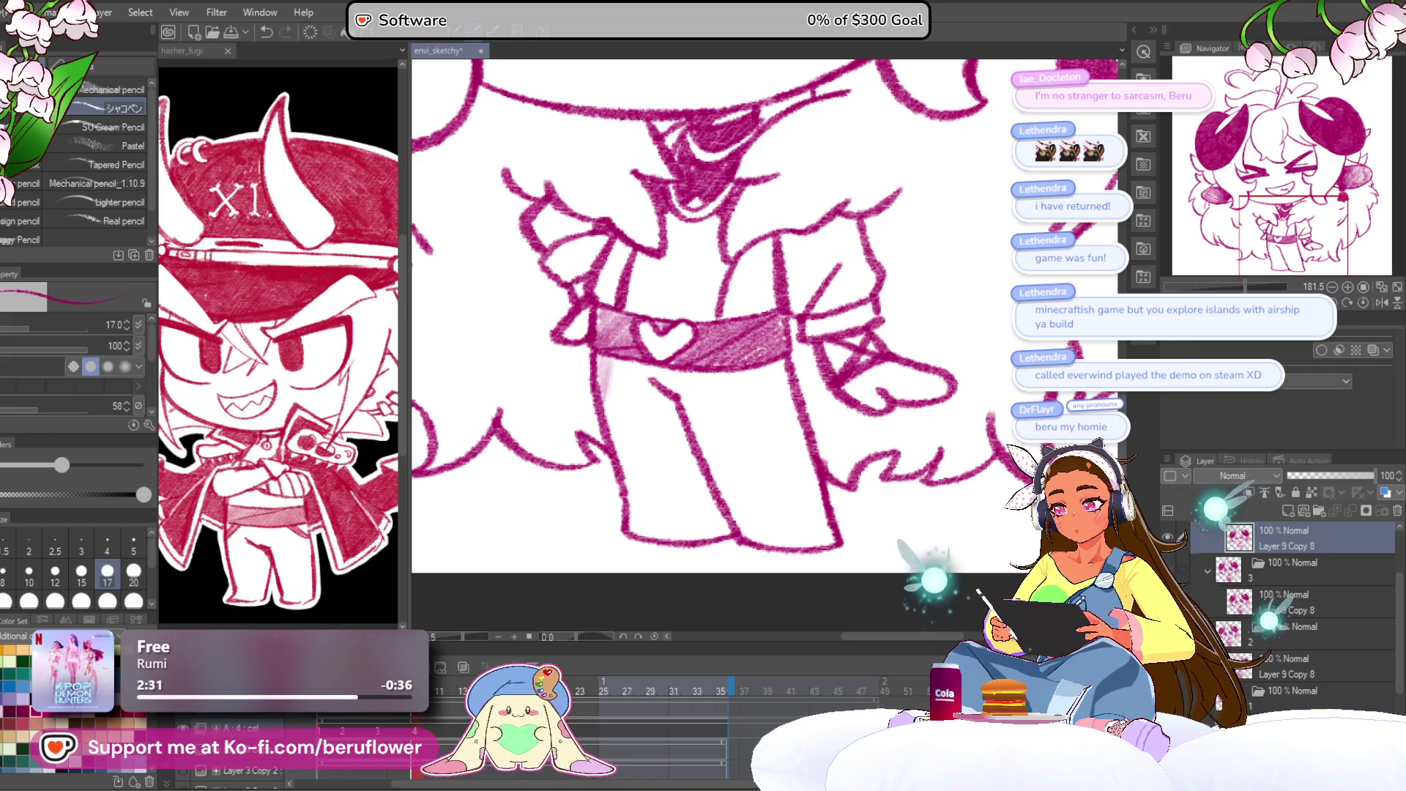
# On a lower layer, hatch the pant legs from hem to waistband, including the right side.
pyautogui.click(1288, 667)
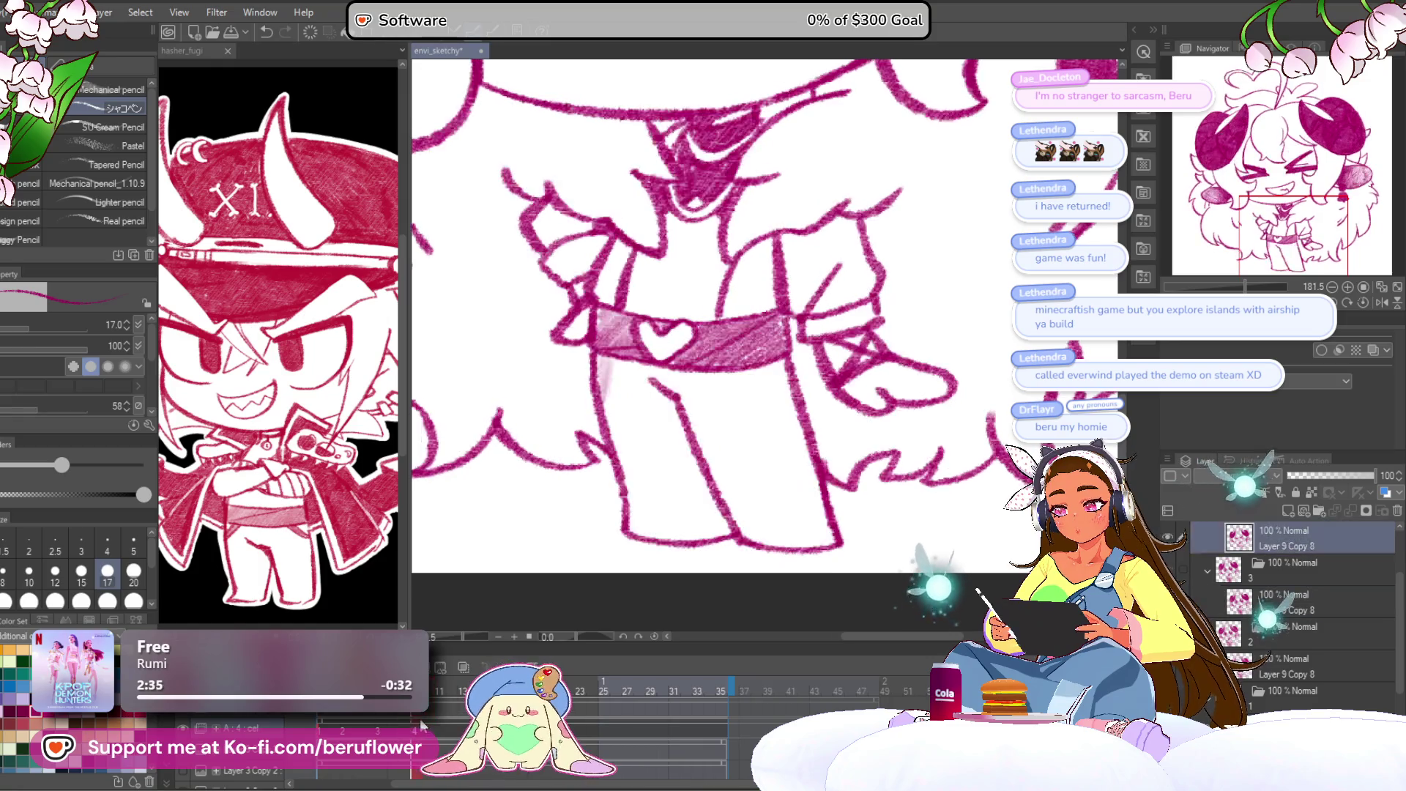
pyautogui.moveTo(693, 498)
pyautogui.mouseDown()
pyautogui.moveTo(641, 425)
pyautogui.moveTo(679, 441)
pyautogui.moveTo(644, 440)
pyautogui.moveTo(615, 413)
pyautogui.moveTo(626, 391)
pyautogui.moveTo(562, 285)
pyautogui.moveTo(577, 429)
pyautogui.moveTo(555, 476)
pyautogui.mouseUp()
pyautogui.moveTo(621, 507)
pyautogui.mouseDown()
pyautogui.moveTo(619, 432)
pyautogui.moveTo(579, 352)
pyautogui.moveTo(608, 370)
pyautogui.moveTo(653, 341)
pyautogui.mouseUp()
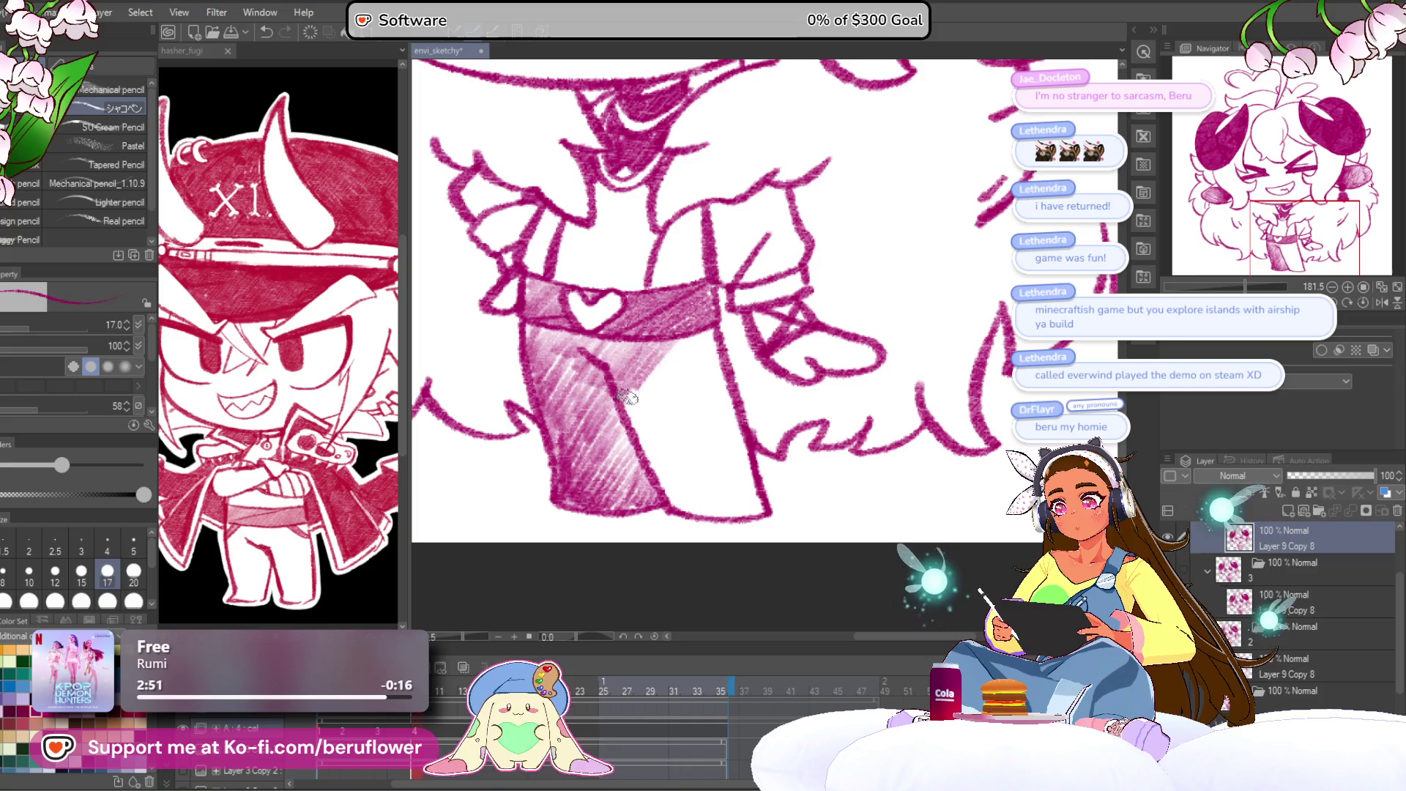
pyautogui.moveTo(649, 423)
pyautogui.mouseDown()
pyautogui.moveTo(654, 451)
pyautogui.moveTo(688, 388)
pyautogui.moveTo(688, 476)
pyautogui.mouseUp()
pyautogui.moveTo(693, 462)
pyautogui.mouseDown()
pyautogui.moveTo(658, 378)
pyautogui.moveTo(690, 337)
pyautogui.mouseUp()
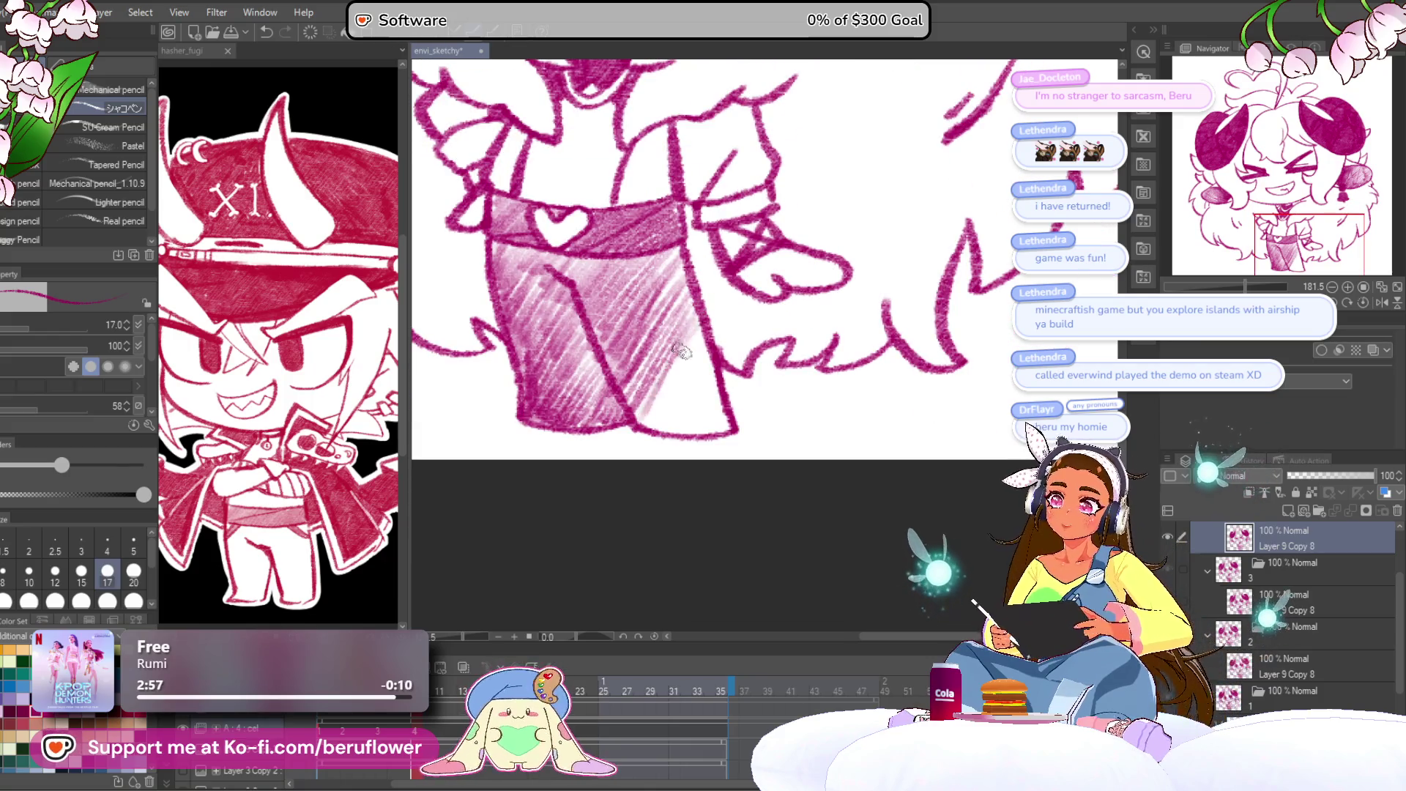
pyautogui.moveTo(667, 433)
pyautogui.mouseDown()
pyautogui.moveTo(714, 377)
pyautogui.moveTo(662, 381)
pyautogui.moveTo(633, 351)
pyautogui.moveTo(681, 285)
pyautogui.moveTo(670, 253)
pyautogui.moveTo(711, 388)
pyautogui.mouseUp()
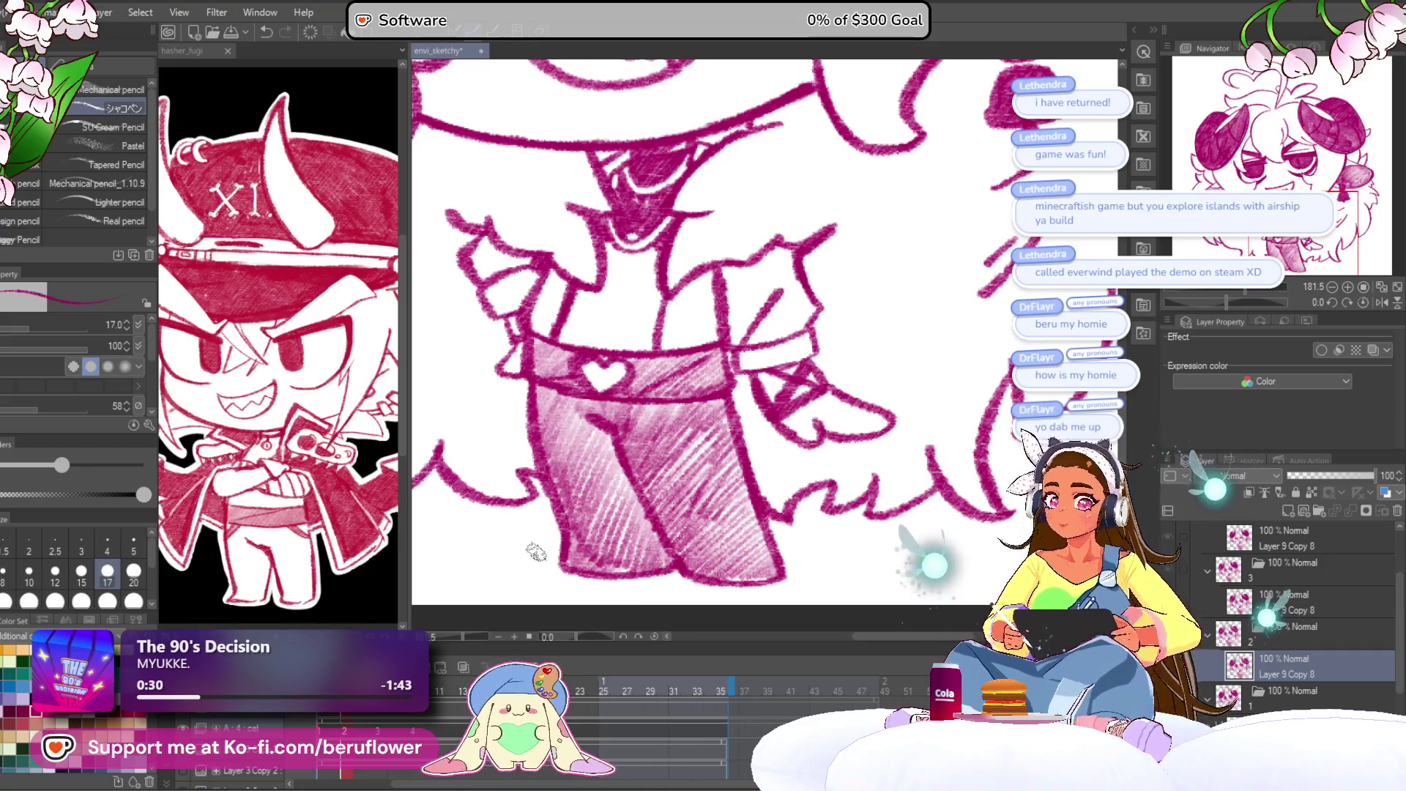
pyautogui.moveTo(551, 530); pyautogui.dragTo(602, 506)
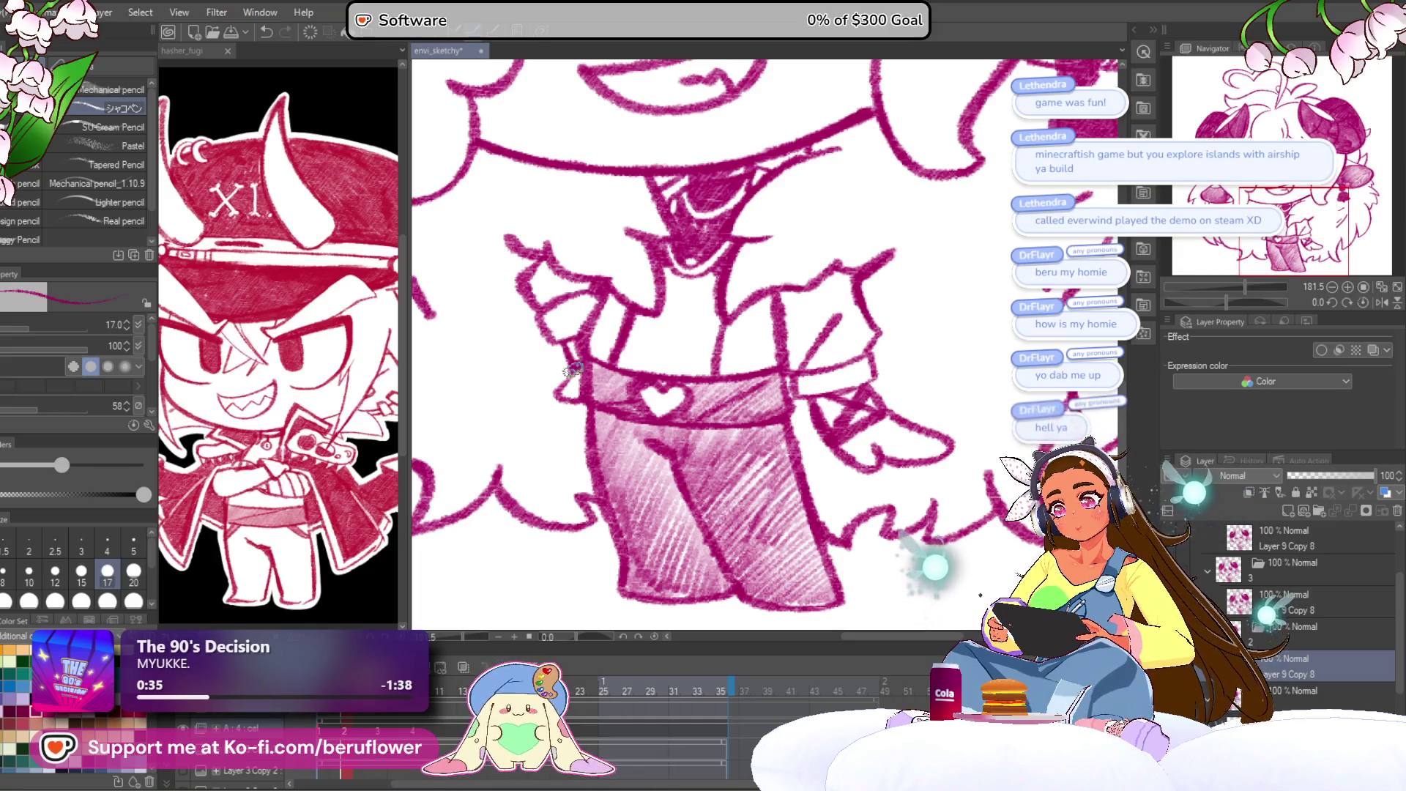
pyautogui.moveTo(962, 369); pyautogui.dragTo(919, 367)
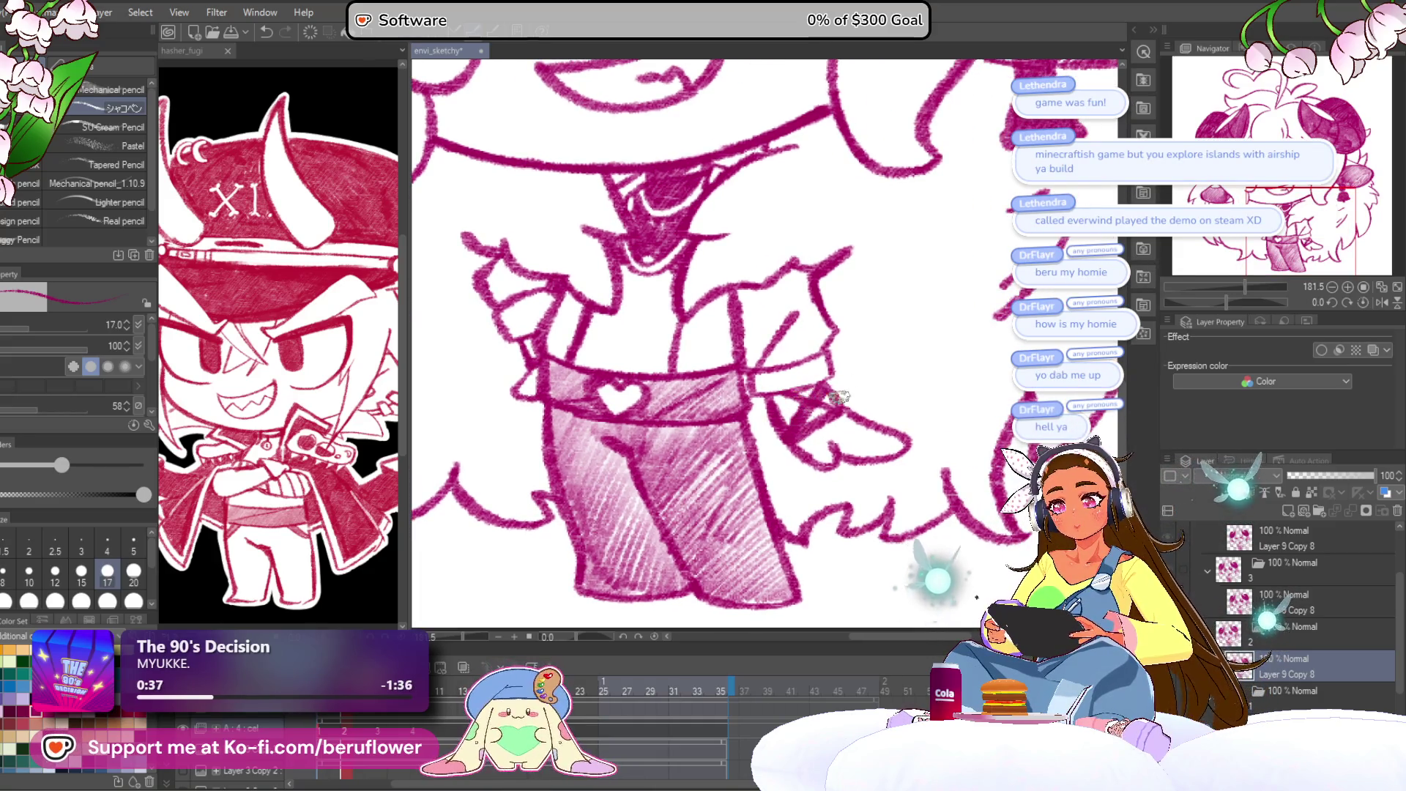
pyautogui.scroll(-5, 832, 398)
pyautogui.scroll(2, 876, 368)
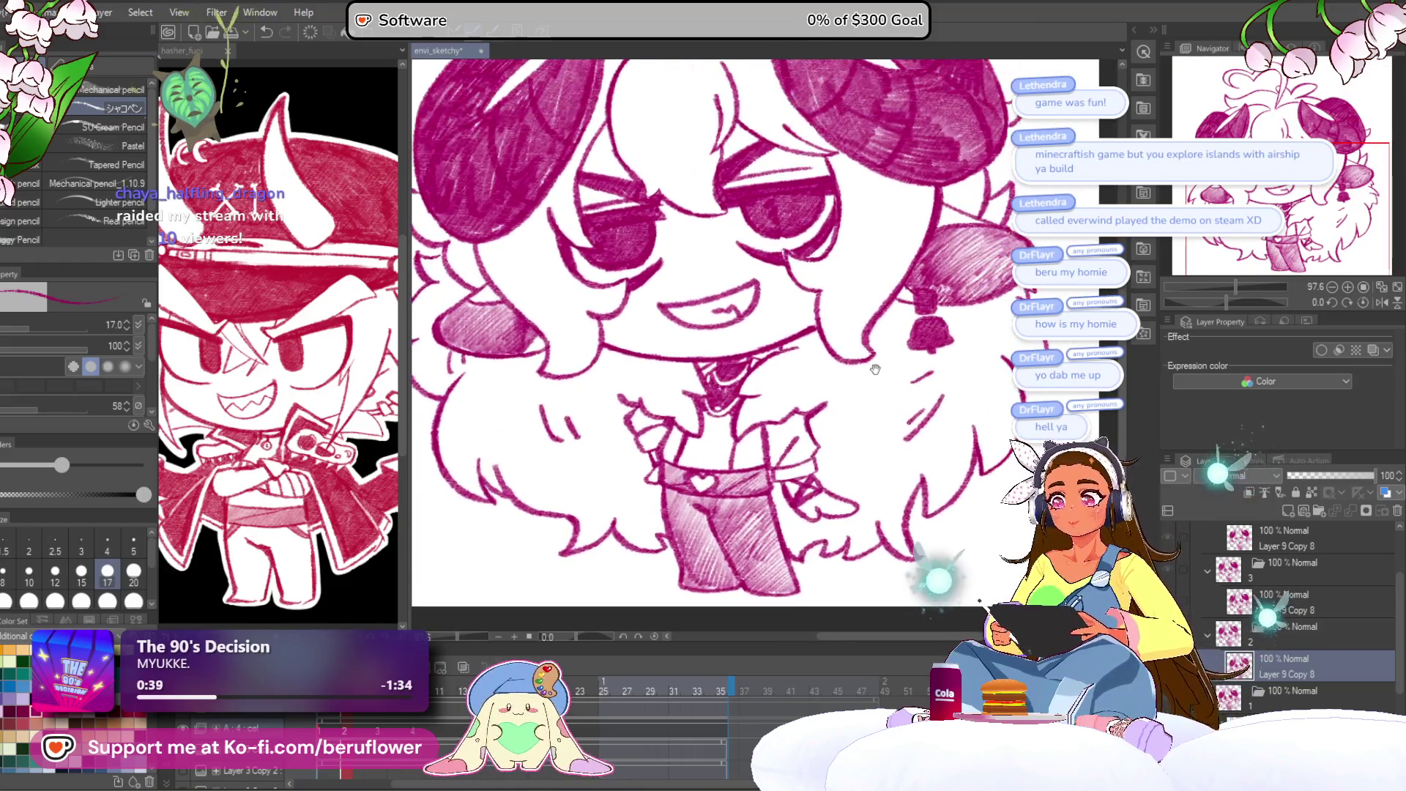
# Display frame 1's round-eyed chibi, with hatched horns, ears and pants, on the canvas.
pyautogui.scroll(1, 876, 367)
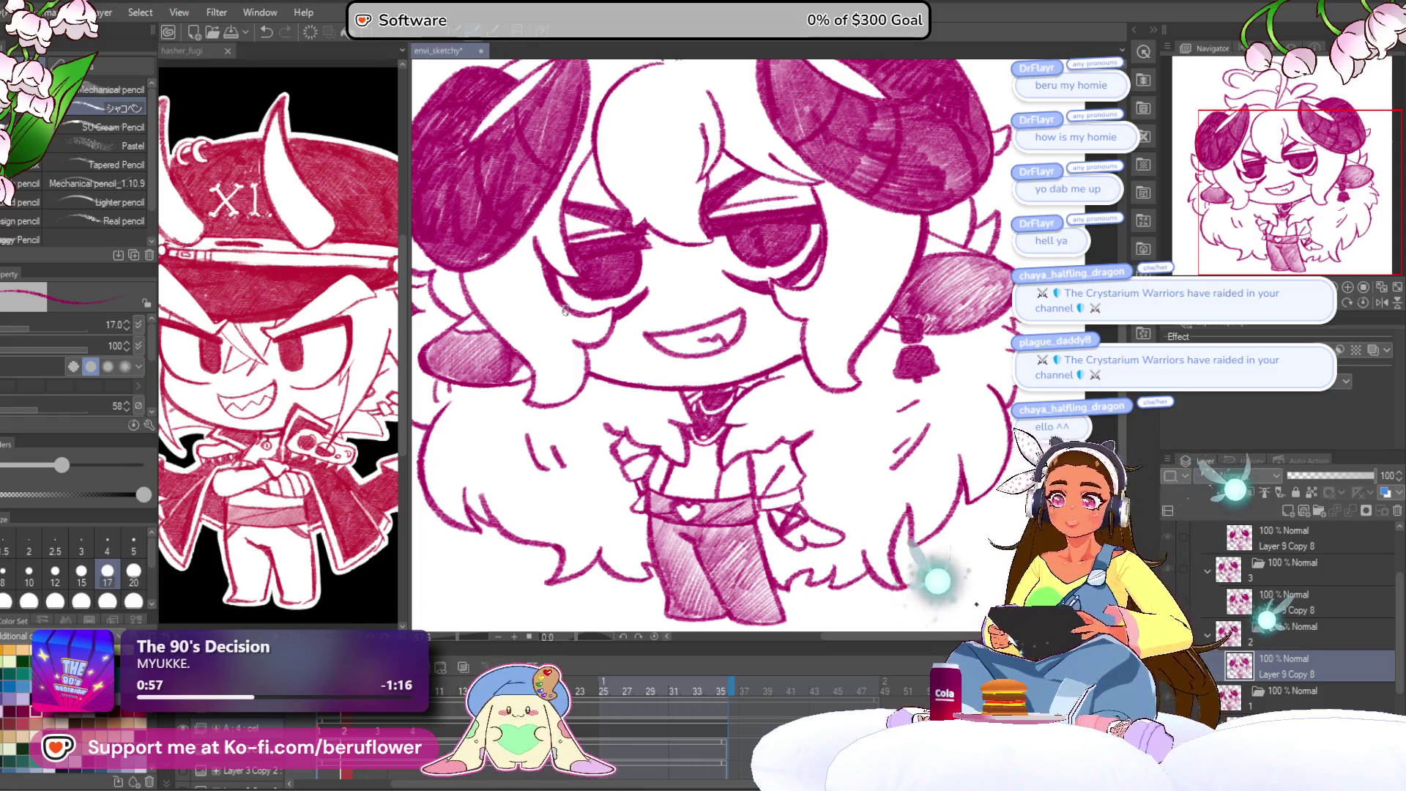
pyautogui.scroll(-2, 765, 322)
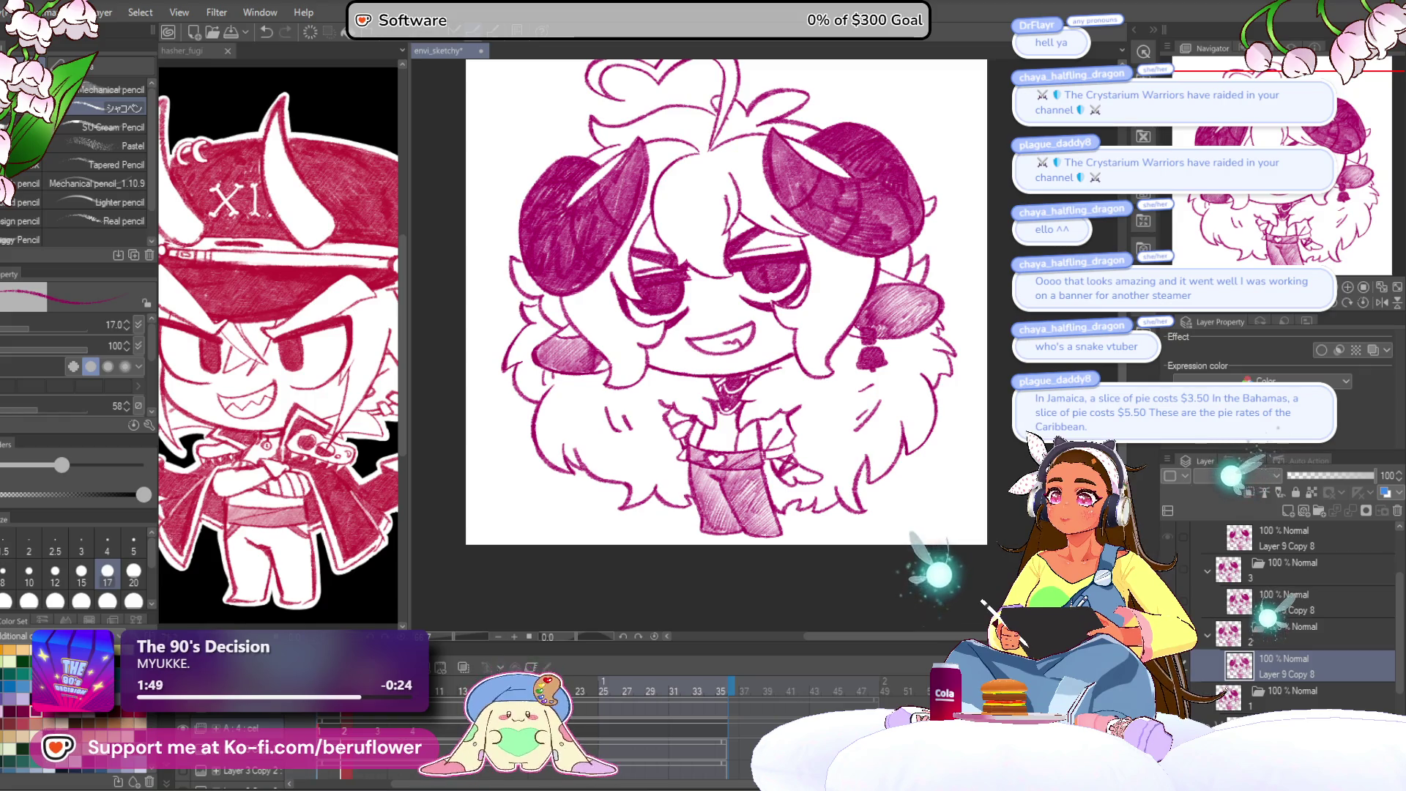
pyautogui.moveTo(839, 438)
pyautogui.mouseDown()
pyautogui.moveTo(779, 333)
pyautogui.moveTo(741, 373)
pyautogui.mouseUp()
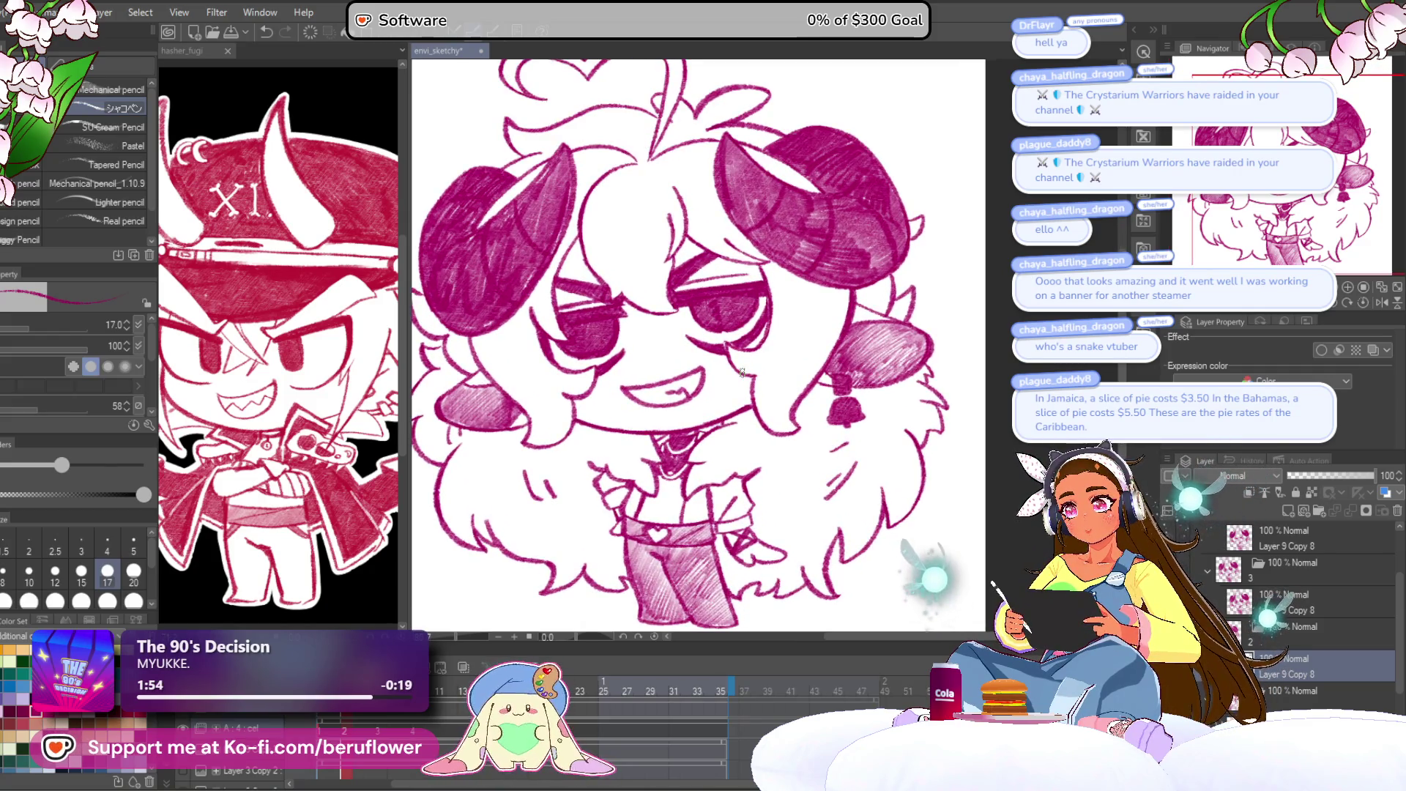
pyautogui.scroll(-3, 741, 372)
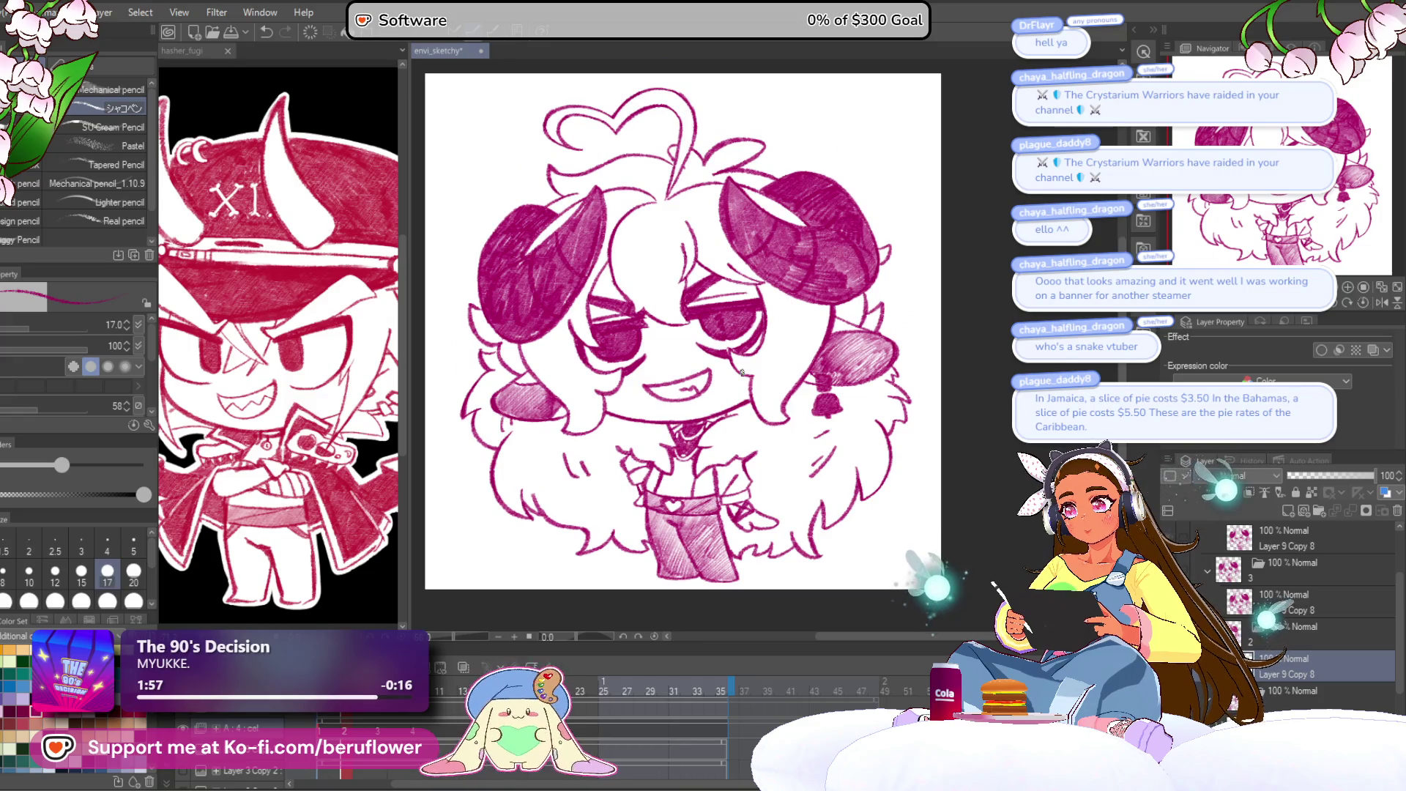
pyautogui.scroll(-1, 741, 372)
pyautogui.scroll(2, 741, 372)
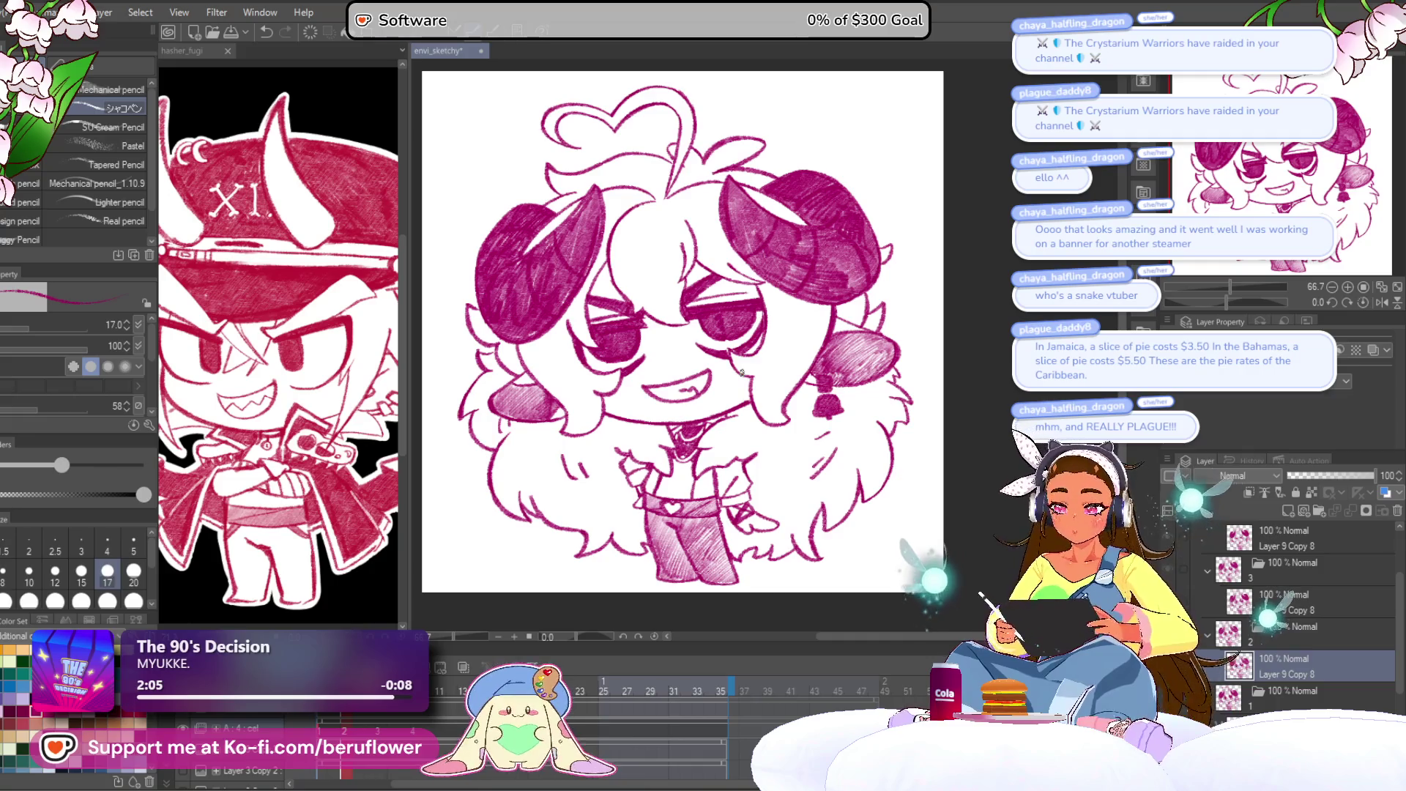
pyautogui.click(322, 725)
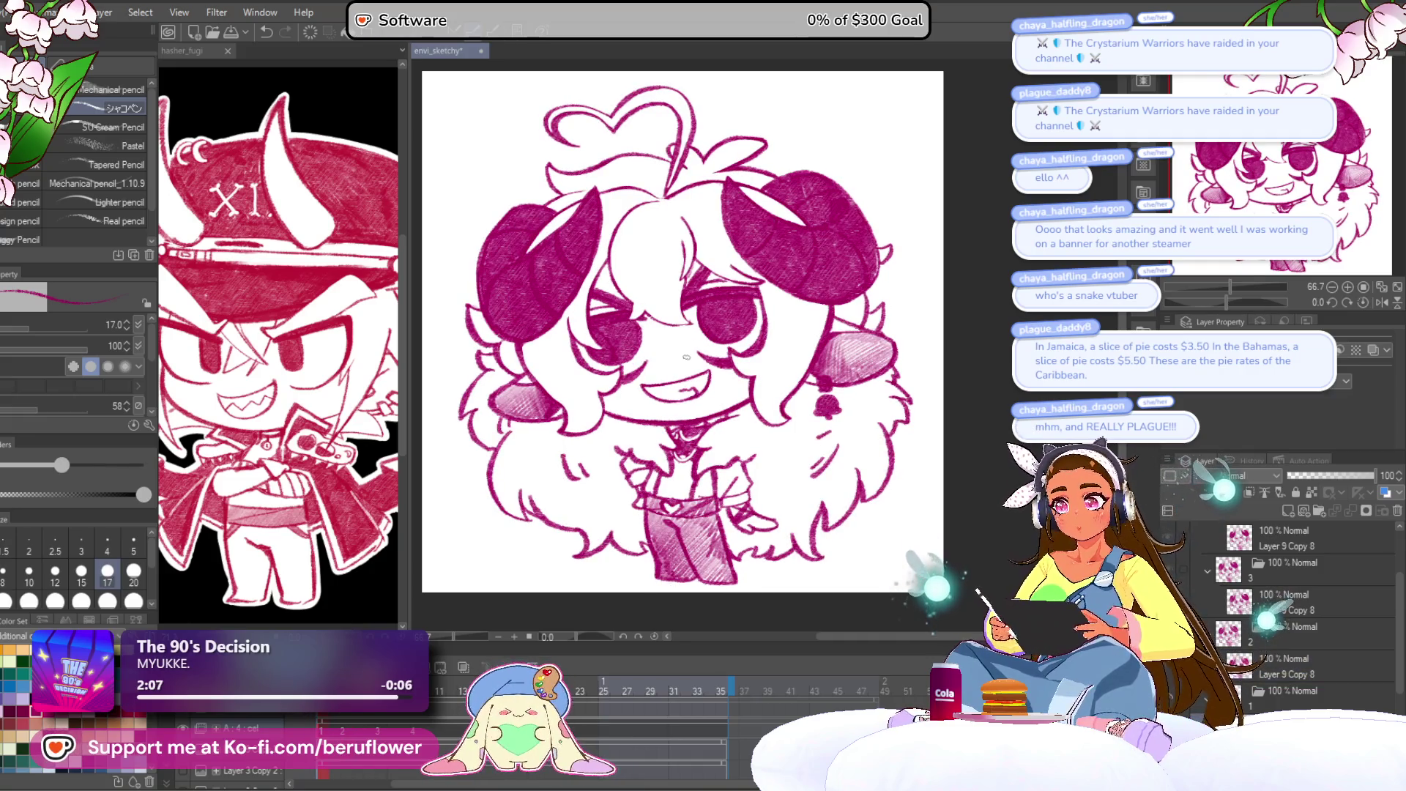
pyautogui.scroll(5, 686, 357)
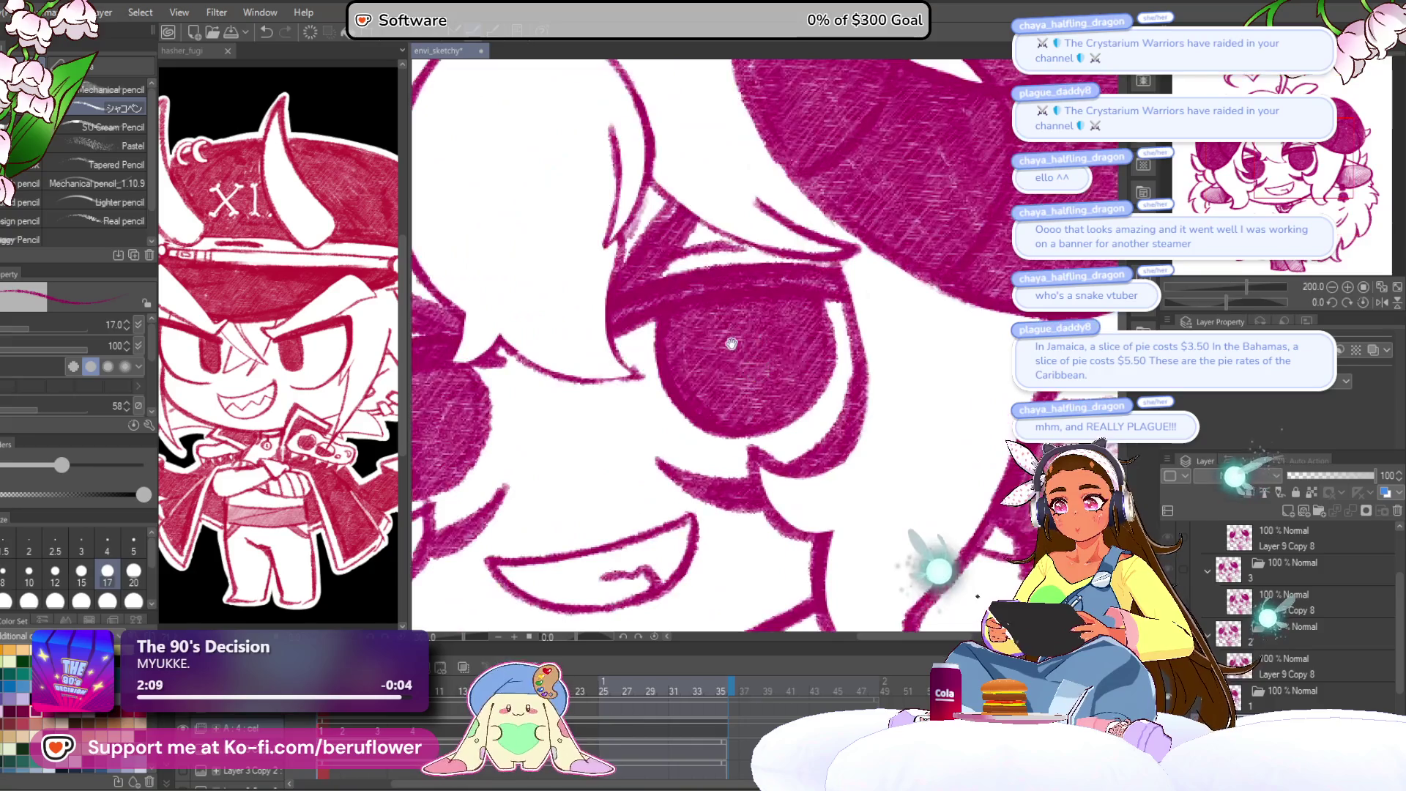
# Erase the eye's top, right and lower edges and draw a new line beside it.
pyautogui.moveTo(817, 306)
pyautogui.mouseDown()
pyautogui.moveTo(784, 425)
pyautogui.moveTo(732, 439)
pyautogui.moveTo(748, 422)
pyautogui.moveTo(739, 402)
pyautogui.mouseUp()
pyautogui.moveTo(837, 382)
pyautogui.mouseDown()
pyautogui.moveTo(816, 313)
pyautogui.moveTo(758, 304)
pyautogui.moveTo(654, 328)
pyautogui.moveTo(695, 410)
pyautogui.moveTo(740, 329)
pyautogui.moveTo(798, 352)
pyautogui.moveTo(721, 349)
pyautogui.mouseUp()
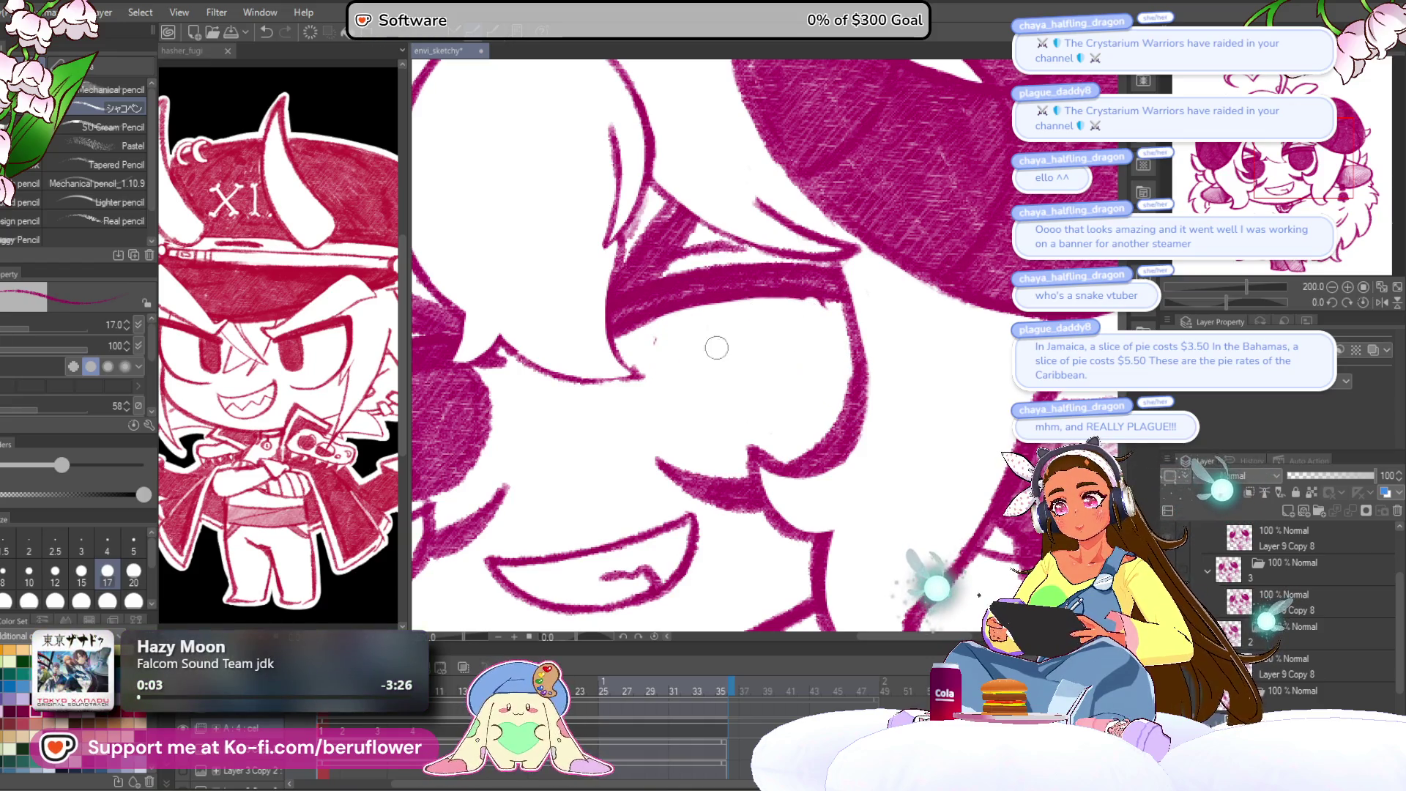
pyautogui.moveTo(668, 306)
pyautogui.mouseDown()
pyautogui.moveTo(683, 378)
pyautogui.moveTo(740, 315)
pyautogui.moveTo(703, 395)
pyautogui.moveTo(714, 279)
pyautogui.moveTo(678, 363)
pyautogui.mouseUp()
pyautogui.hotkey('ctrl', '0')
pyautogui.scroll(5, 686, 274)
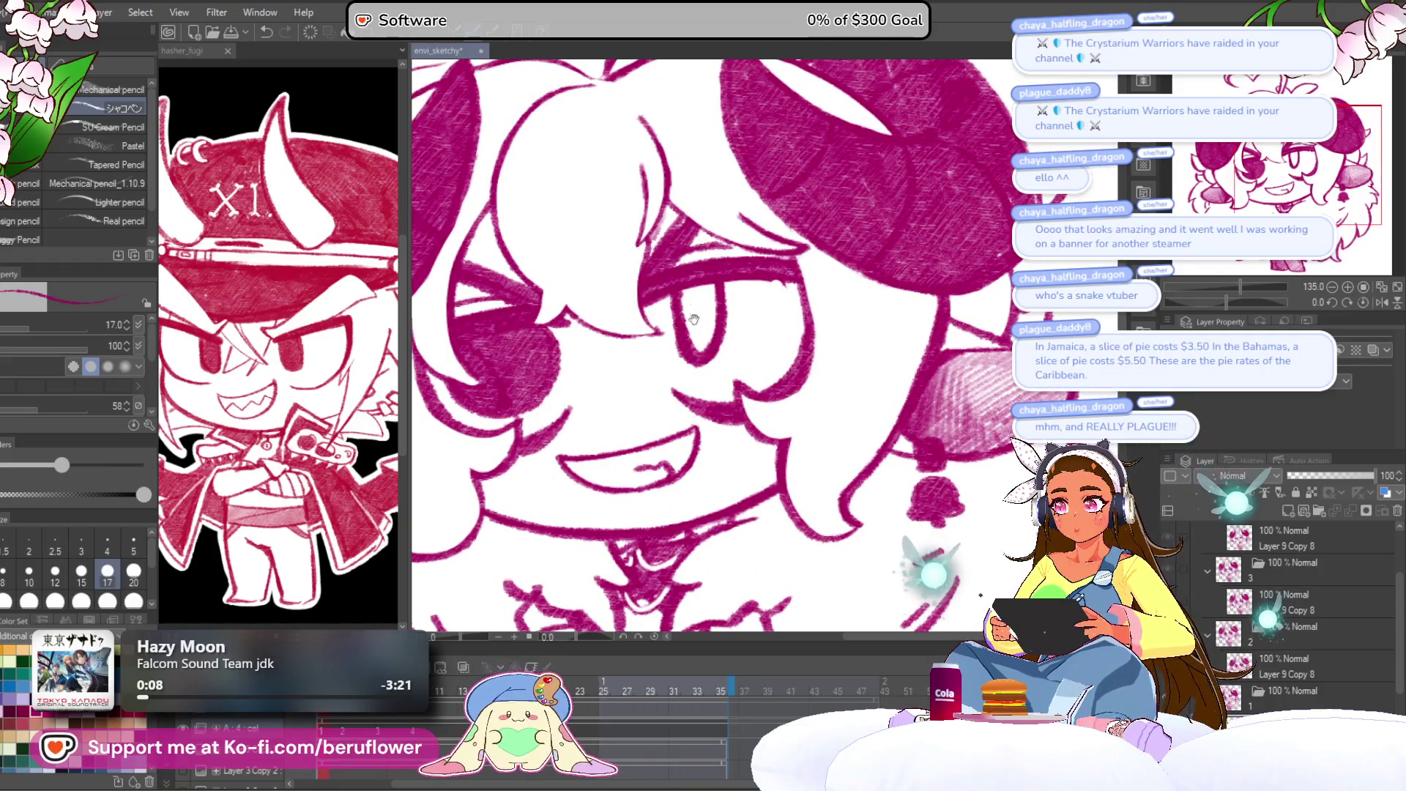
pyautogui.scroll(-5, 867, 294)
pyautogui.scroll(5, 867, 294)
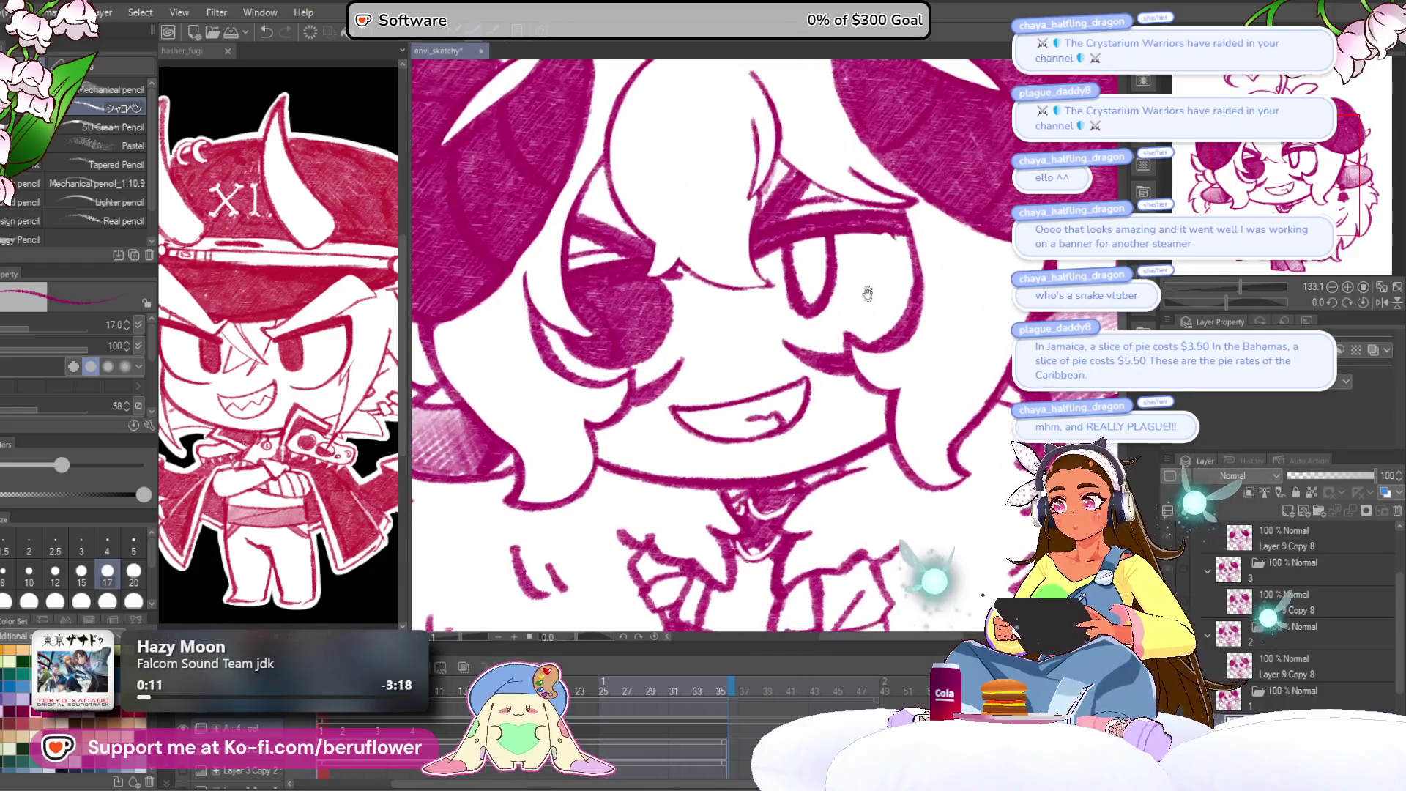
pyautogui.scroll(3, 605, 324)
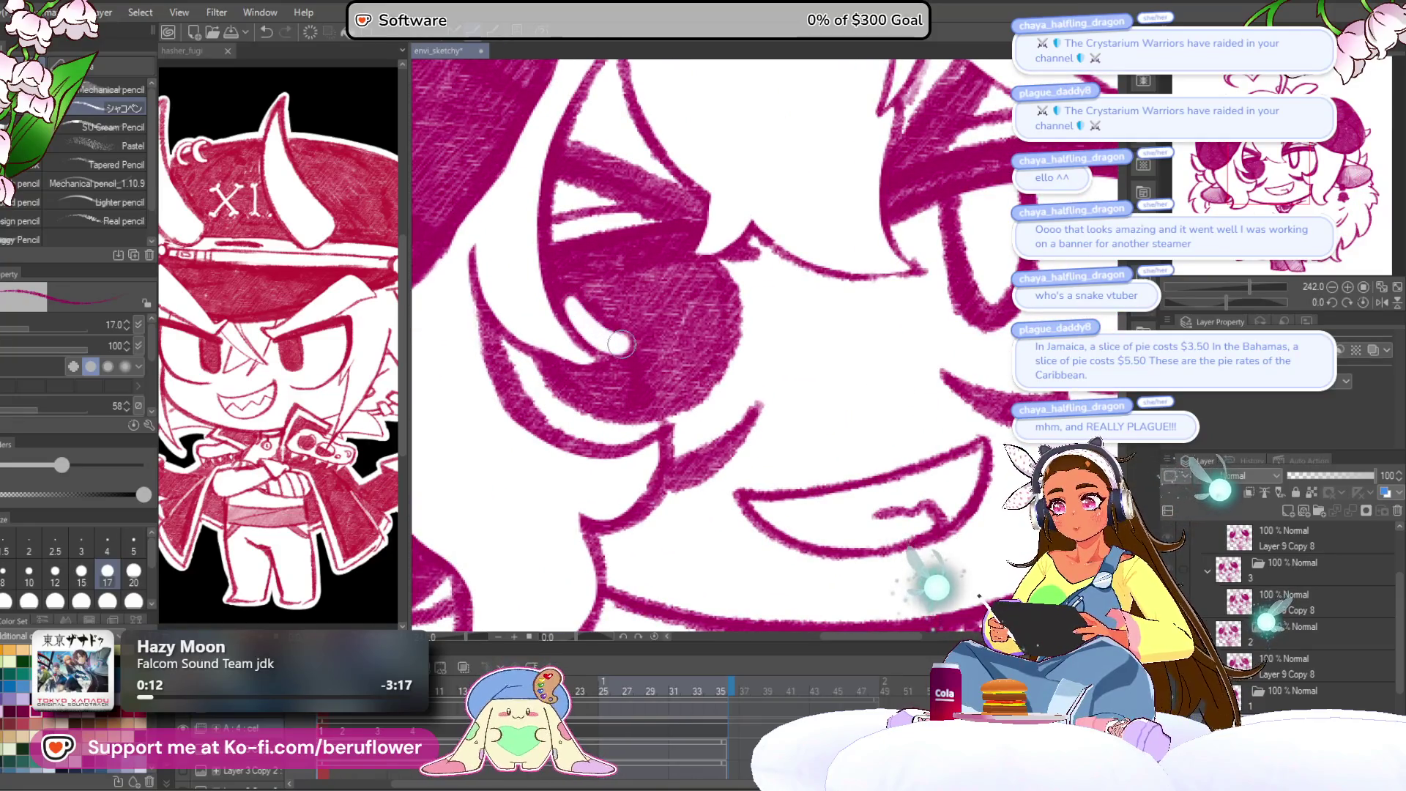
# Erase the right part of the dark pupil, the lower lid stroke and a stray mark.
pyautogui.moveTo(663, 283)
pyautogui.mouseDown()
pyautogui.moveTo(714, 282)
pyautogui.moveTo(720, 379)
pyautogui.moveTo(648, 410)
pyautogui.moveTo(564, 399)
pyautogui.moveTo(534, 370)
pyautogui.moveTo(634, 372)
pyautogui.moveTo(608, 348)
pyautogui.moveTo(637, 304)
pyautogui.moveTo(677, 326)
pyautogui.moveTo(686, 389)
pyautogui.moveTo(600, 398)
pyautogui.mouseUp()
pyautogui.moveTo(735, 286); pyautogui.dragTo(725, 276)
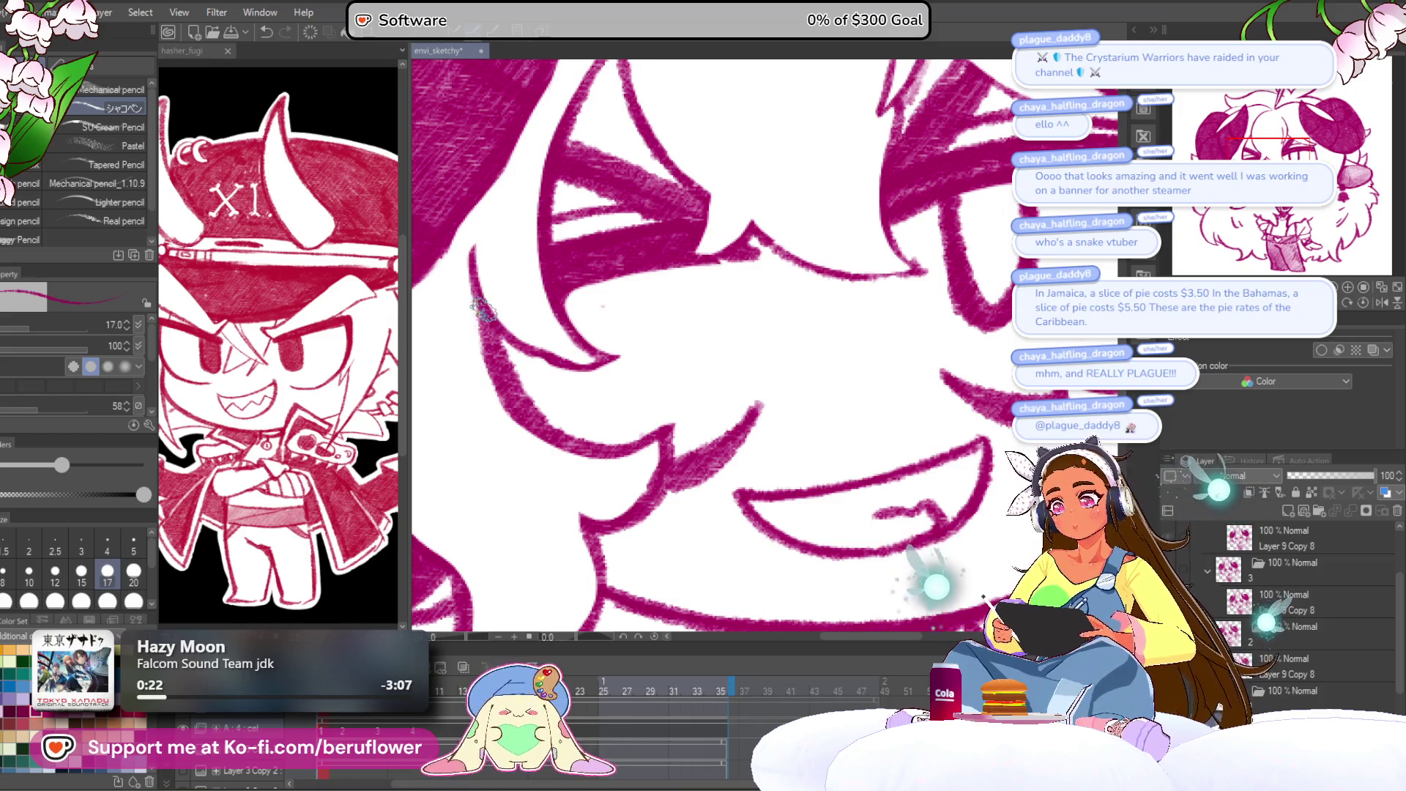
pyautogui.scroll(-1, 498, 167)
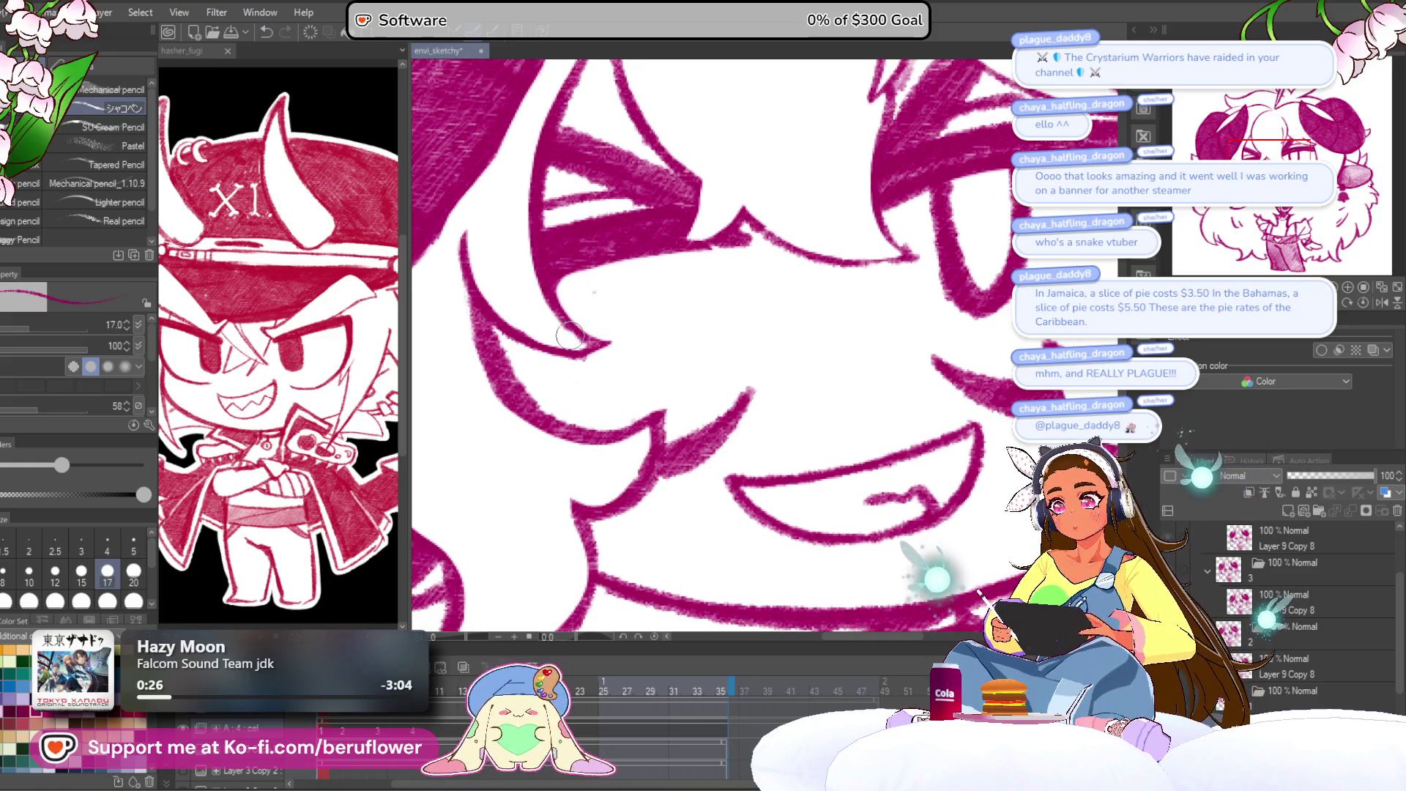
pyautogui.hscroll(3, 691, 336)
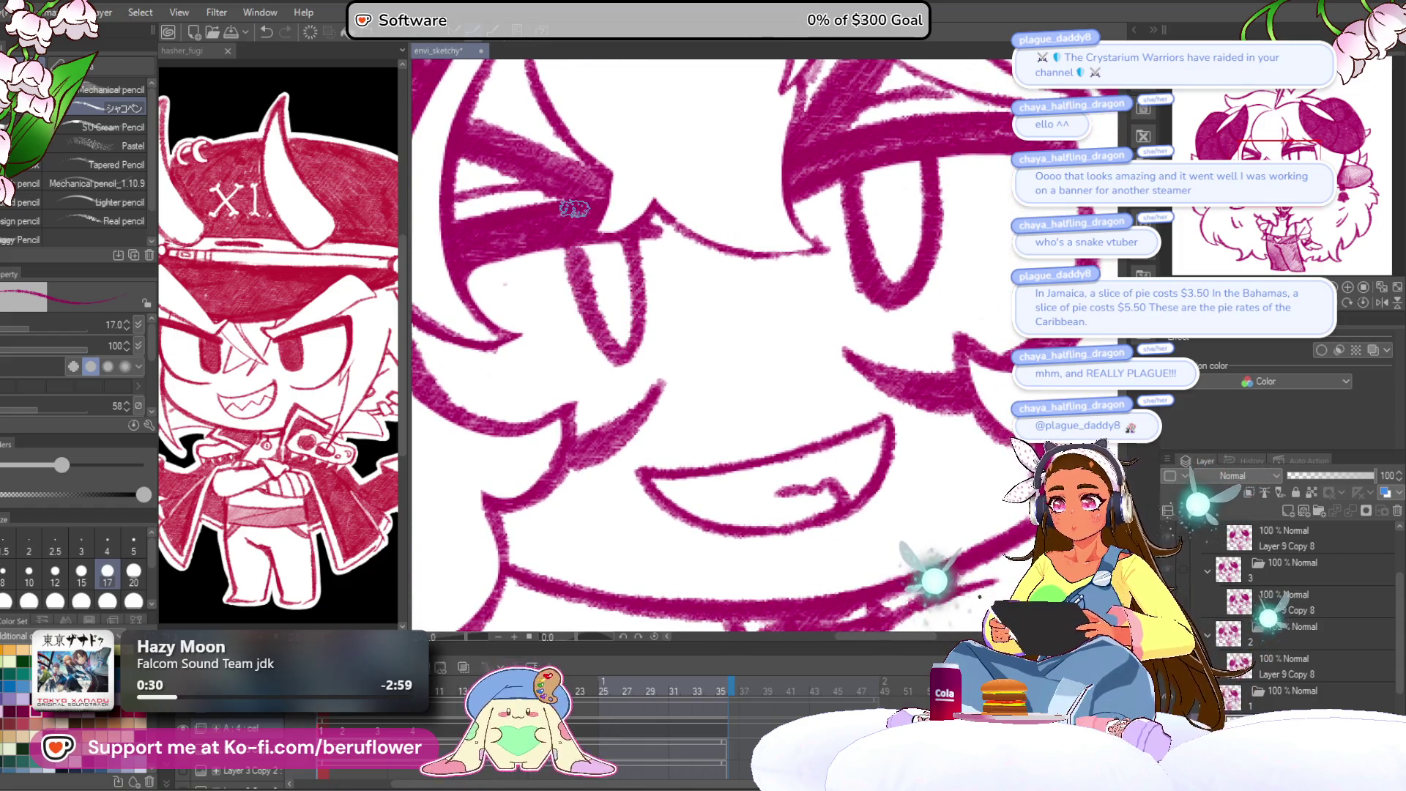
pyautogui.scroll(-5, 575, 209)
pyautogui.scroll(3, 575, 208)
pyautogui.scroll(2, 575, 209)
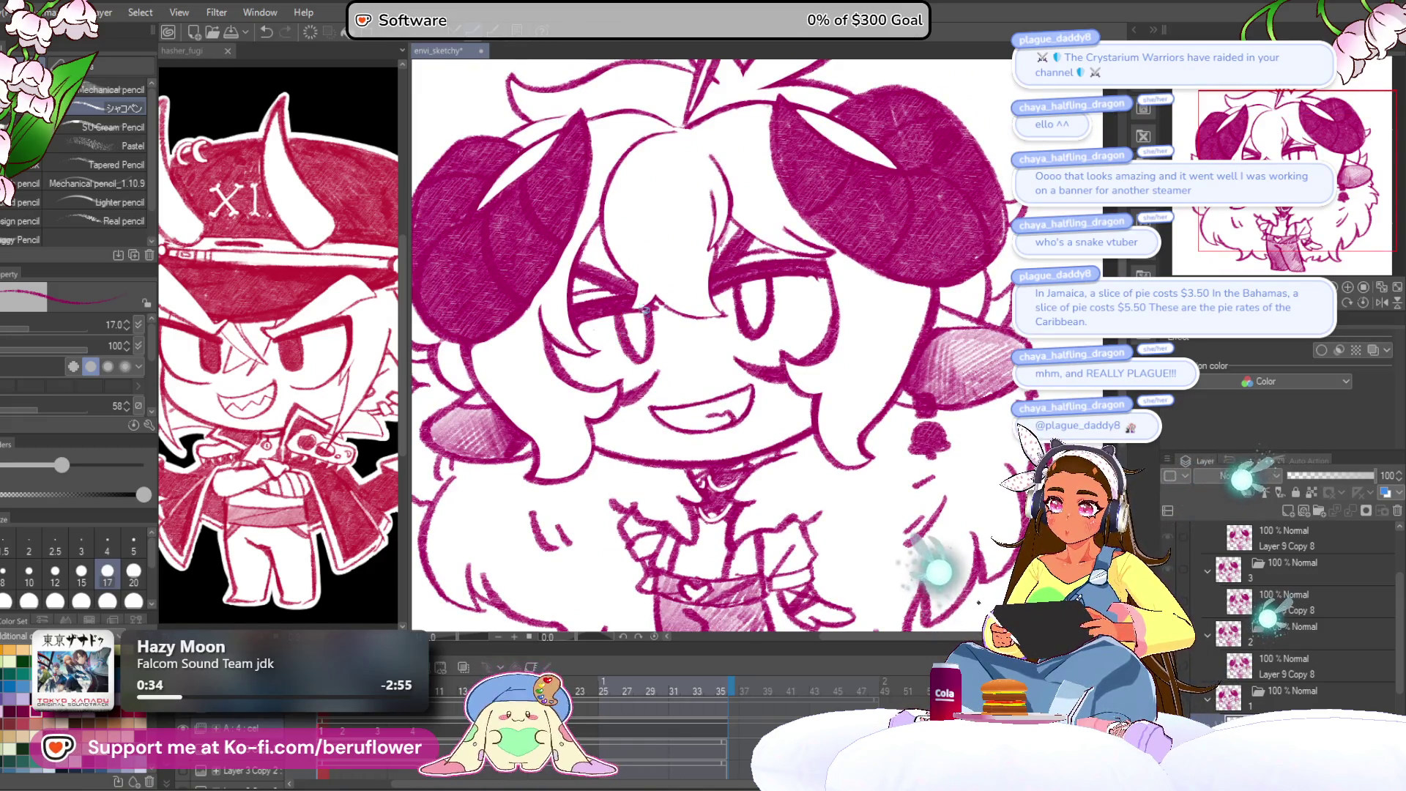
# Try redrawing the left eye open with a pupil, then undo back to the wink.
pyautogui.scroll(-5, 645, 312)
pyautogui.scroll(5, 644, 307)
pyautogui.hotkey('ctrl', 'z')
pyautogui.moveTo(644, 308); pyautogui.dragTo(650, 363)
pyautogui.moveTo(851, 277); pyautogui.dragTo(807, 264)
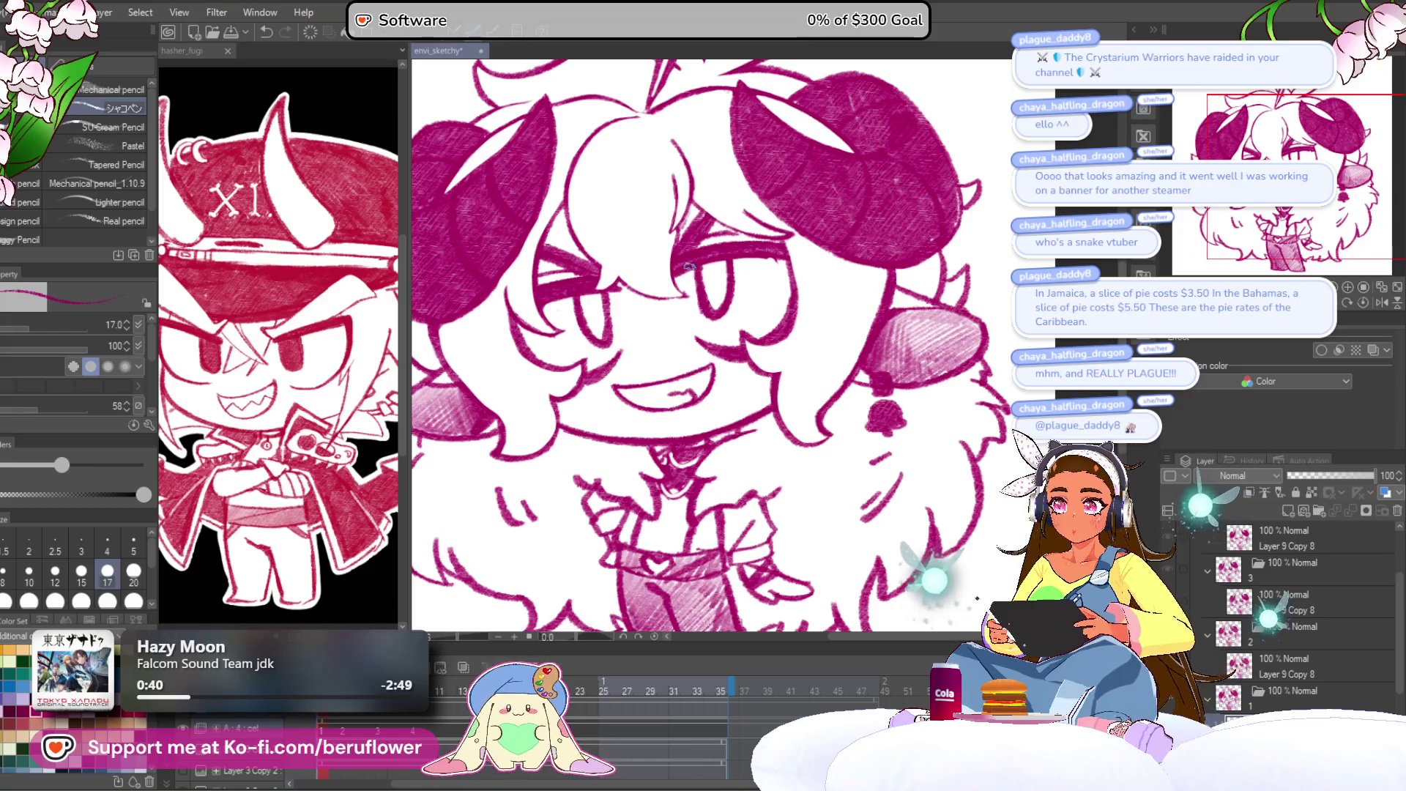
pyautogui.scroll(-5, 805, 330)
pyautogui.scroll(5, 804, 330)
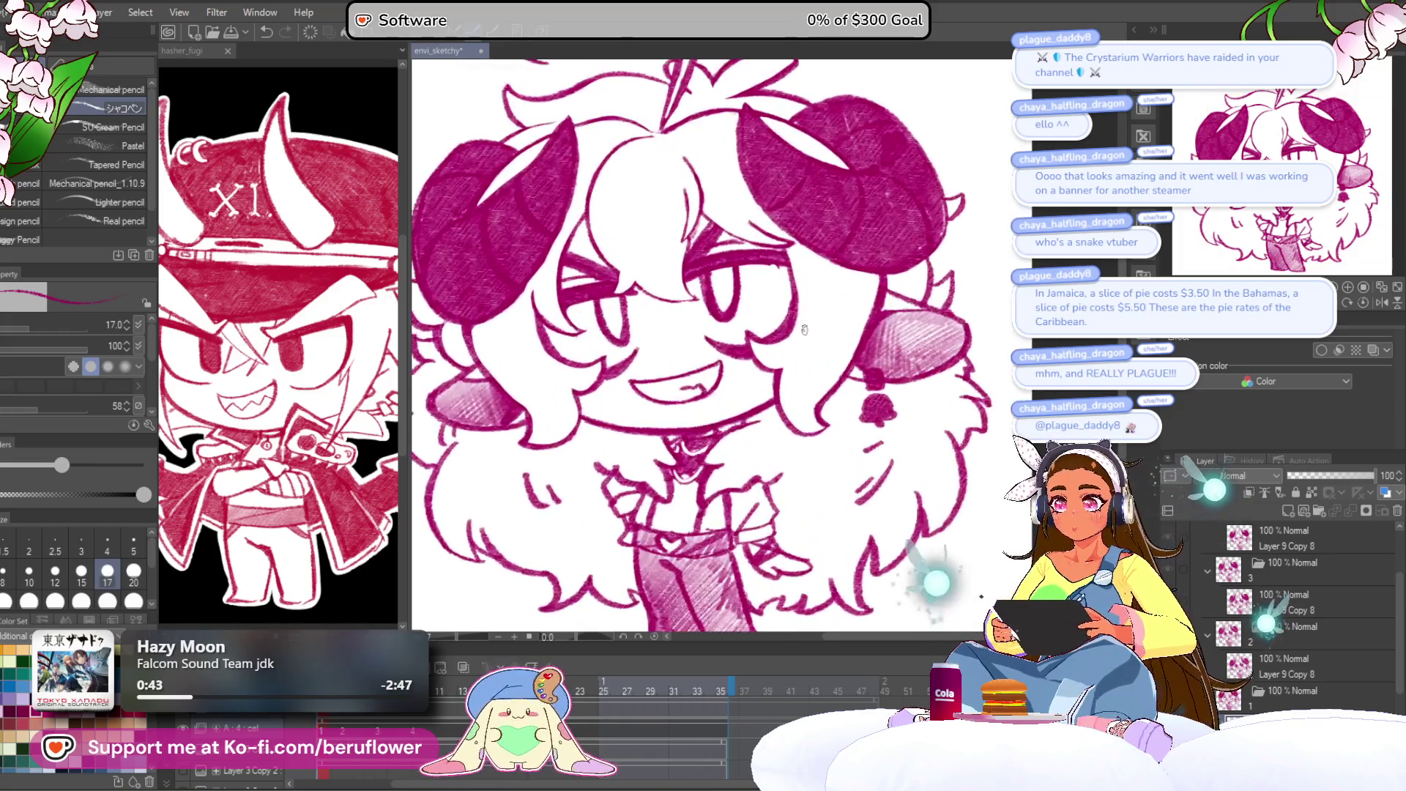
pyautogui.hotkey('ctrl', 'z')
pyautogui.hotkey('ctrl', 'z')
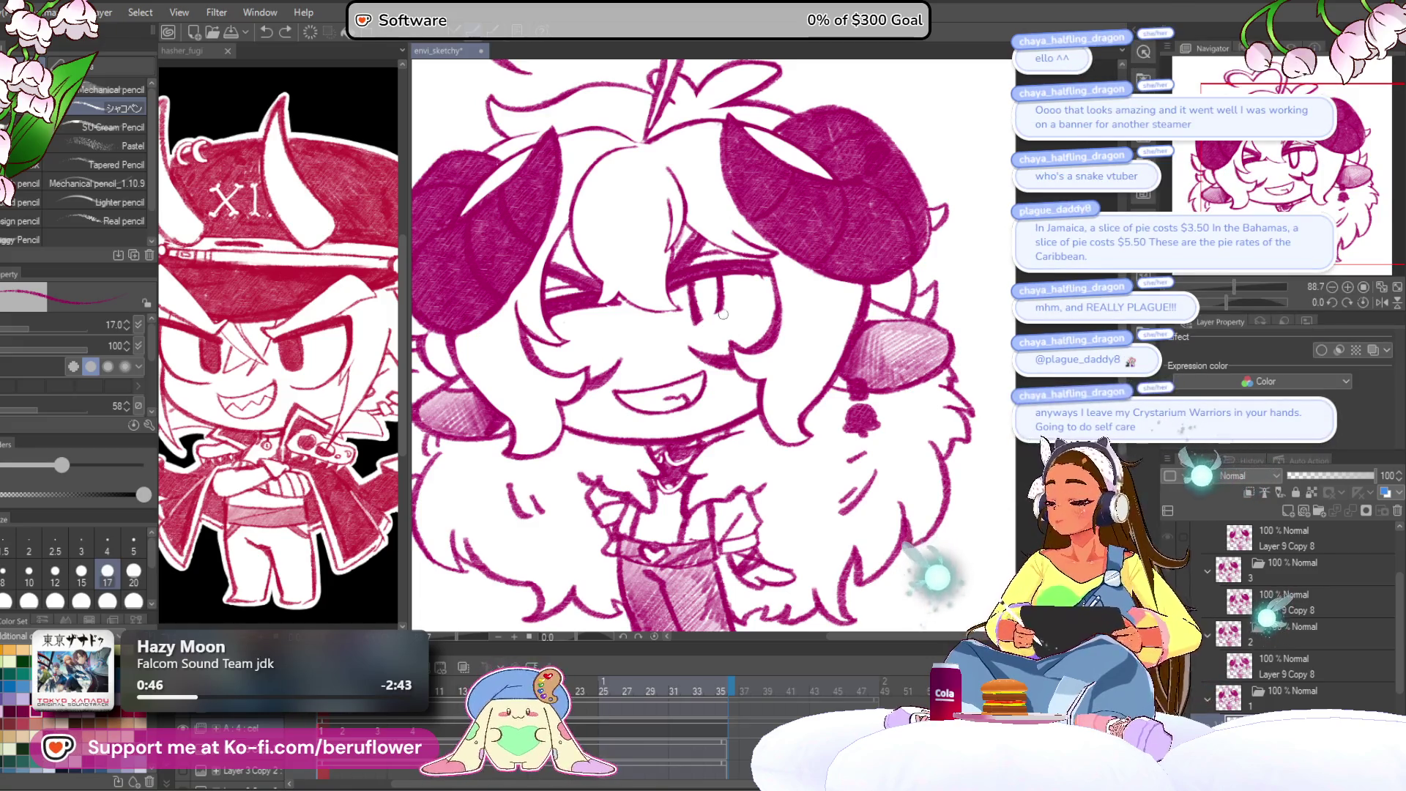
# Erase the lower eye lines and darken the diagonal stroke across the eye in a rotated view.
pyautogui.scroll(5, 727, 350)
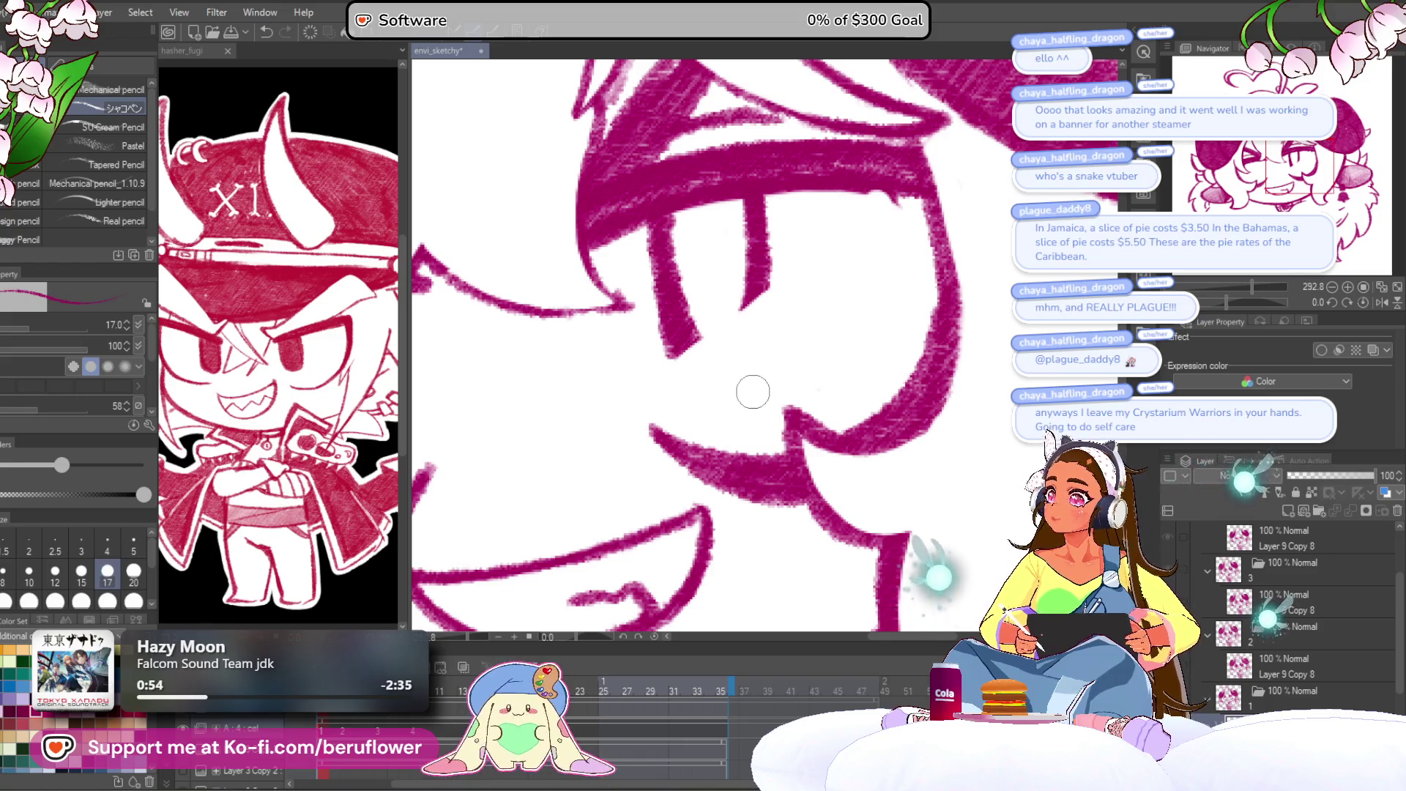
pyautogui.moveTo(759, 253)
pyautogui.mouseDown()
pyautogui.moveTo(758, 308)
pyautogui.moveTo(703, 352)
pyautogui.moveTo(649, 250)
pyautogui.moveTo(761, 220)
pyautogui.moveTo(755, 253)
pyautogui.moveTo(831, 249)
pyautogui.mouseUp()
pyautogui.scroll(-3, 763, 213)
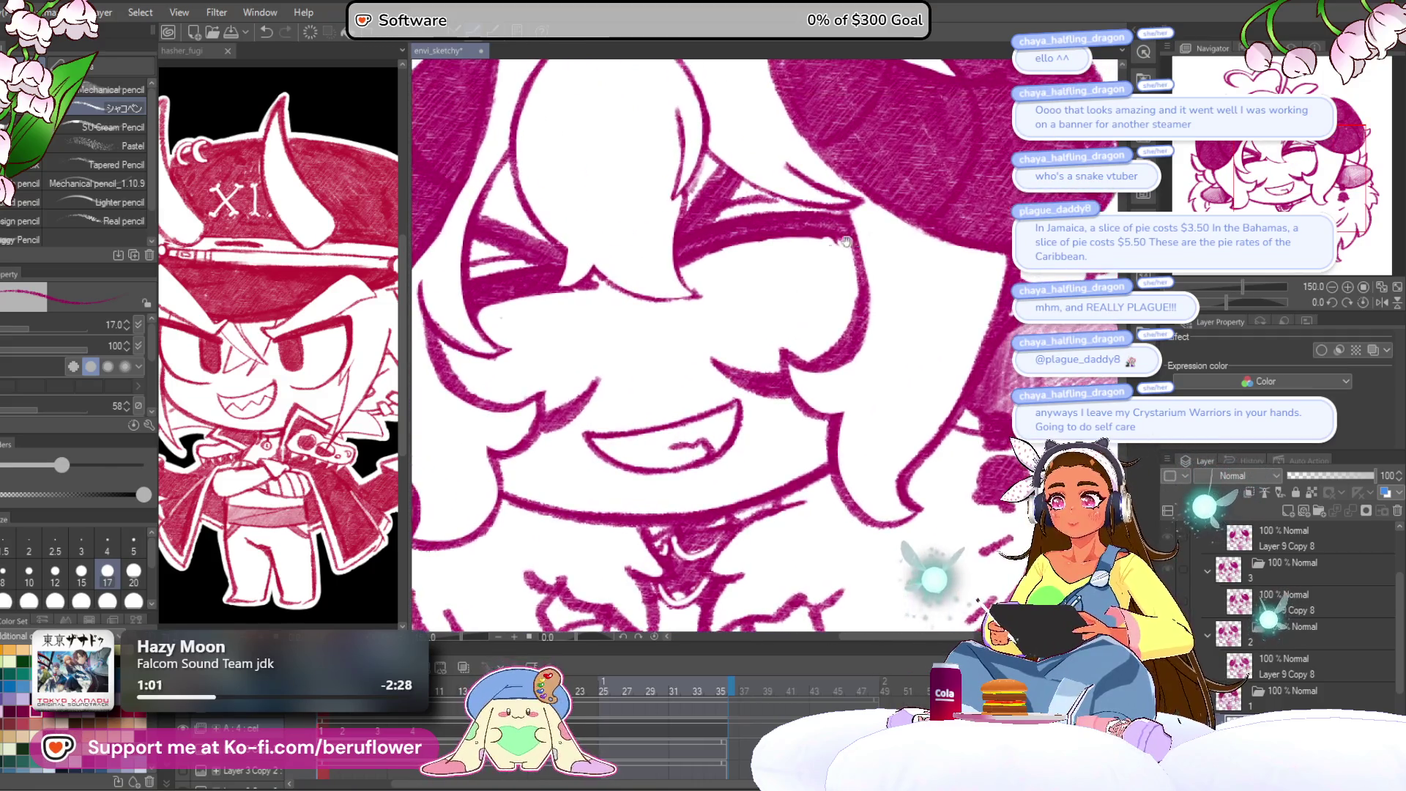
pyautogui.moveTo(1247, 296); pyautogui.dragTo(1217, 303)
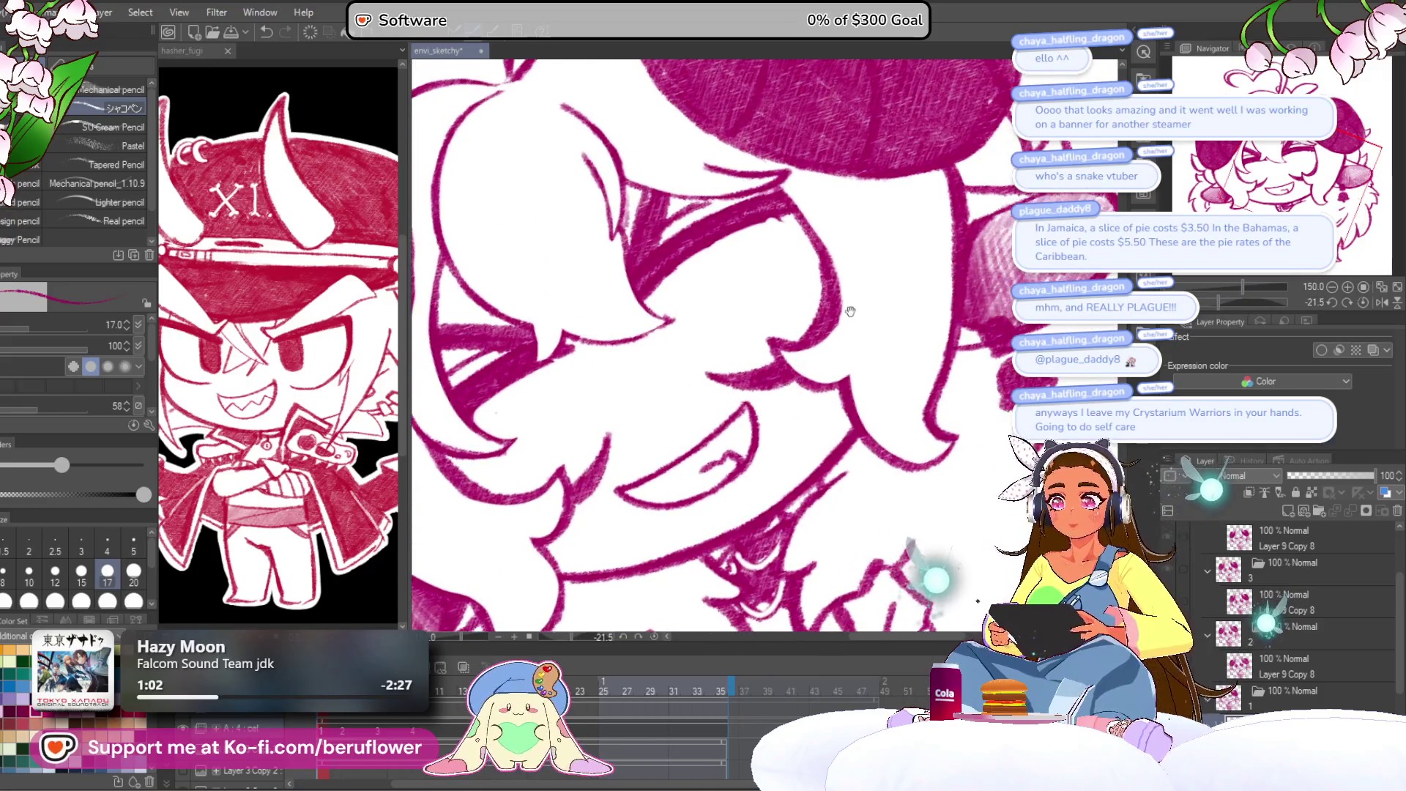
pyautogui.moveTo(732, 277)
pyautogui.mouseDown()
pyautogui.moveTo(739, 301)
pyautogui.moveTo(726, 258)
pyautogui.moveTo(784, 242)
pyautogui.moveTo(670, 322)
pyautogui.moveTo(652, 307)
pyautogui.moveTo(677, 307)
pyautogui.moveTo(765, 232)
pyautogui.mouseUp()
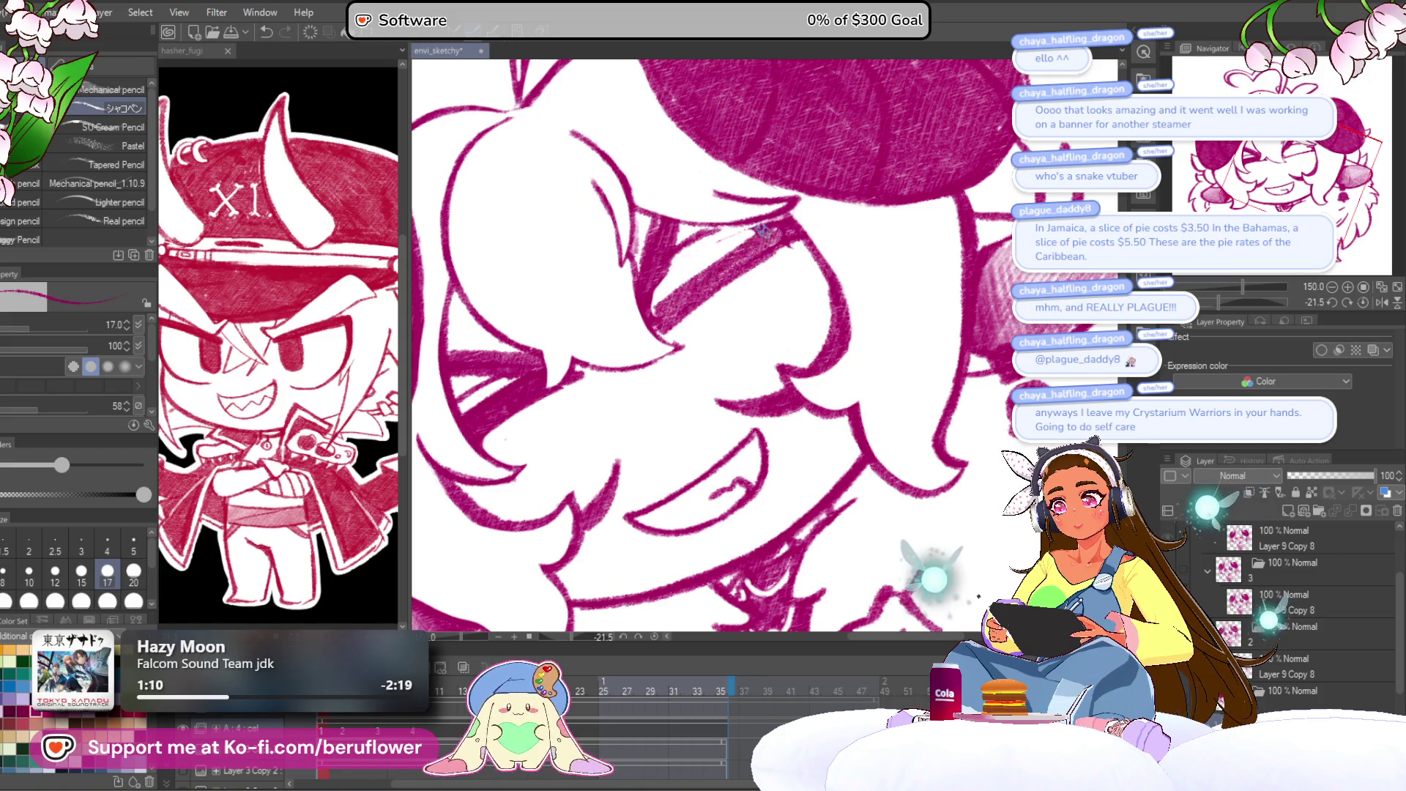
pyautogui.moveTo(657, 333)
pyautogui.mouseDown()
pyautogui.moveTo(765, 244)
pyautogui.moveTo(714, 271)
pyautogui.mouseUp()
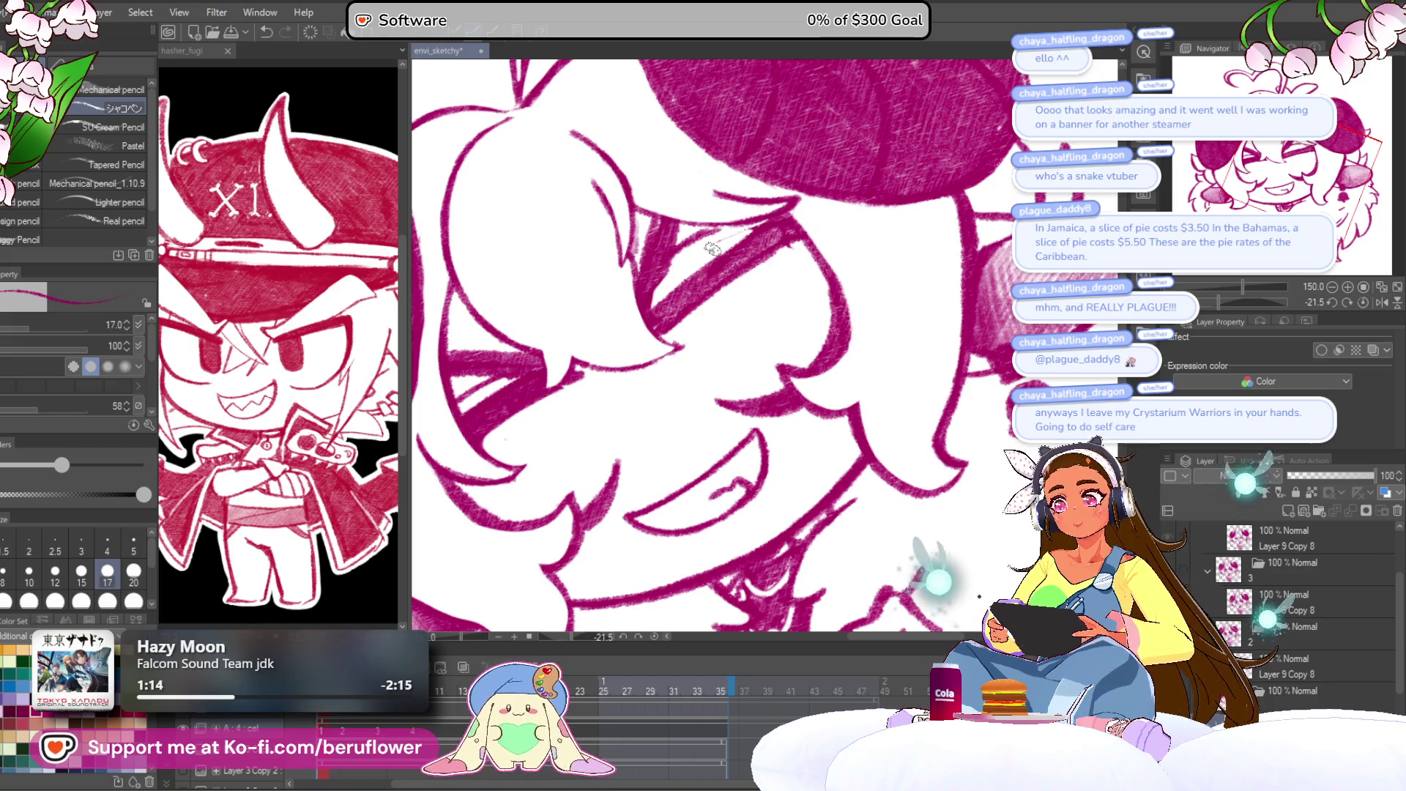
# Undo the last stroke, return the canvas rotation to upright and fit the drawing in view.
pyautogui.hotkey('ctrl', '0')
pyautogui.hotkey('ctrl', 'z')
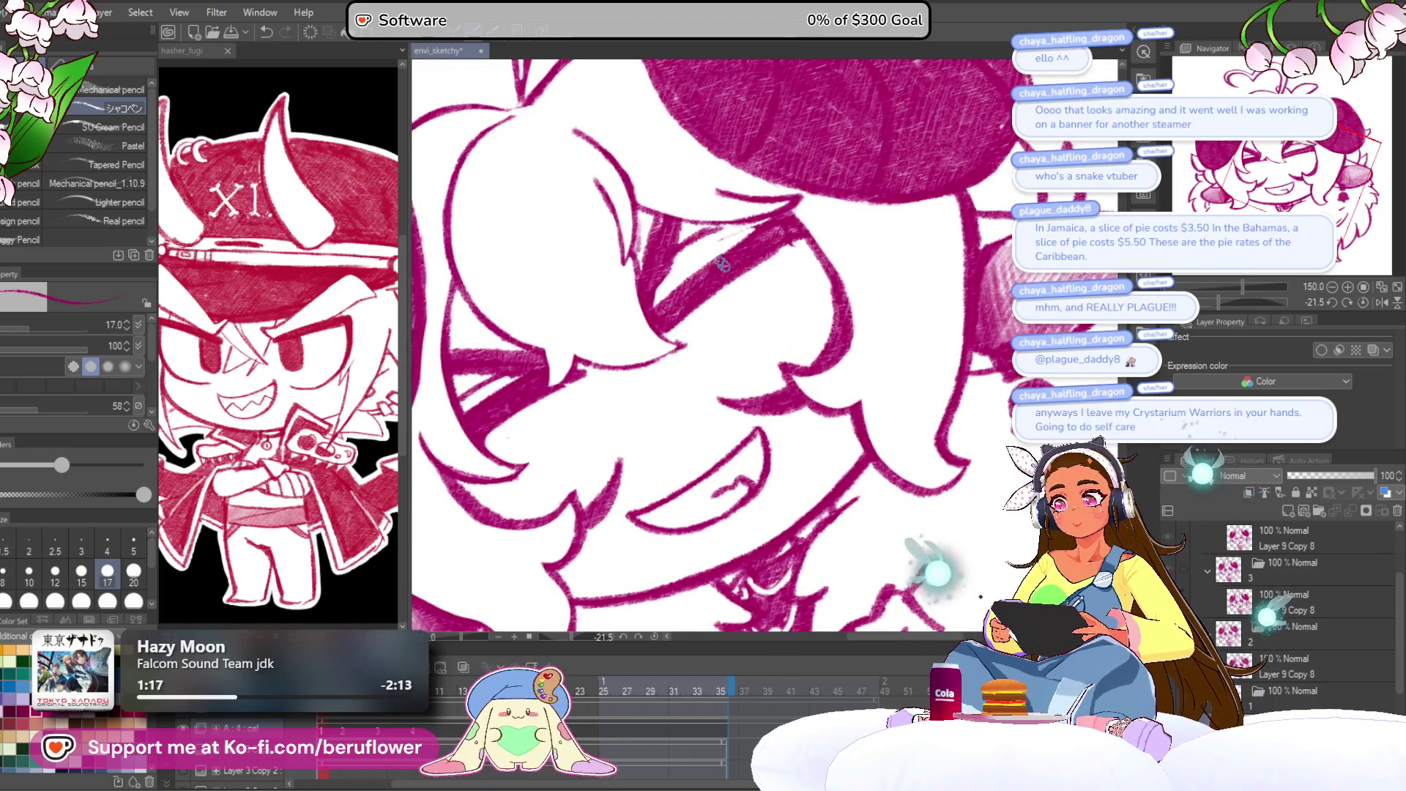
pyautogui.moveTo(654, 350); pyautogui.dragTo(708, 283)
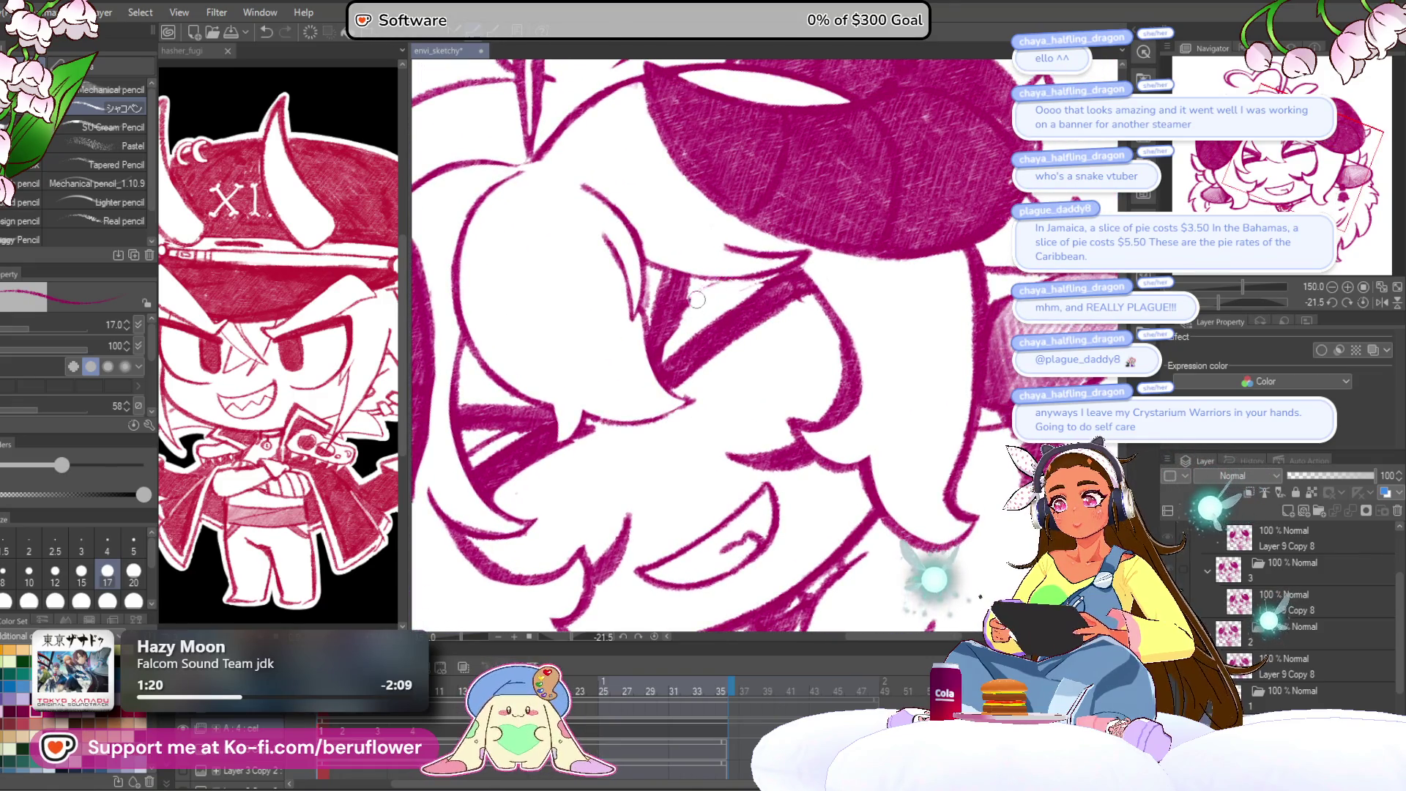
pyautogui.click(1363, 302)
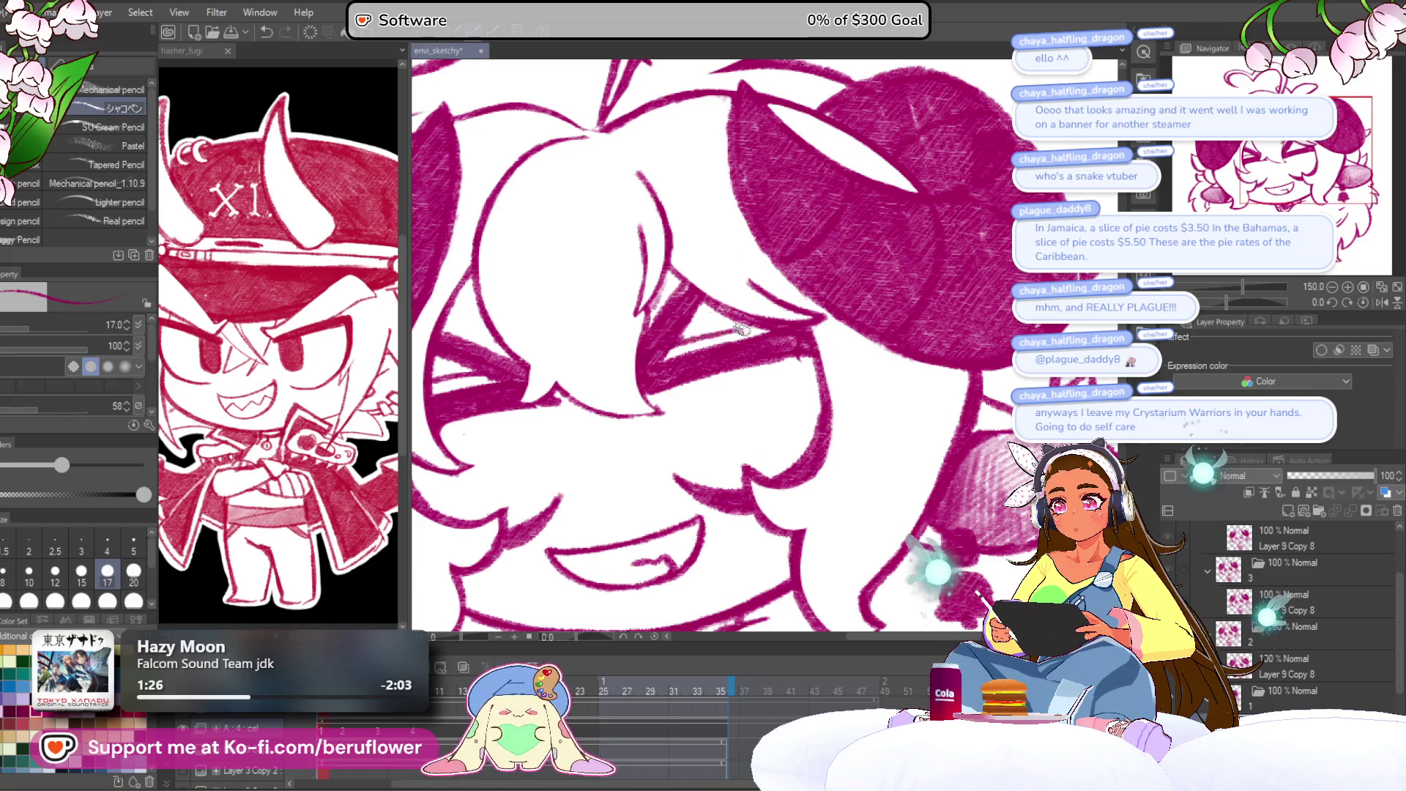
pyautogui.hotkey('ctrl', '0')
pyautogui.scroll(5, 692, 333)
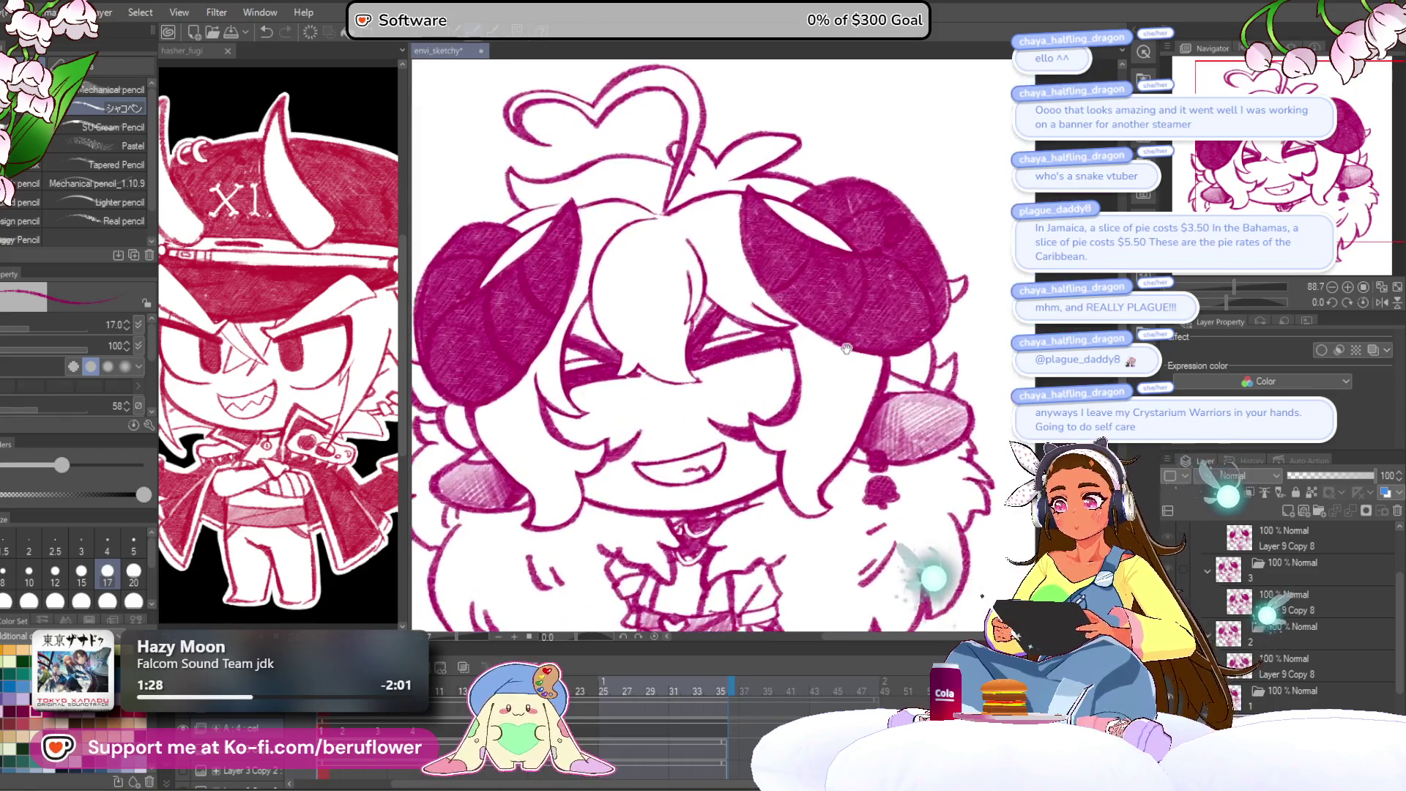
# Redraw the right eye with dark strokes and hatch in the left eye's iris.
pyautogui.hotkey('ctrl', 'z')
pyautogui.moveTo(706, 327); pyautogui.dragTo(714, 370)
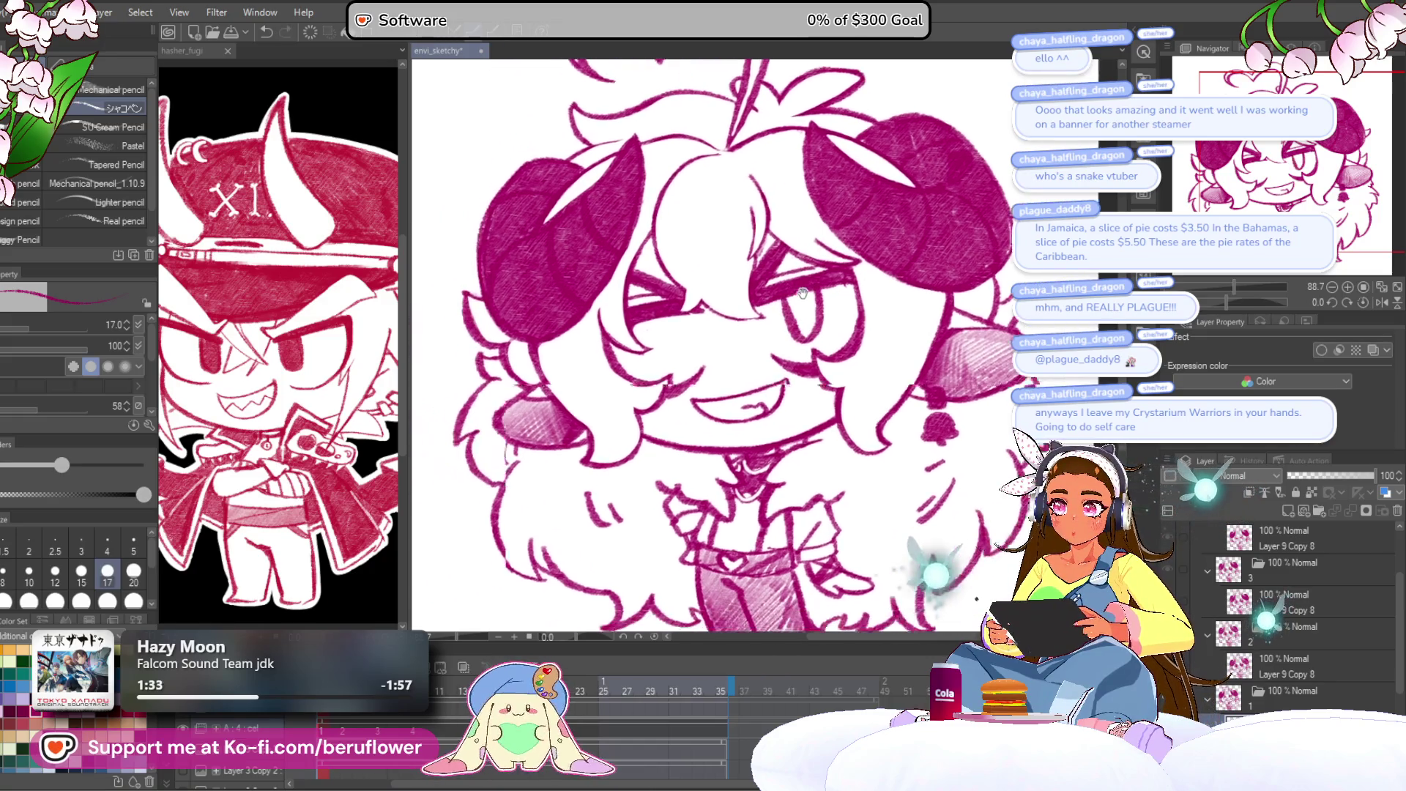
pyautogui.moveTo(679, 321); pyautogui.dragTo(710, 318)
pyautogui.scroll(-5, 683, 322)
pyautogui.scroll(7, 721, 272)
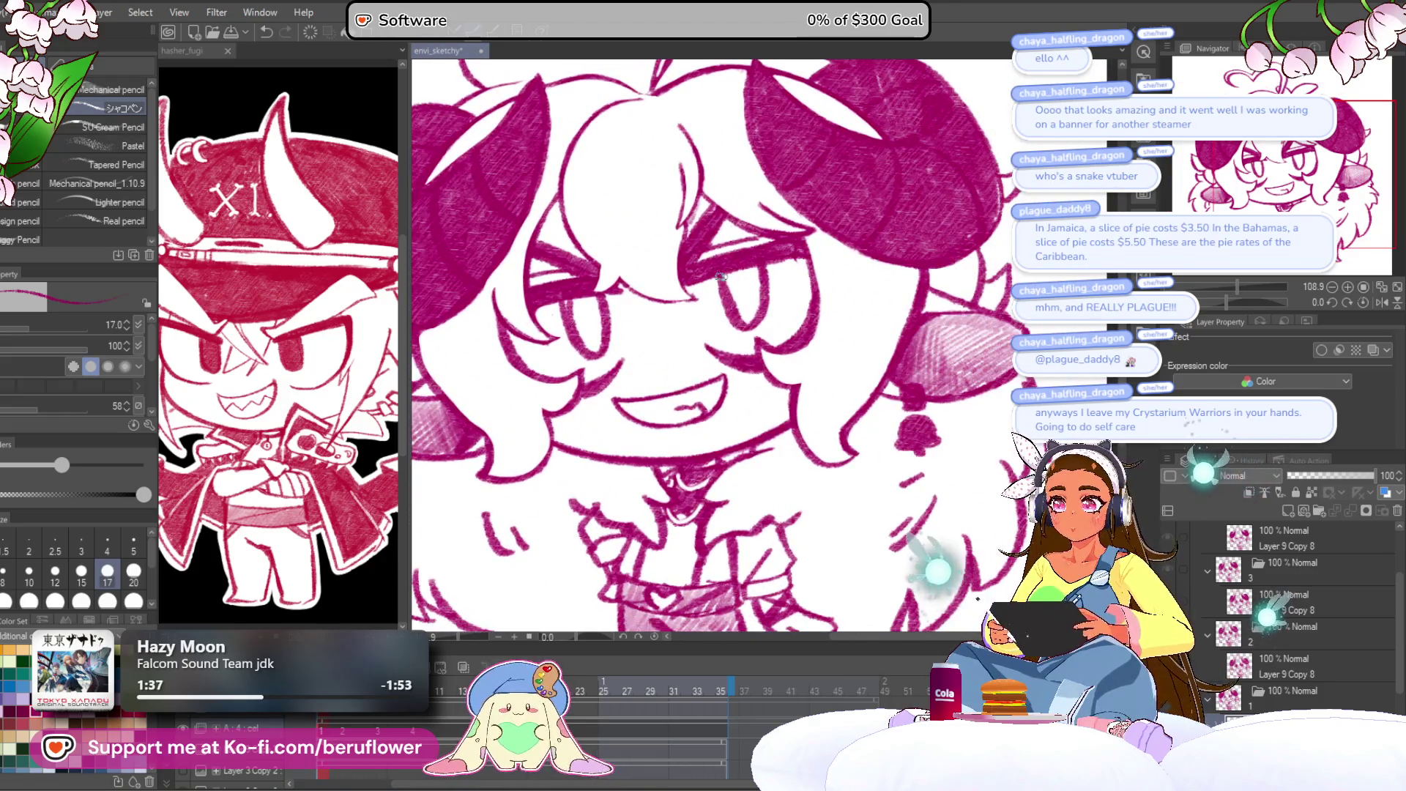
pyautogui.moveTo(737, 294)
pyautogui.mouseDown()
pyautogui.moveTo(749, 312)
pyautogui.moveTo(760, 293)
pyautogui.moveTo(837, 299)
pyautogui.mouseUp()
pyautogui.moveTo(664, 311)
pyautogui.mouseDown()
pyautogui.moveTo(667, 337)
pyautogui.moveTo(672, 300)
pyautogui.mouseUp()
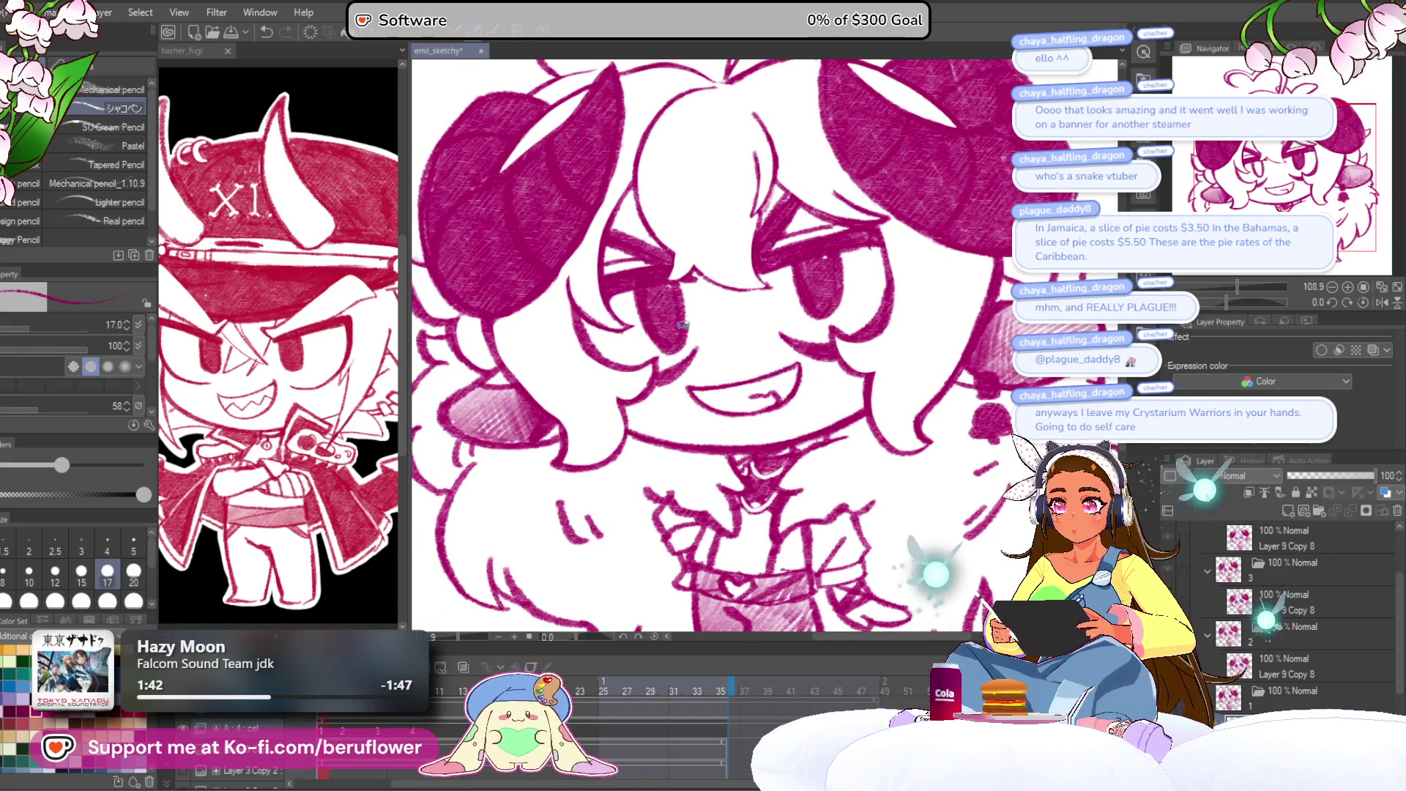
# Shade inside the right eye, then undo that shading.
pyautogui.scroll(-2, 666, 283)
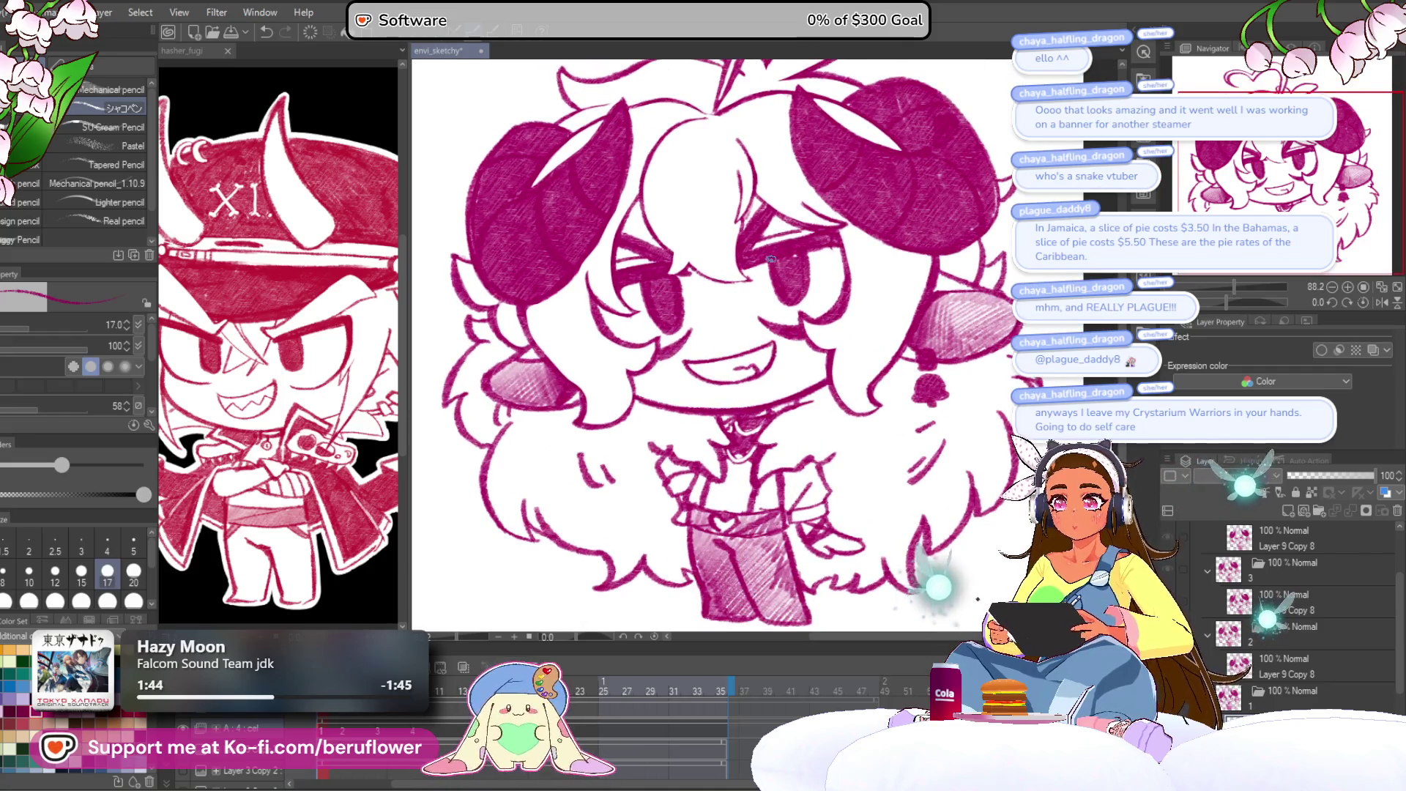
pyautogui.moveTo(787, 307)
pyautogui.mouseDown()
pyautogui.moveTo(802, 267)
pyautogui.moveTo(798, 307)
pyautogui.mouseUp()
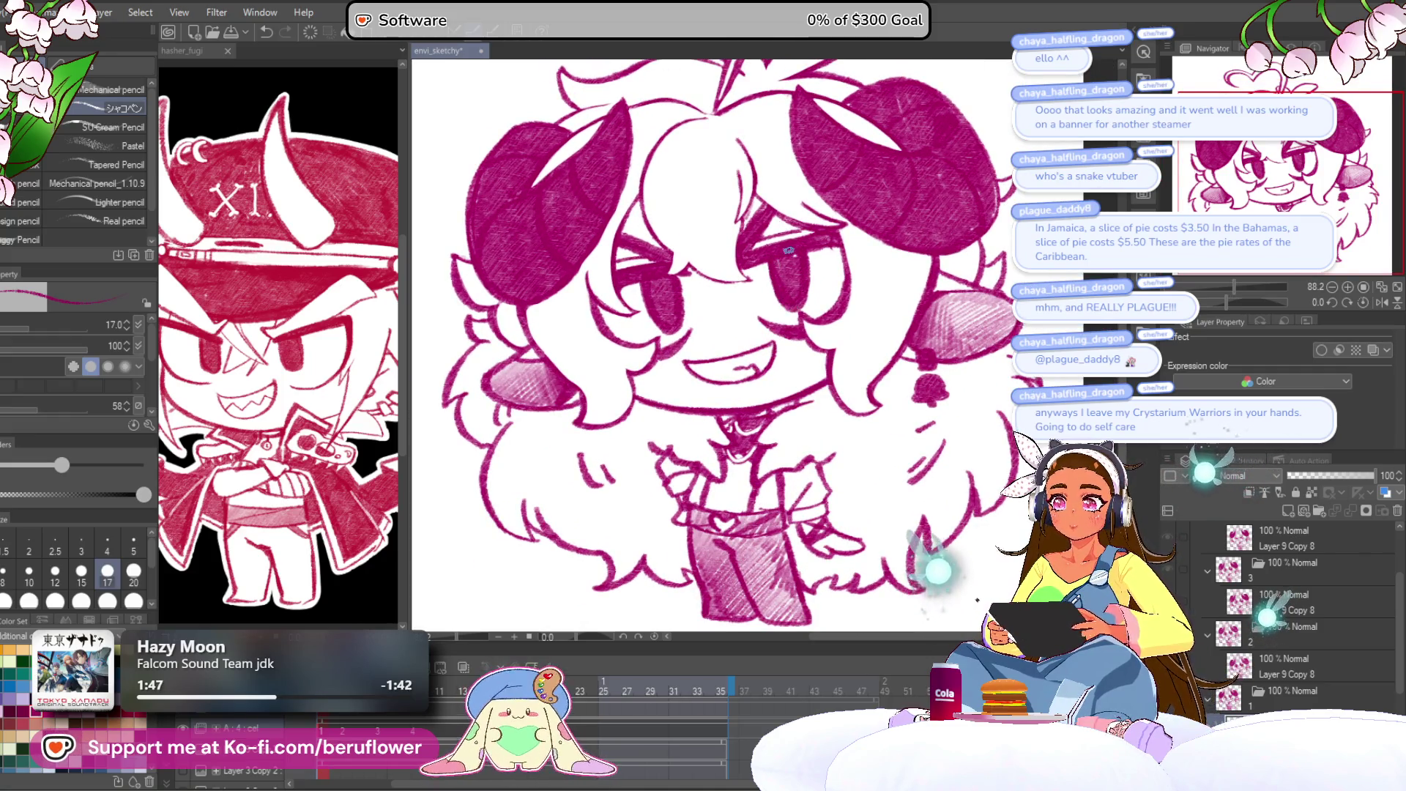
pyautogui.scroll(-3, 787, 249)
pyautogui.scroll(3, 879, 324)
pyautogui.hotkey('ctrl', 'z')
pyautogui.hotkey('ctrl', 'z')
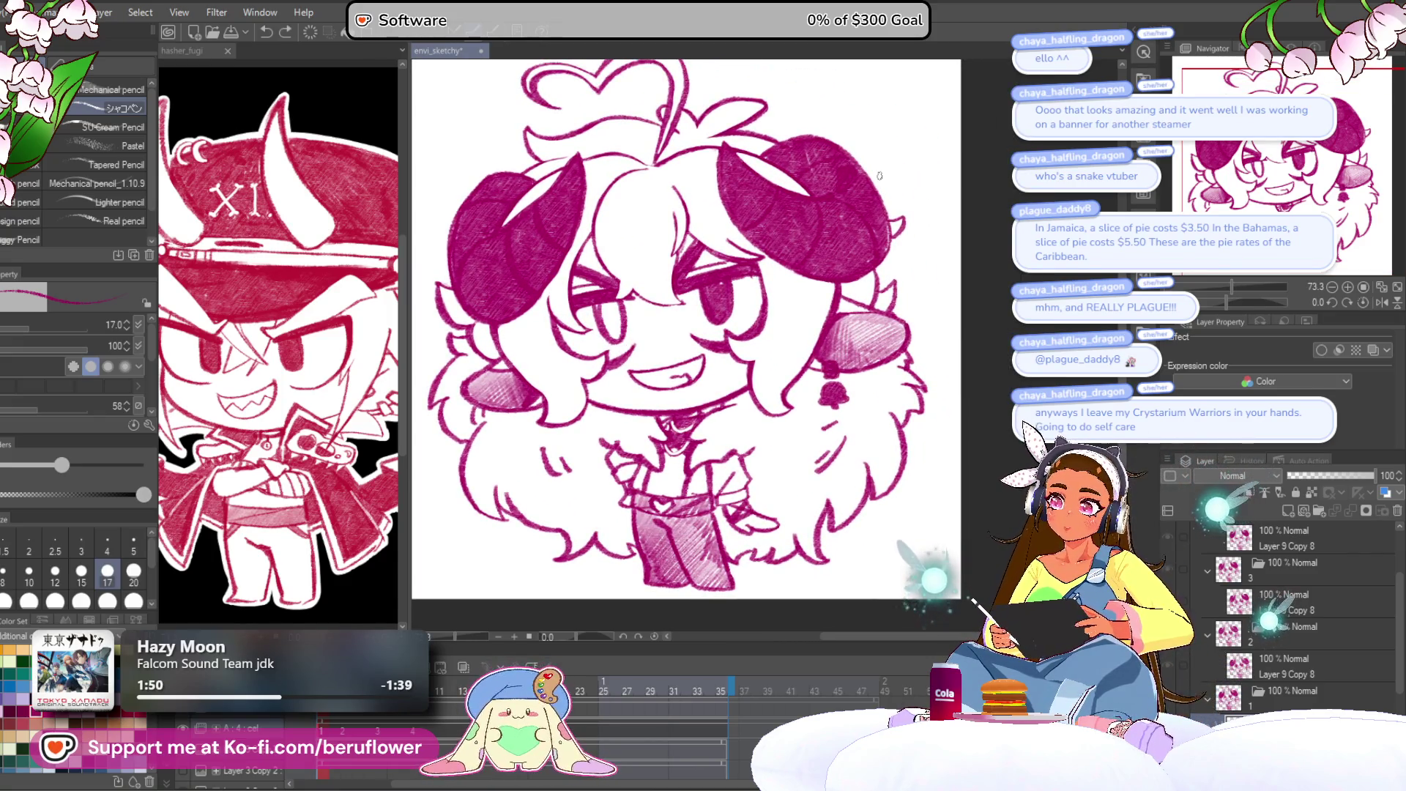
# Hatch darker shading across both eyes, darkening the left eye further.
pyautogui.scroll(2, 784, 257)
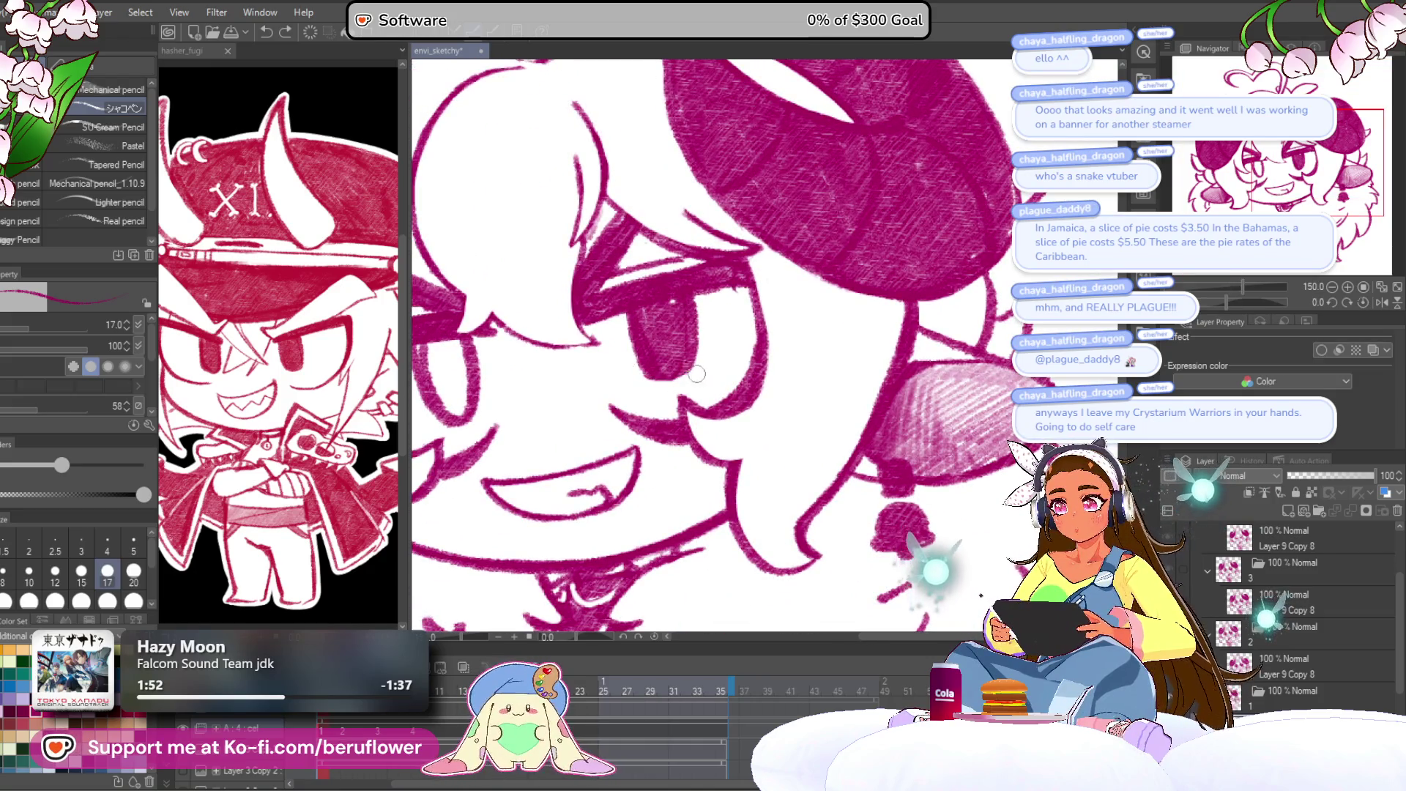
pyautogui.moveTo(674, 302)
pyautogui.mouseDown()
pyautogui.moveTo(722, 286)
pyautogui.moveTo(696, 355)
pyautogui.moveTo(736, 304)
pyautogui.moveTo(741, 350)
pyautogui.moveTo(697, 362)
pyautogui.moveTo(692, 342)
pyautogui.moveTo(798, 315)
pyautogui.mouseUp()
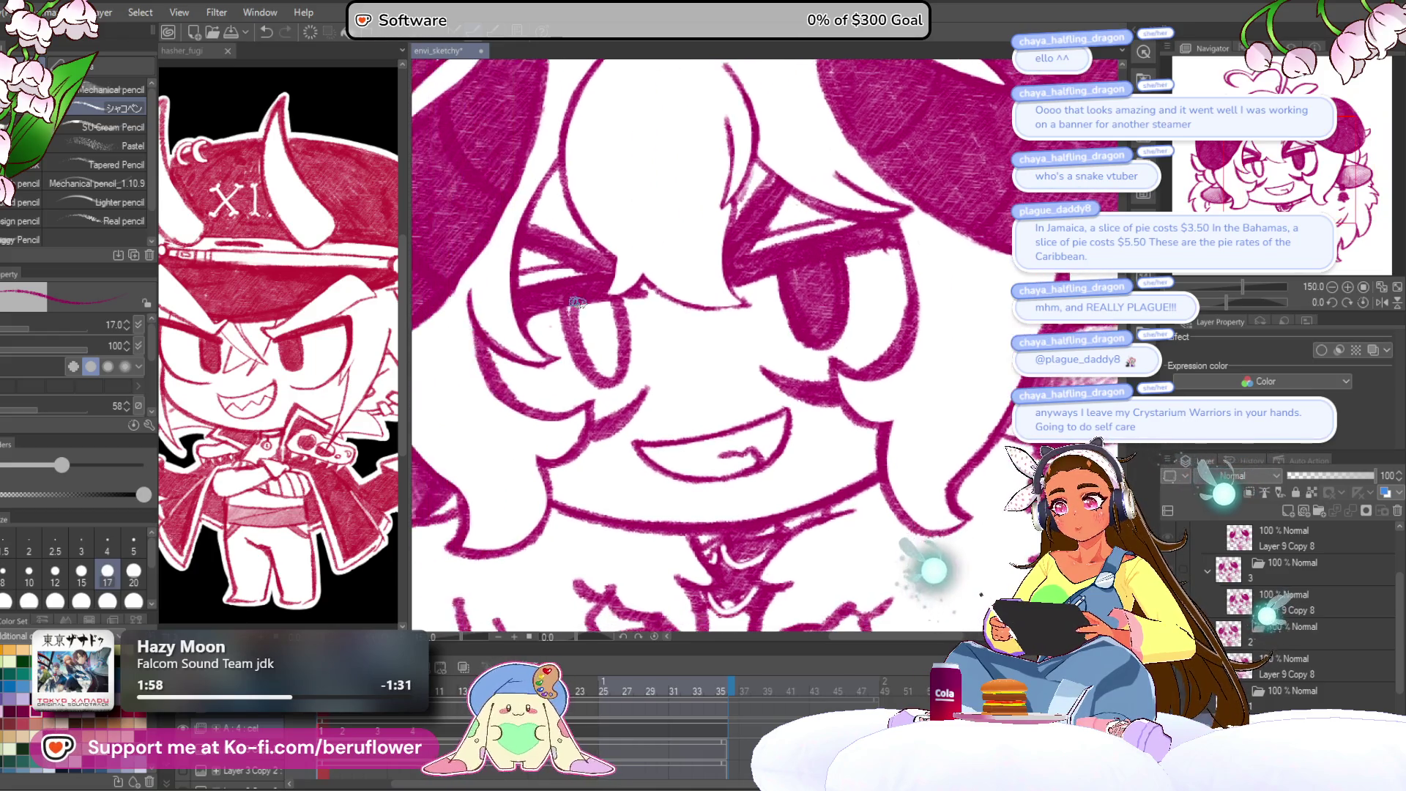
pyautogui.moveTo(577, 315)
pyautogui.mouseDown()
pyautogui.moveTo(601, 344)
pyautogui.moveTo(607, 304)
pyautogui.moveTo(612, 355)
pyautogui.mouseUp()
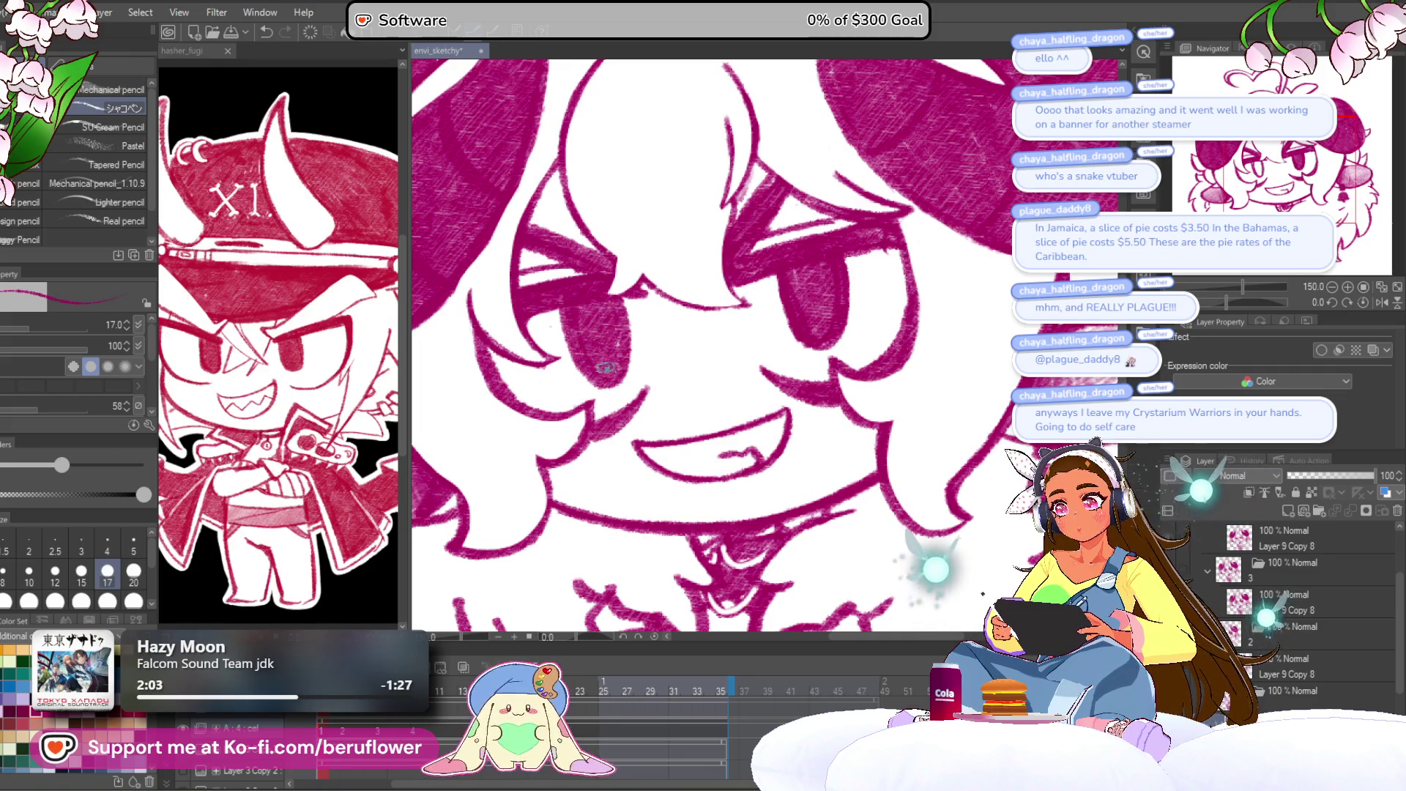
pyautogui.scroll(-3, 608, 370)
pyautogui.scroll(3, 607, 371)
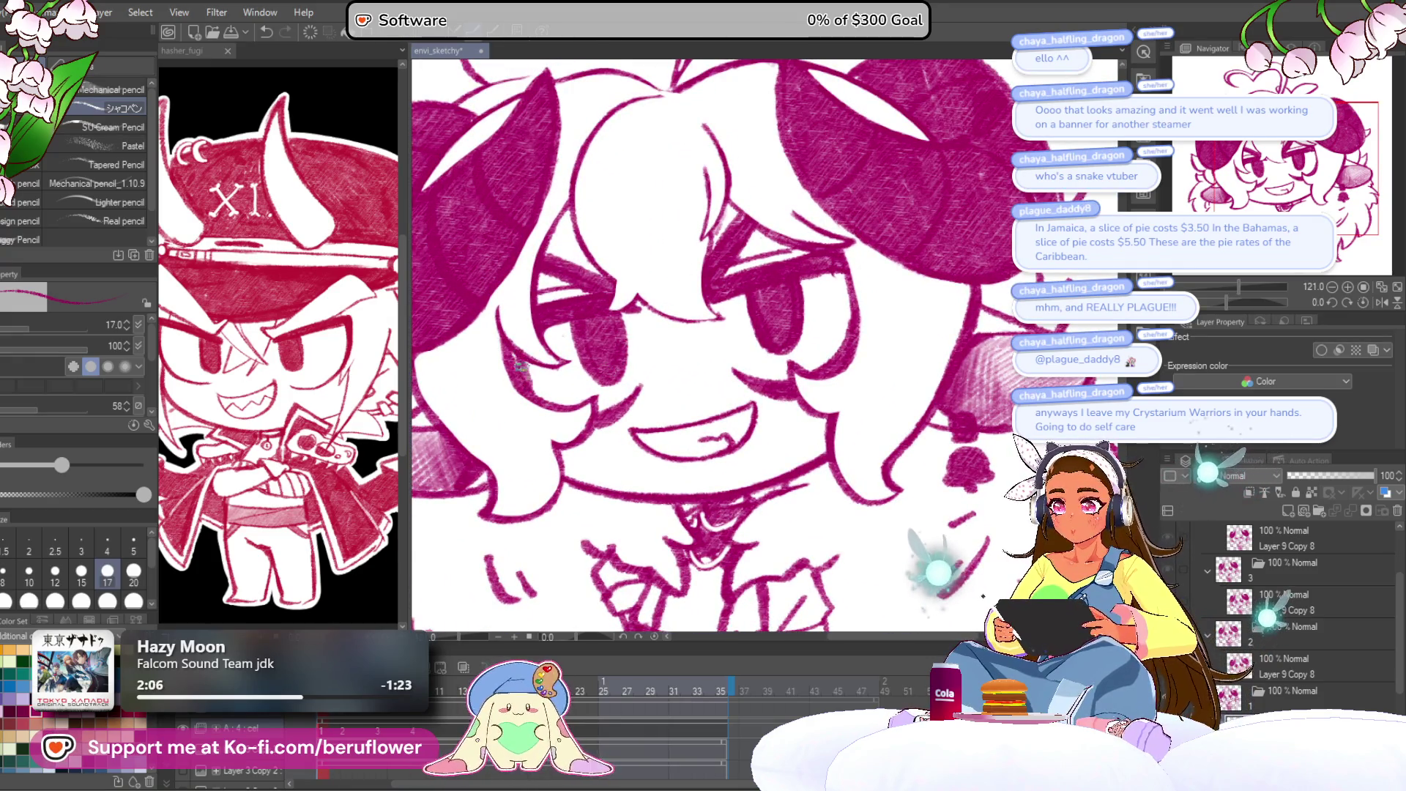
pyautogui.scroll(-1, 791, 254)
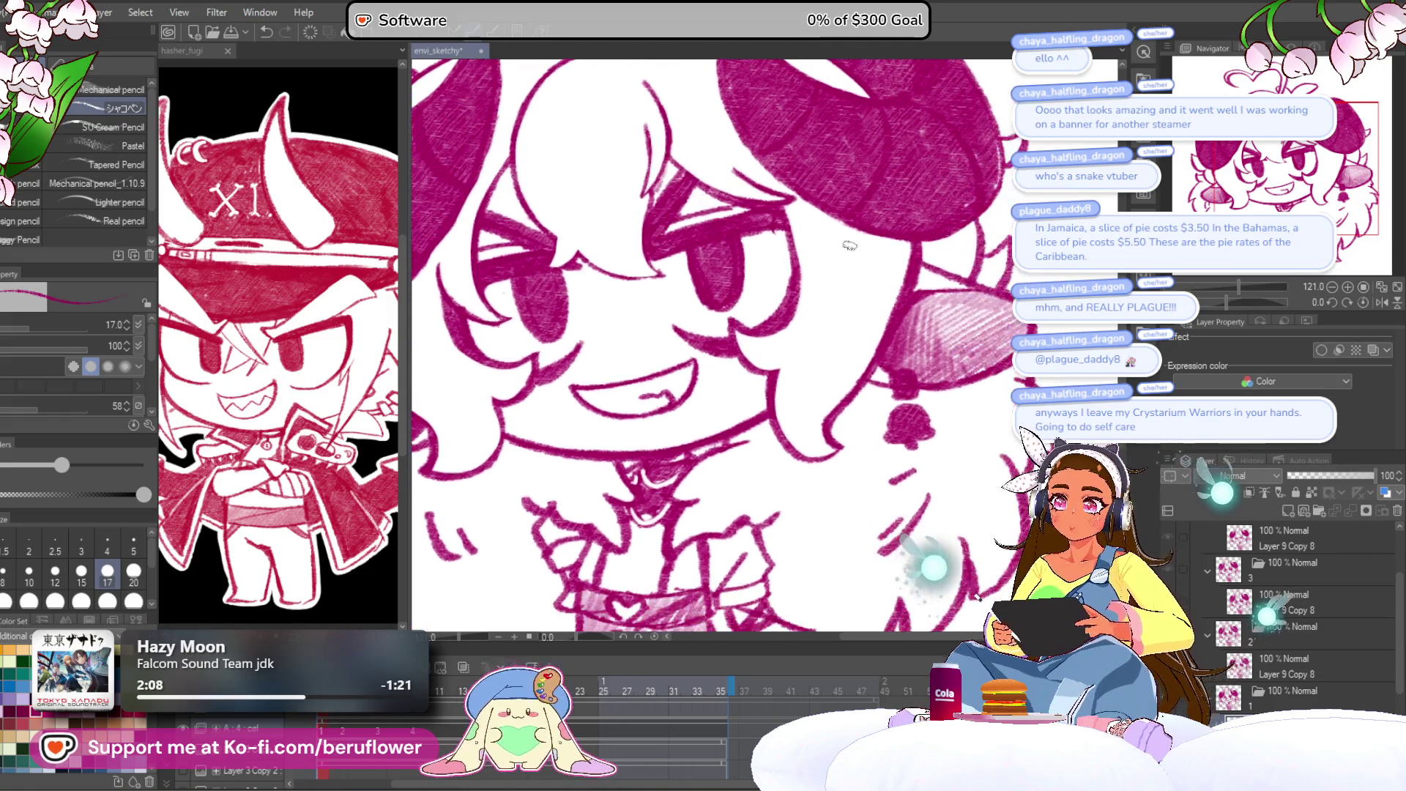
pyautogui.scroll(-2, 791, 254)
pyautogui.scroll(-2, 790, 254)
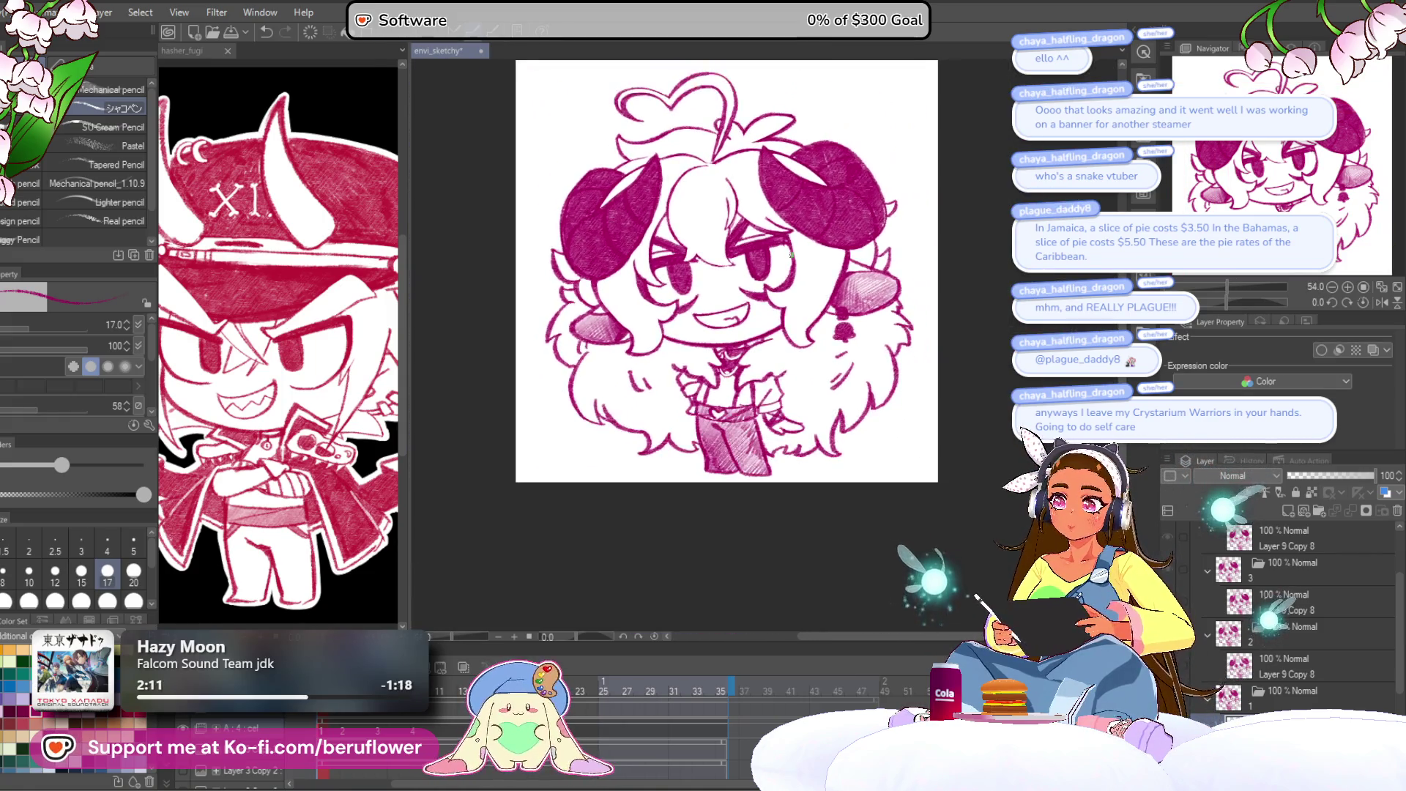
pyautogui.scroll(4, 791, 255)
pyautogui.scroll(-1, 791, 254)
pyautogui.scroll(1, 791, 255)
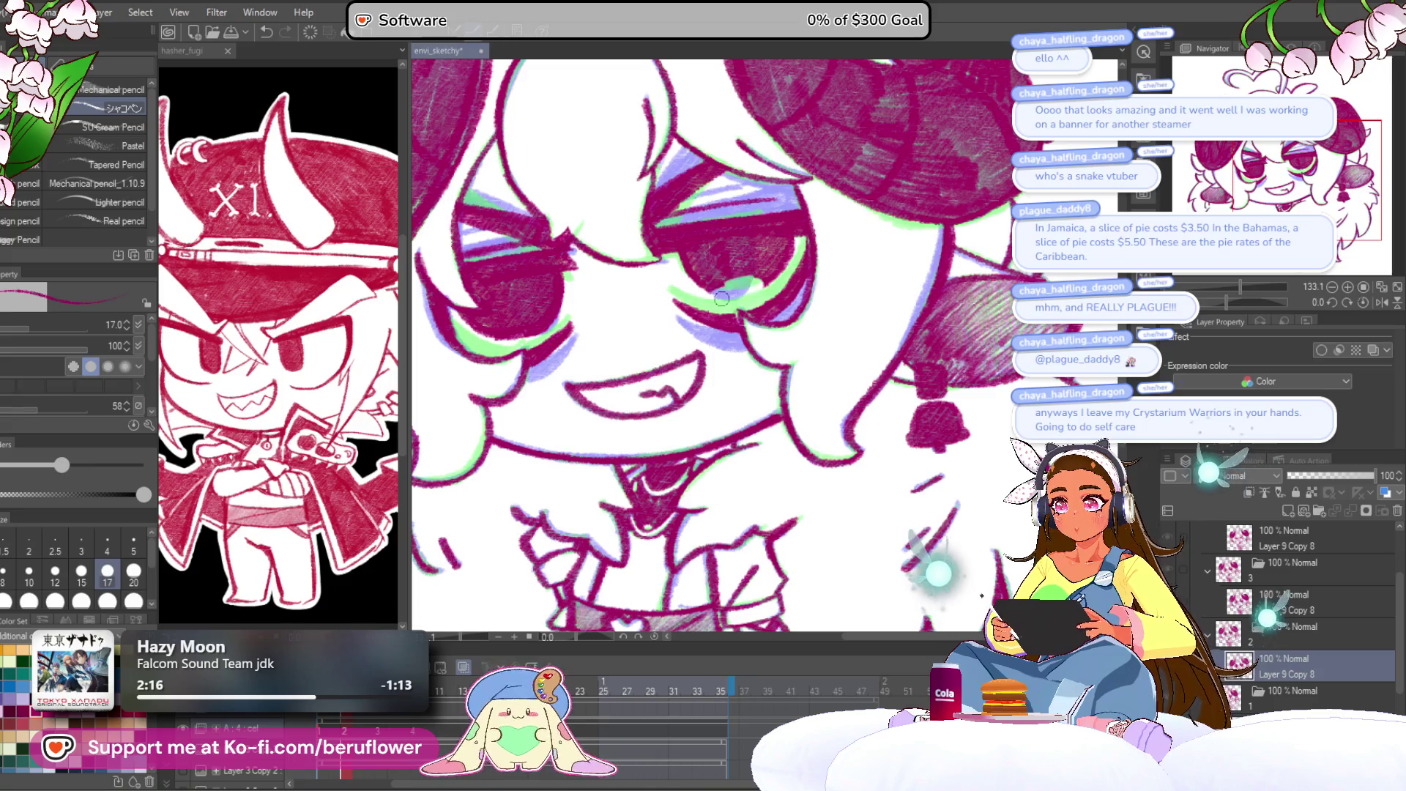
# Paint green irises and lavender shadows in a tilted view, then straighten and zoom out.
pyautogui.moveTo(1249, 301); pyautogui.dragTo(1209, 301)
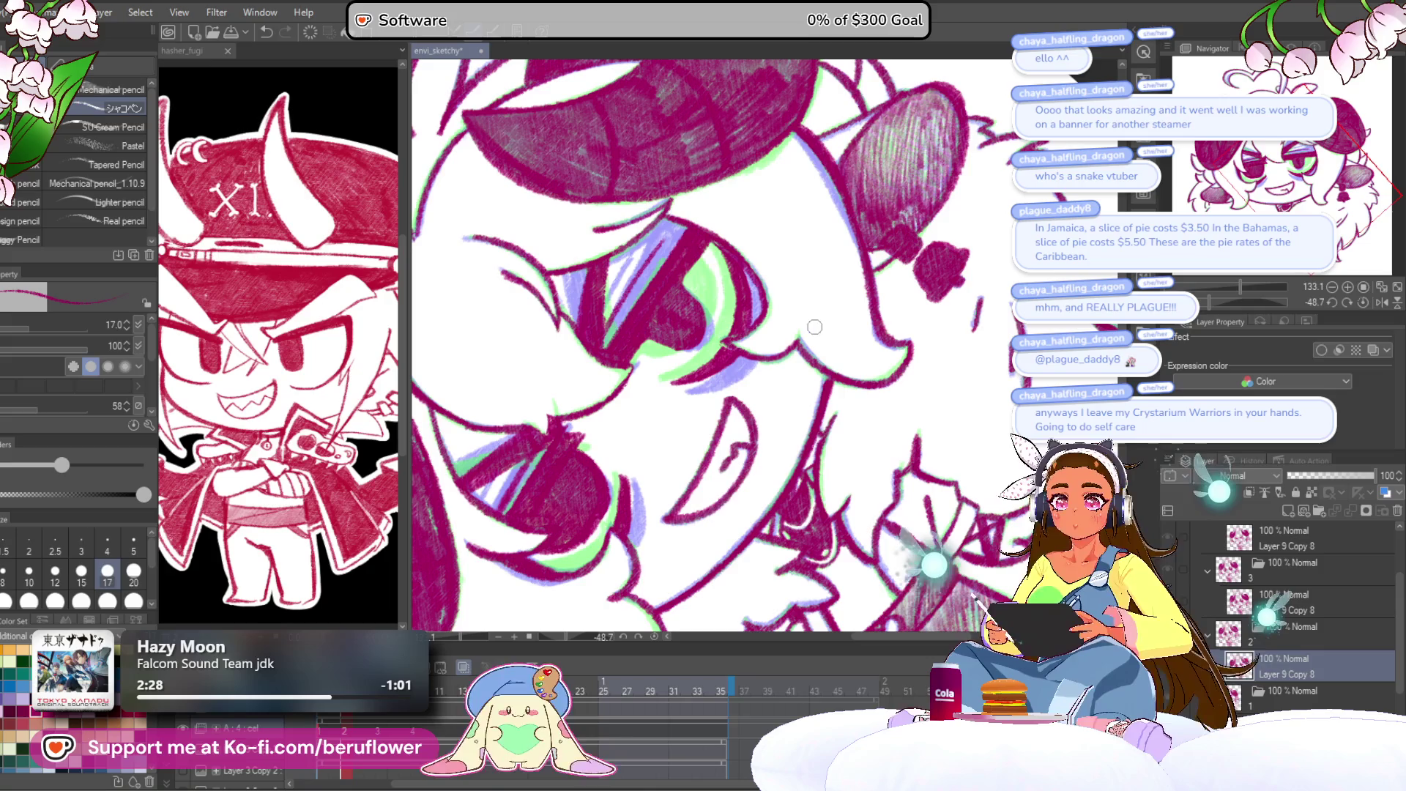
pyautogui.click(1362, 302)
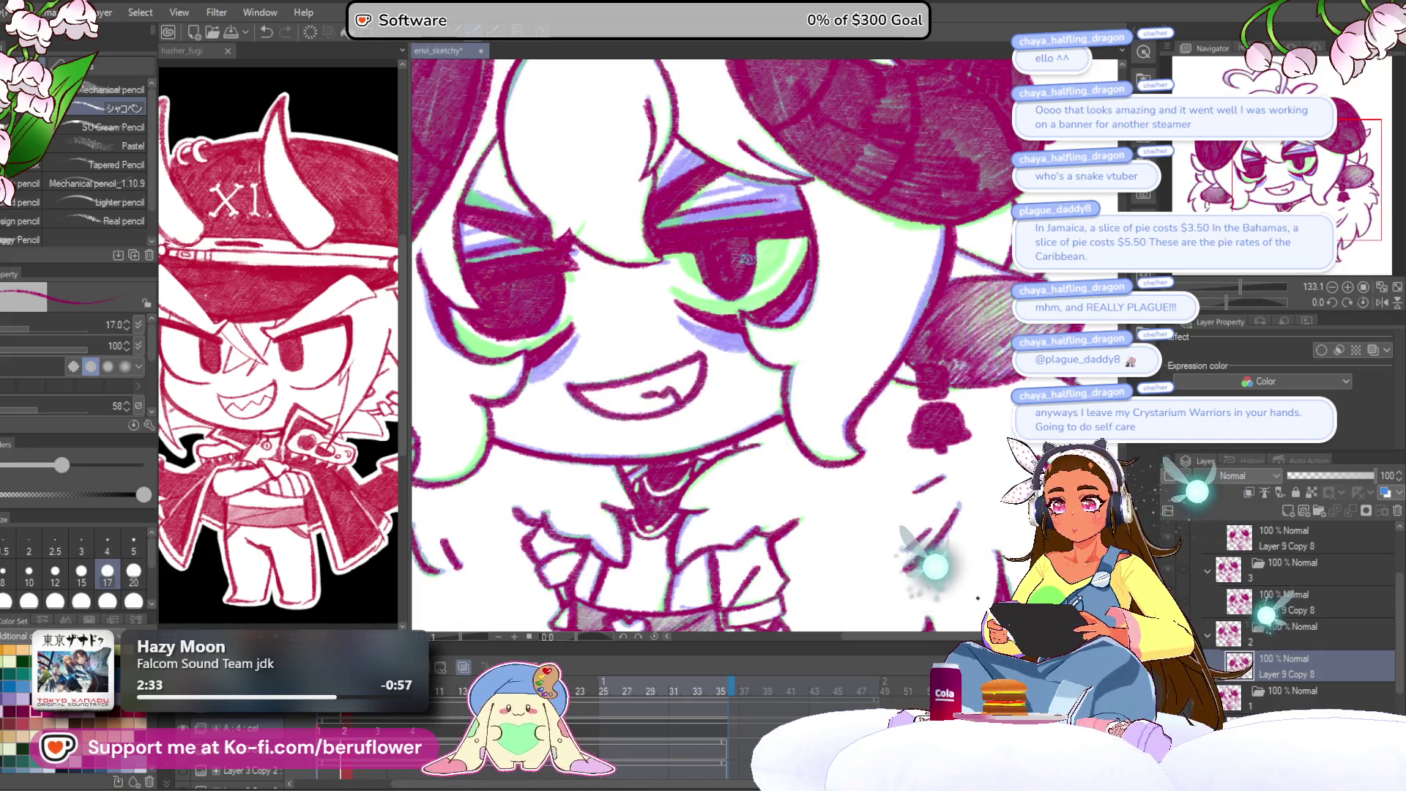
pyautogui.moveTo(728, 227); pyautogui.dragTo(742, 238)
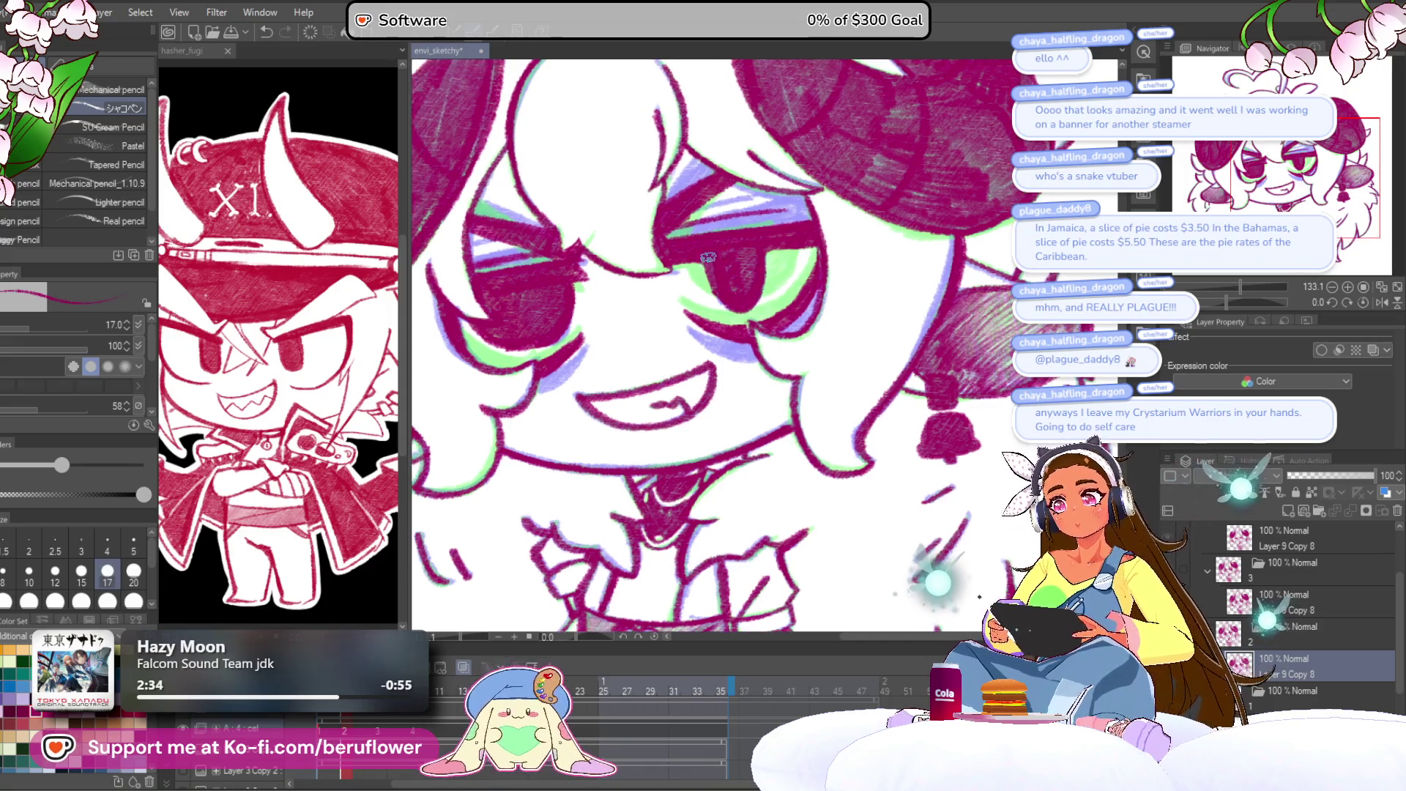
pyautogui.moveTo(540, 257); pyautogui.dragTo(564, 246)
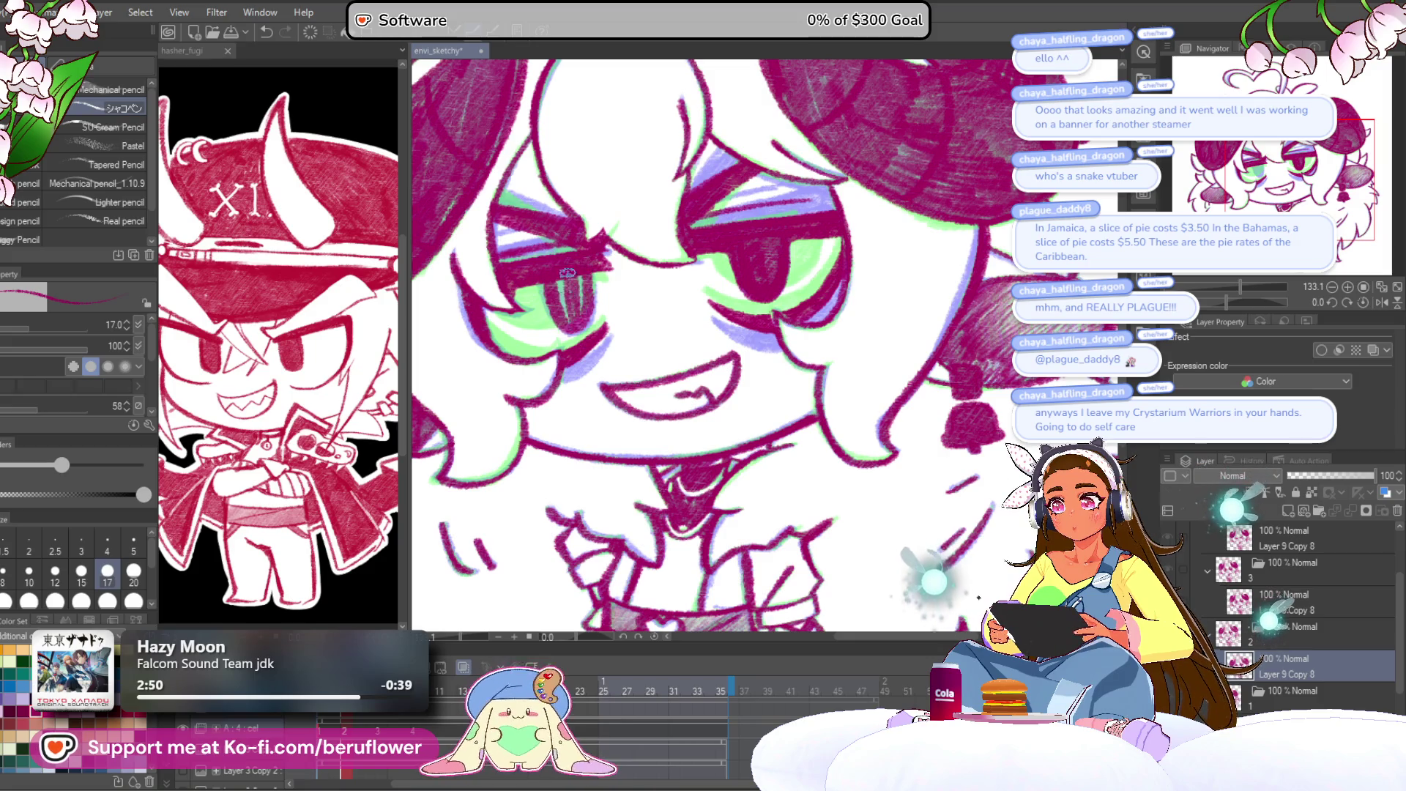
pyautogui.hotkey('ctrl', '-')
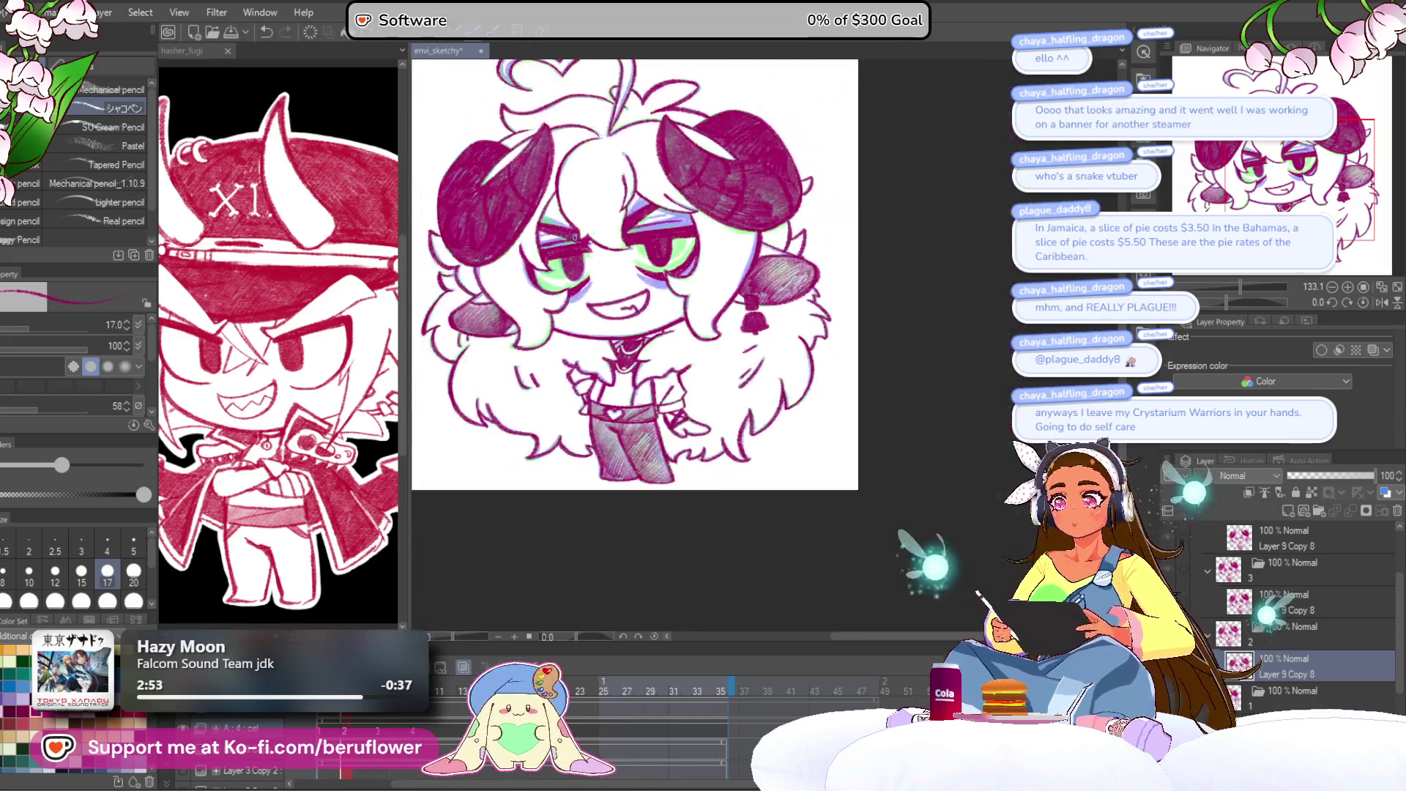
# On the Copy 8 layer, touch up the eye colours in a tilted view, then straighten and recentre.
pyautogui.scroll(2, 574, 236)
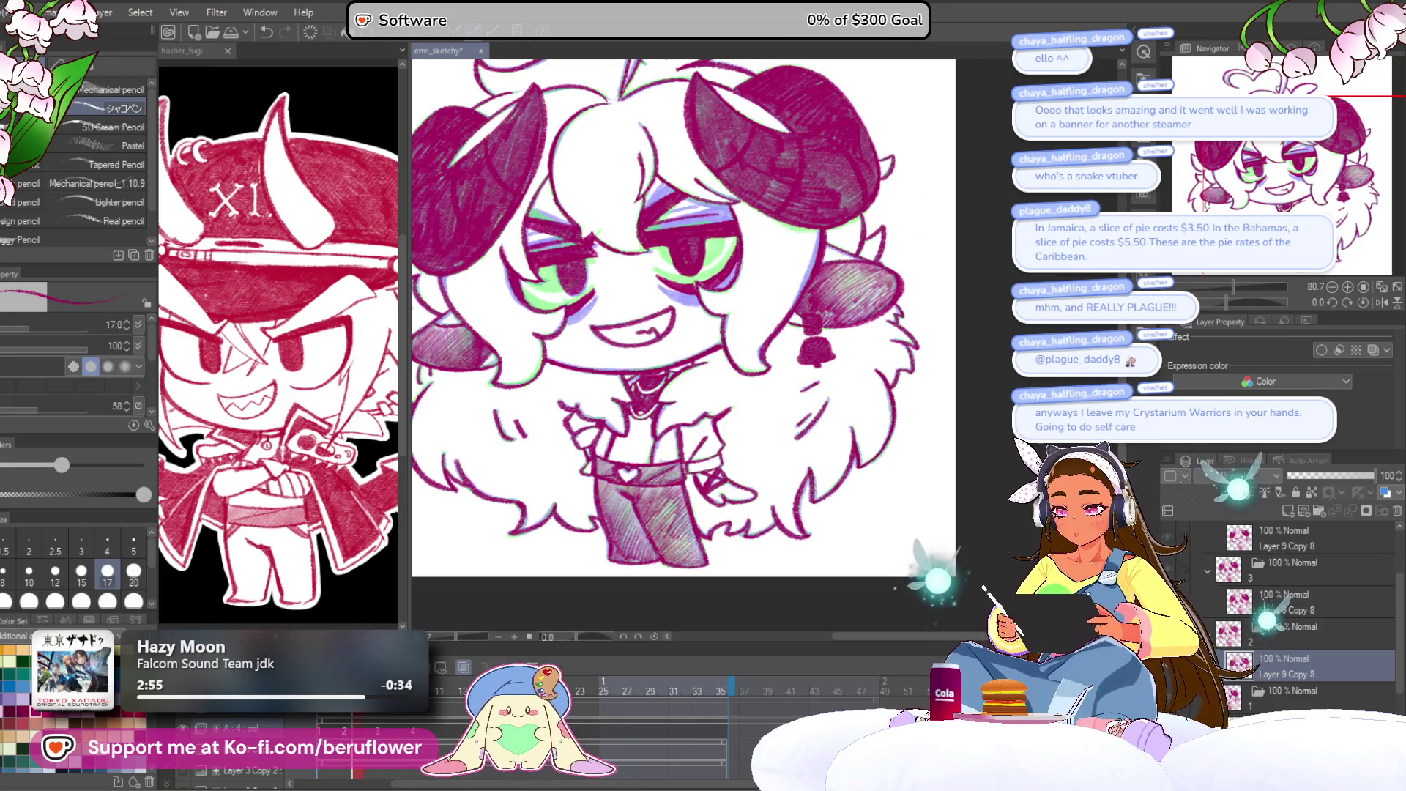
pyautogui.click(1304, 602)
pyautogui.scroll(4, 810, 282)
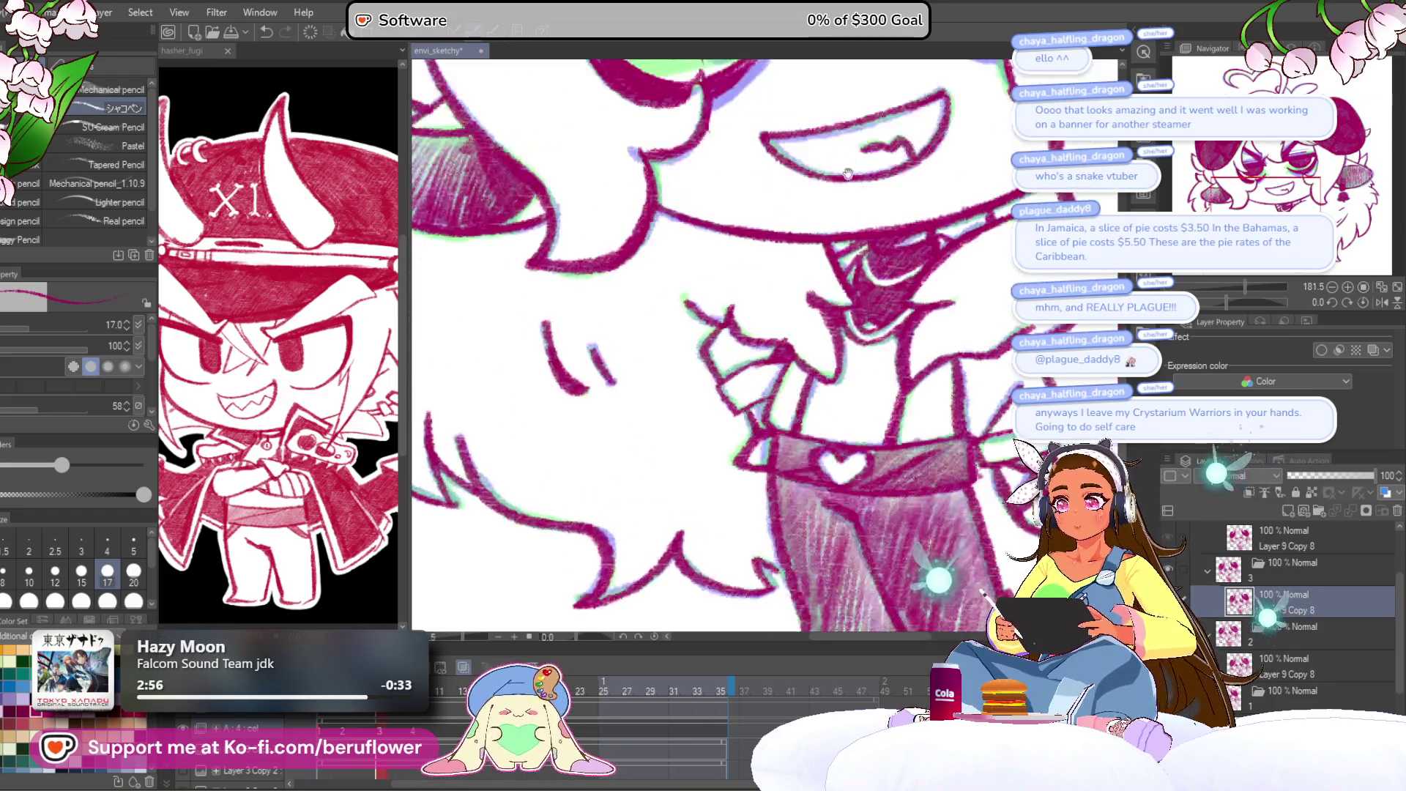
pyautogui.moveTo(1235, 298); pyautogui.dragTo(1215, 300)
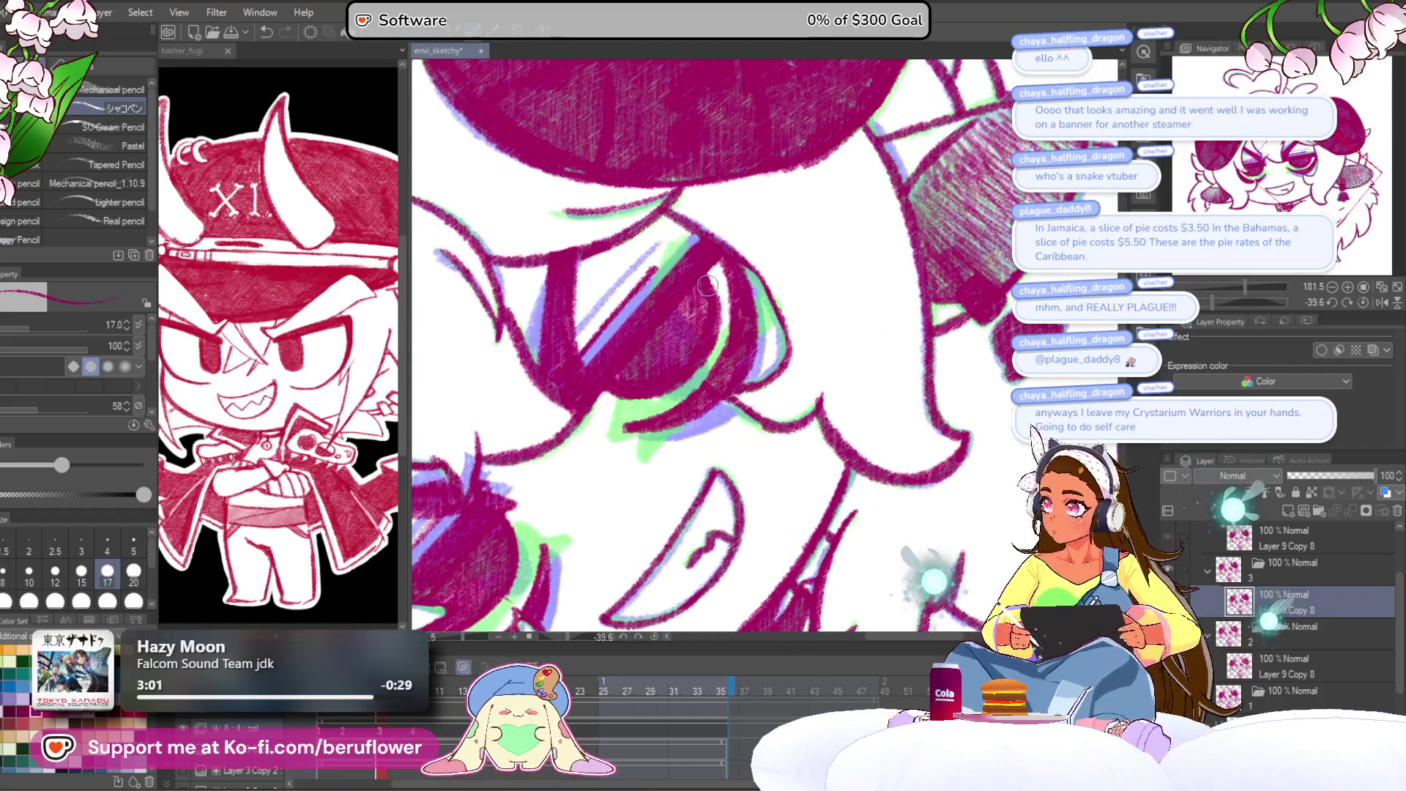
pyautogui.moveTo(707, 286); pyautogui.dragTo(692, 279)
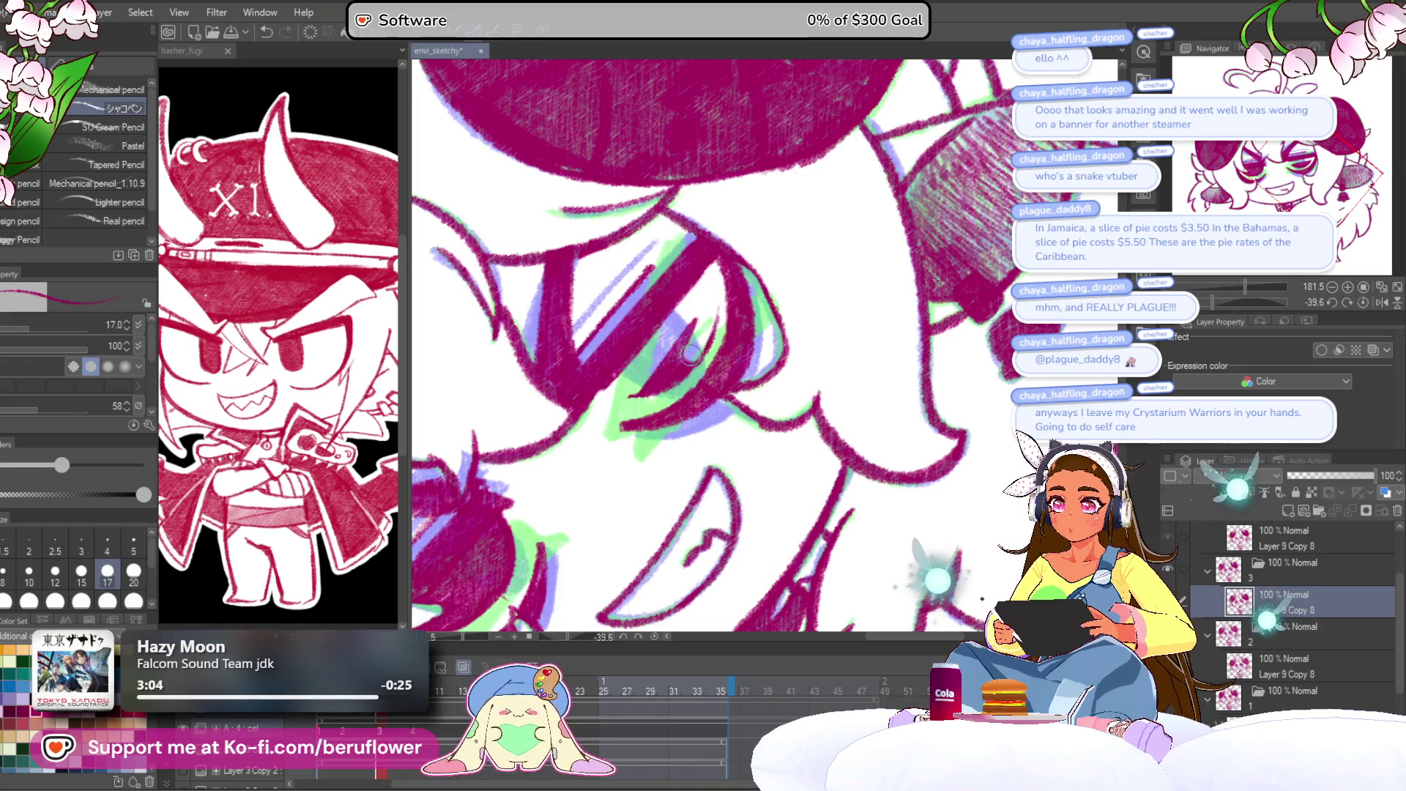
pyautogui.scroll(-5, 677, 356)
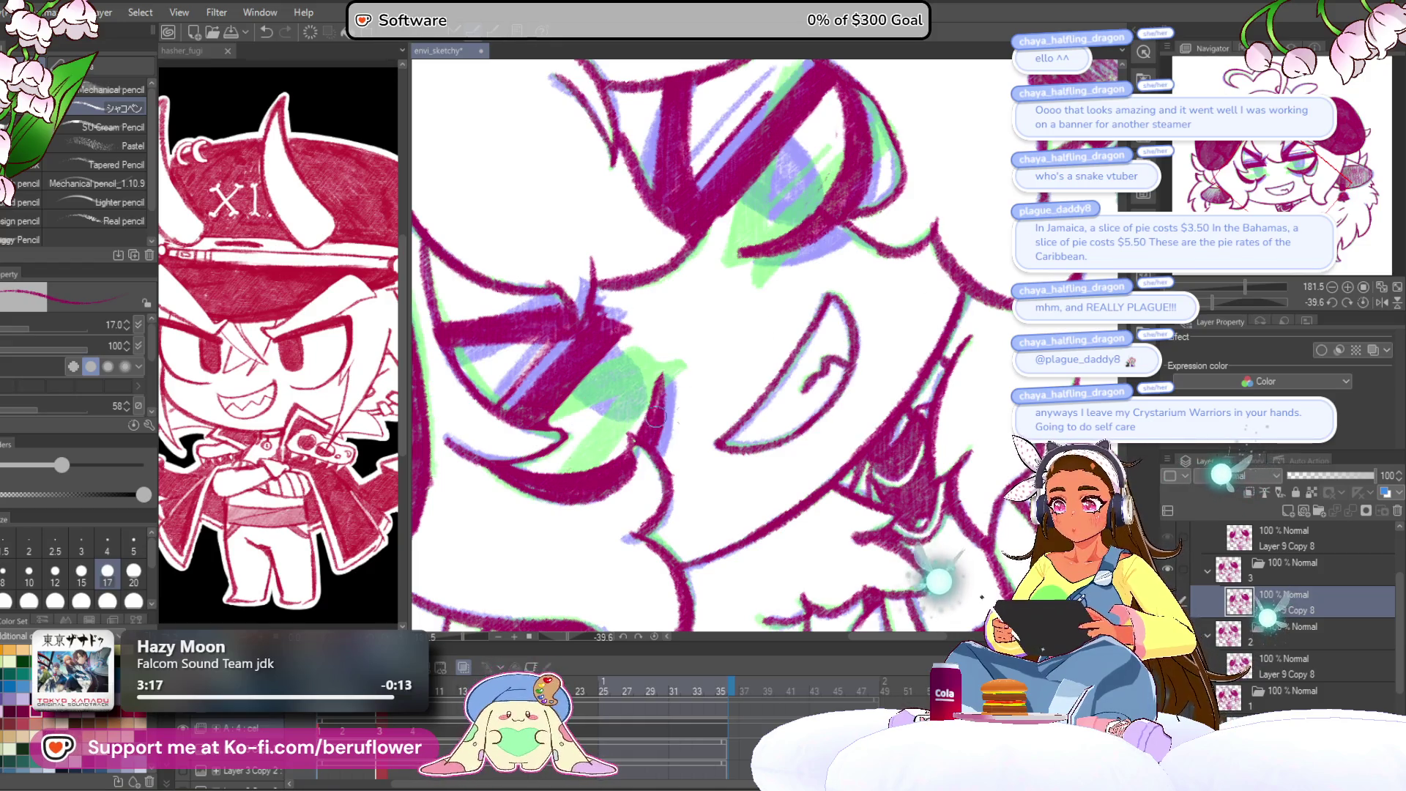
pyautogui.click(1363, 302)
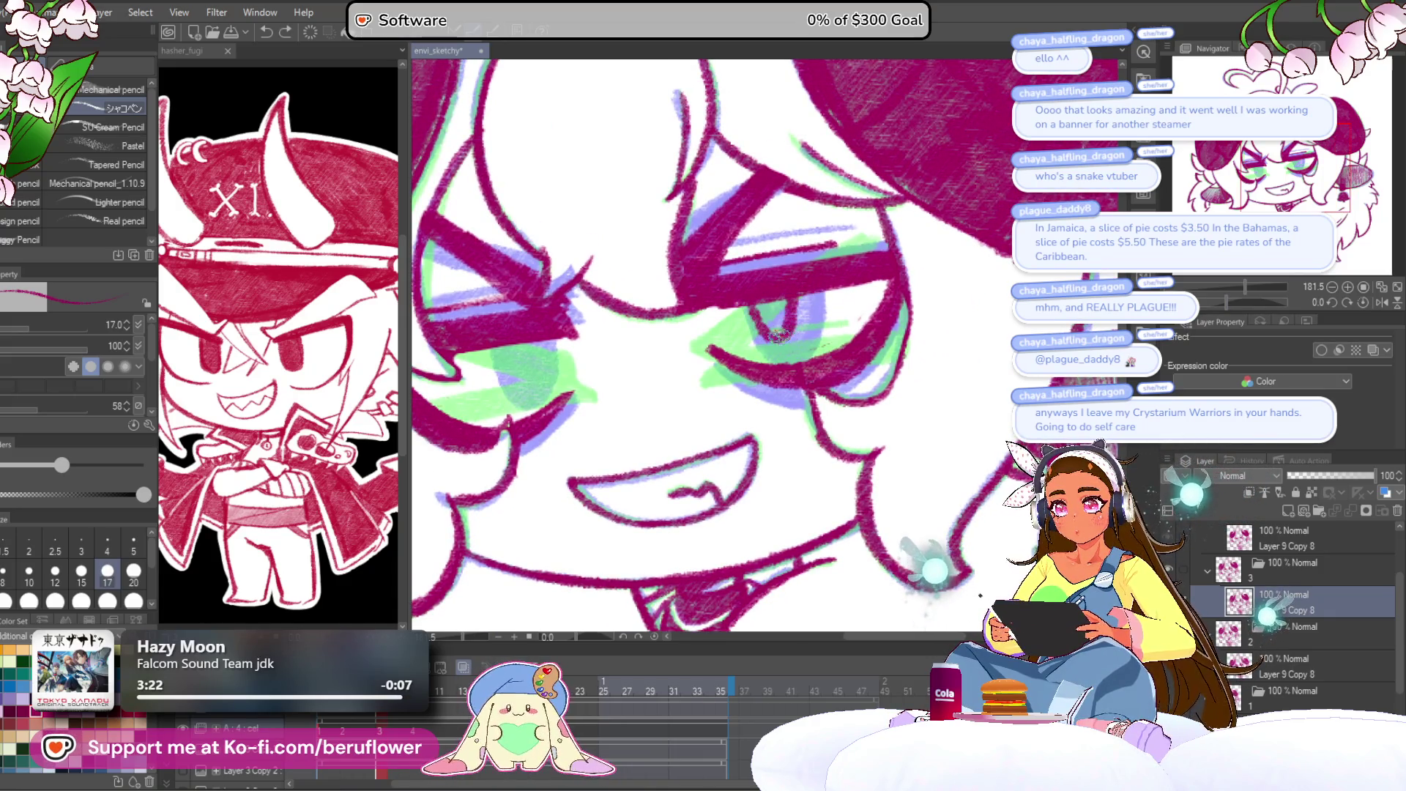
pyautogui.moveTo(776, 288); pyautogui.dragTo(789, 353)
pyautogui.moveTo(947, 315); pyautogui.dragTo(832, 314)
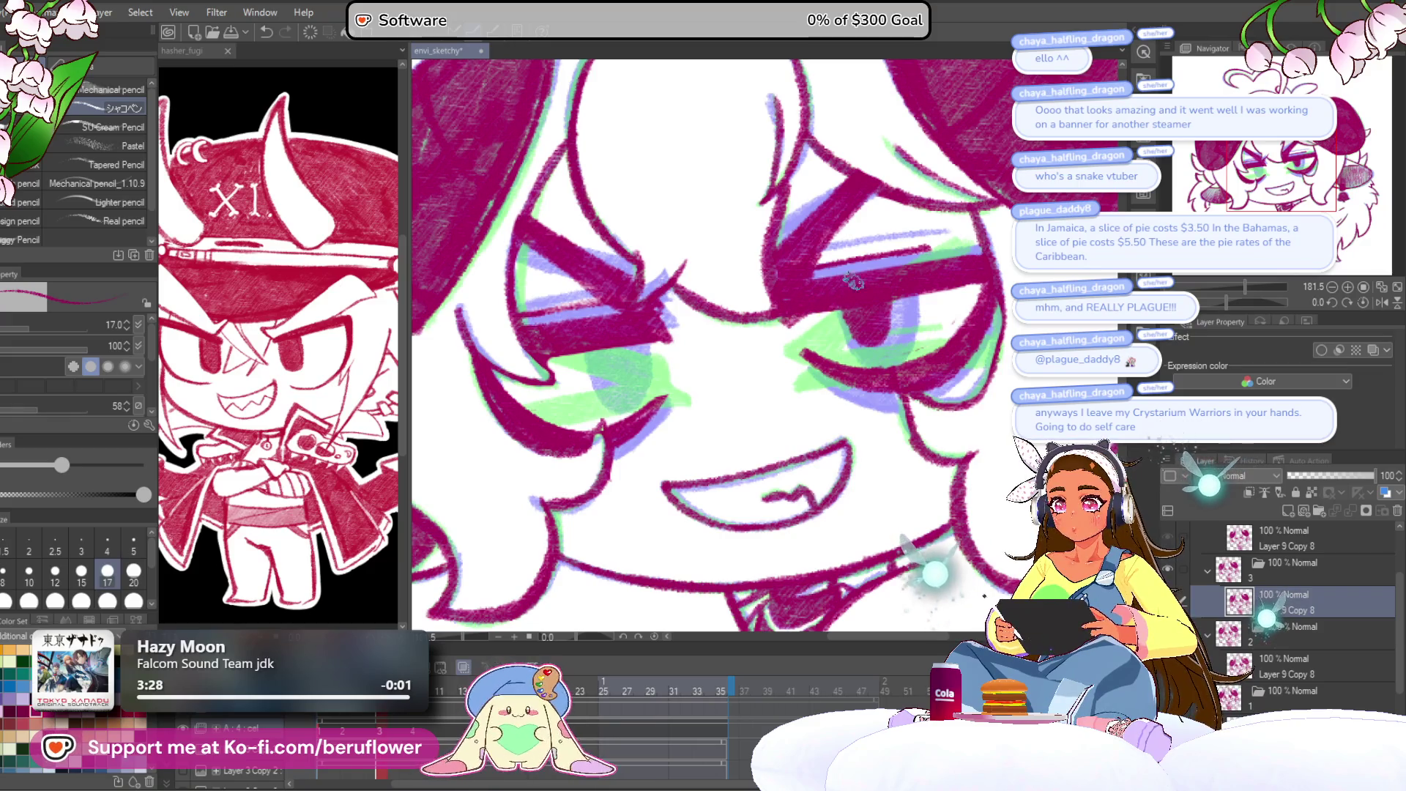
pyautogui.moveTo(840, 289); pyautogui.dragTo(812, 315)
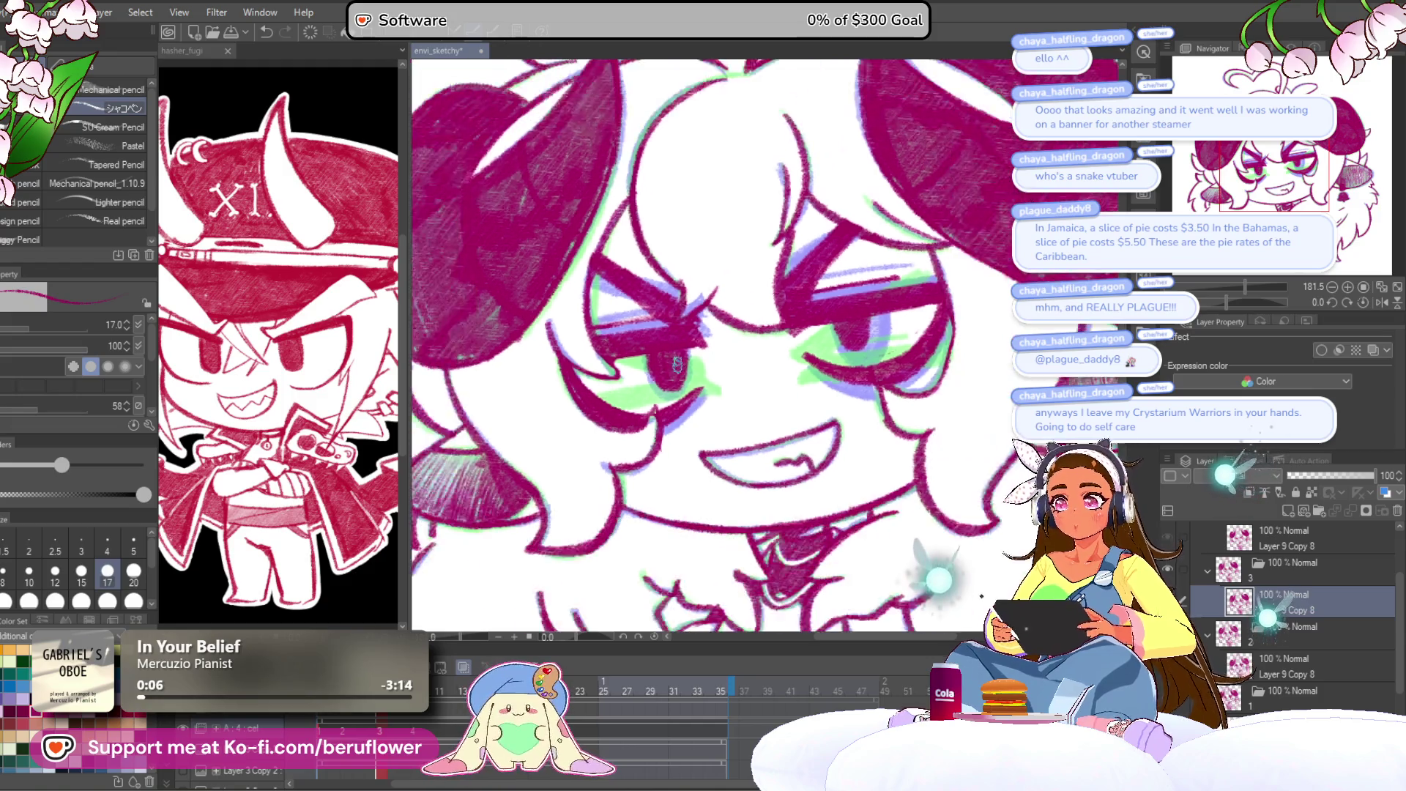
# Compare the big-eyed and narrowed-eye cels, then preview frame 13 of hasher_fugi.
pyautogui.scroll(-3, 677, 364)
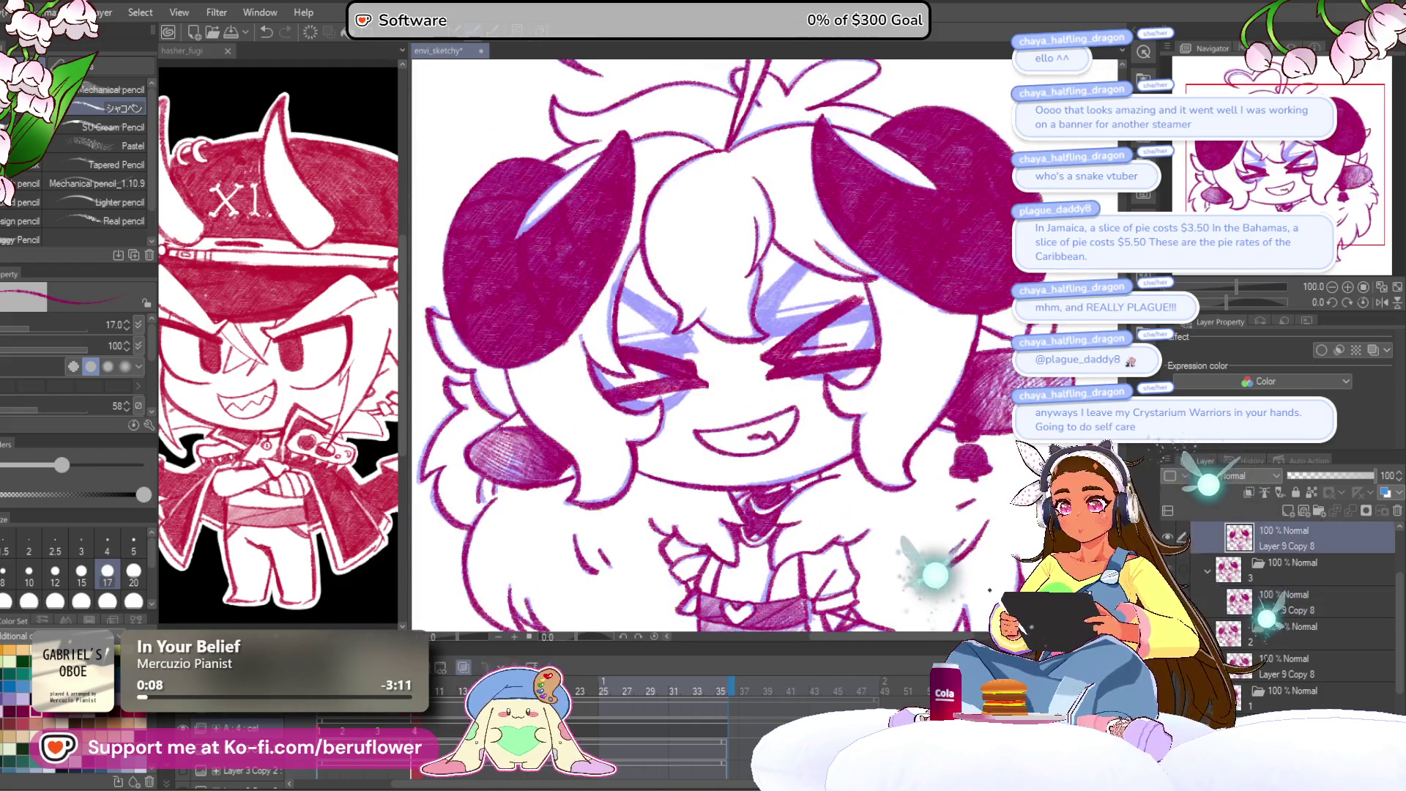
pyautogui.click(309, 723)
pyautogui.click(401, 717)
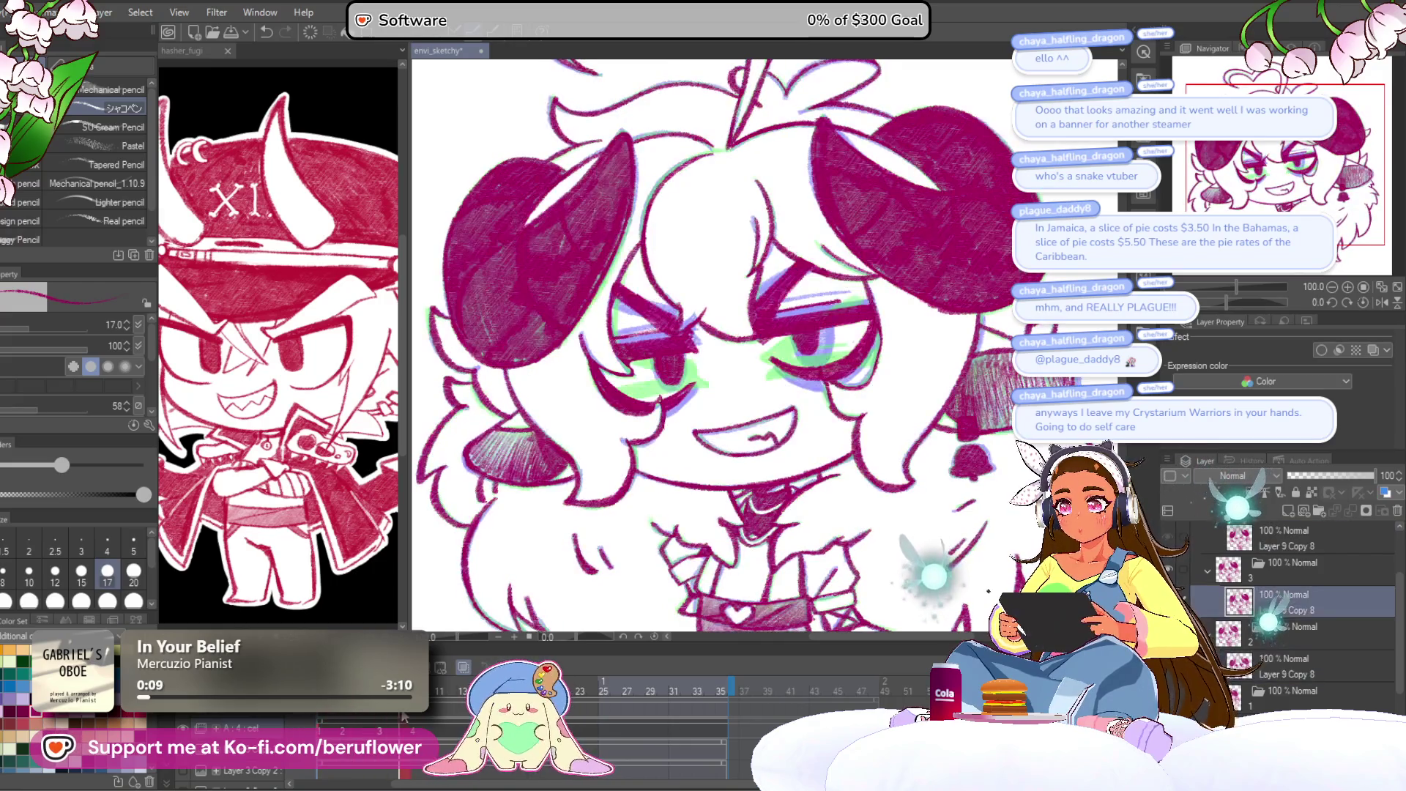
pyautogui.scroll(4, 790, 333)
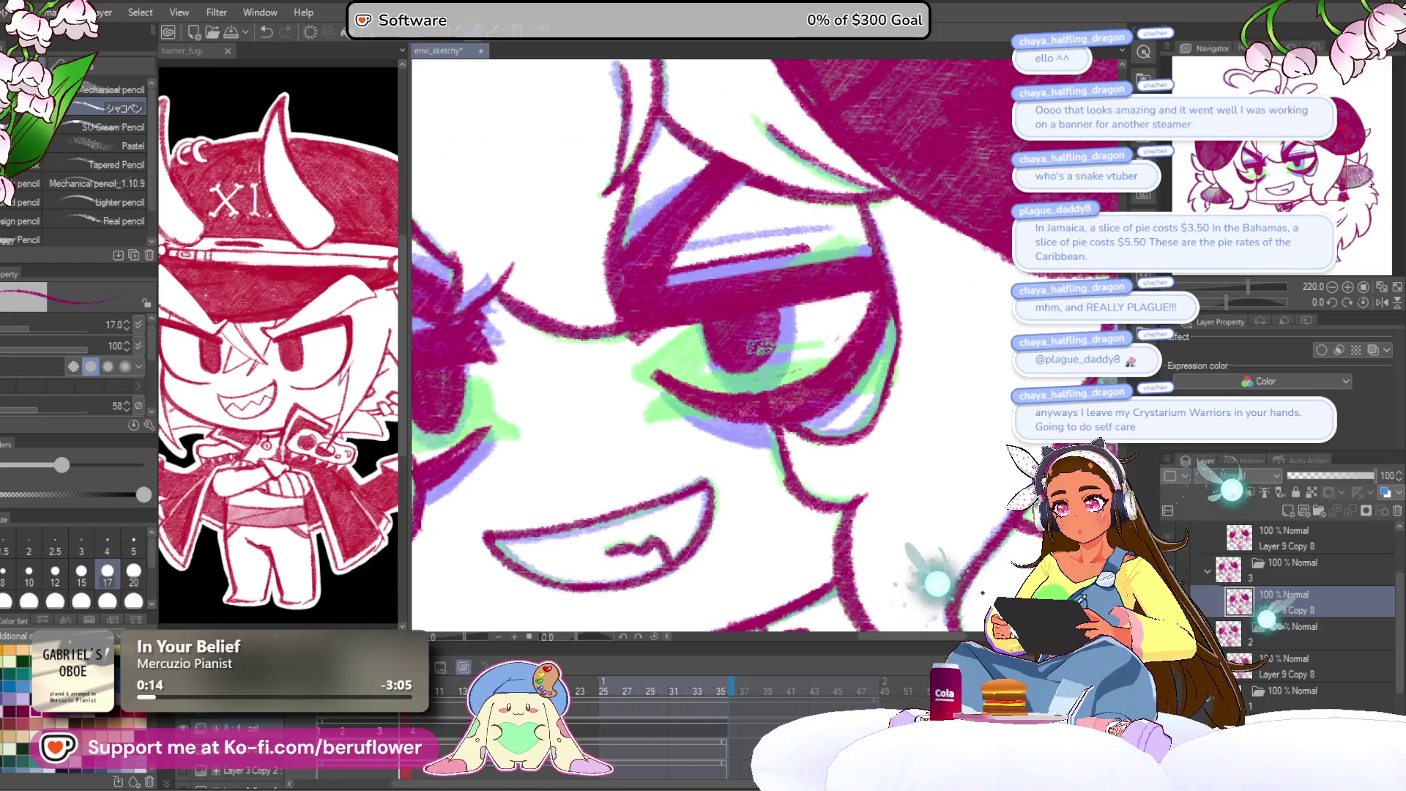
pyautogui.scroll(-5, 727, 343)
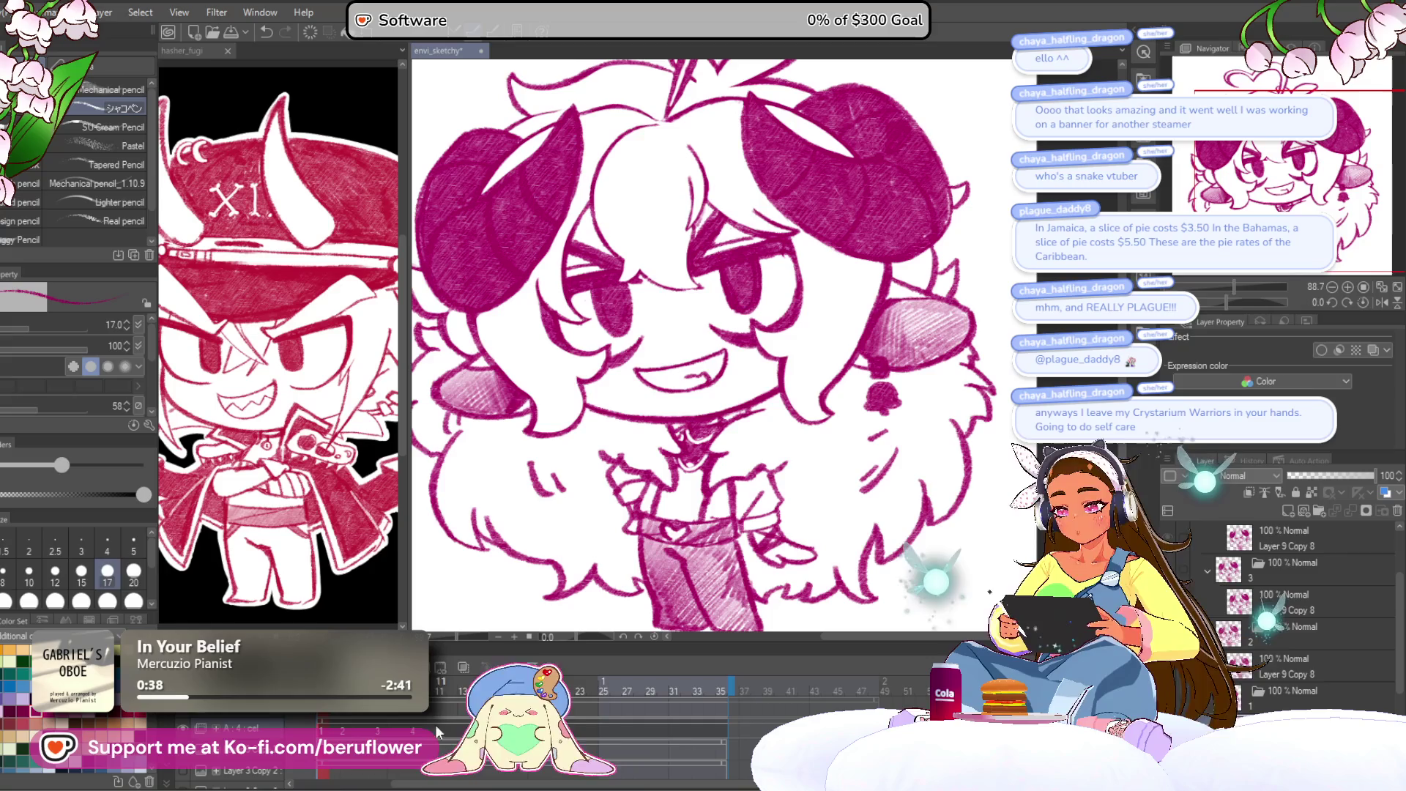
pyautogui.click(201, 50)
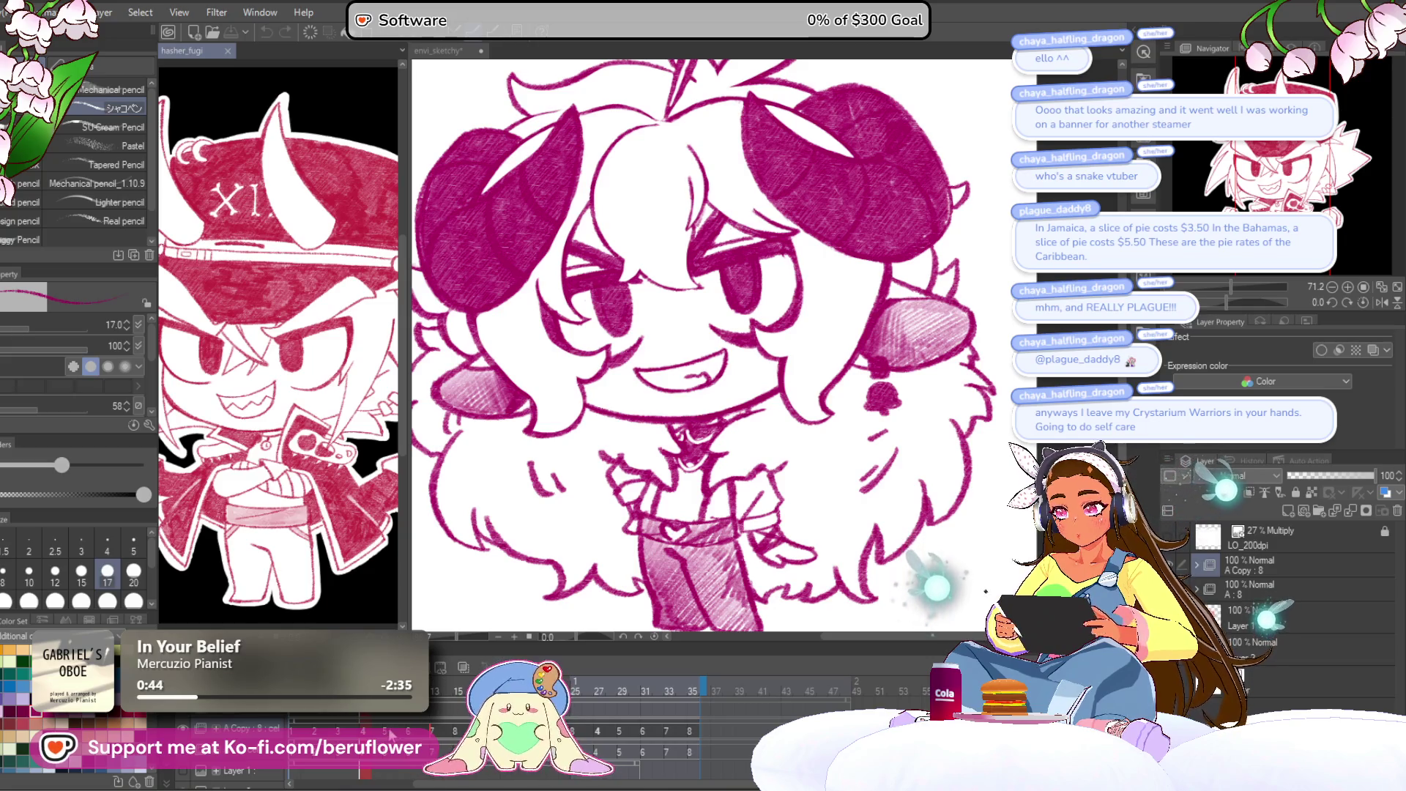
pyautogui.click(452, 686)
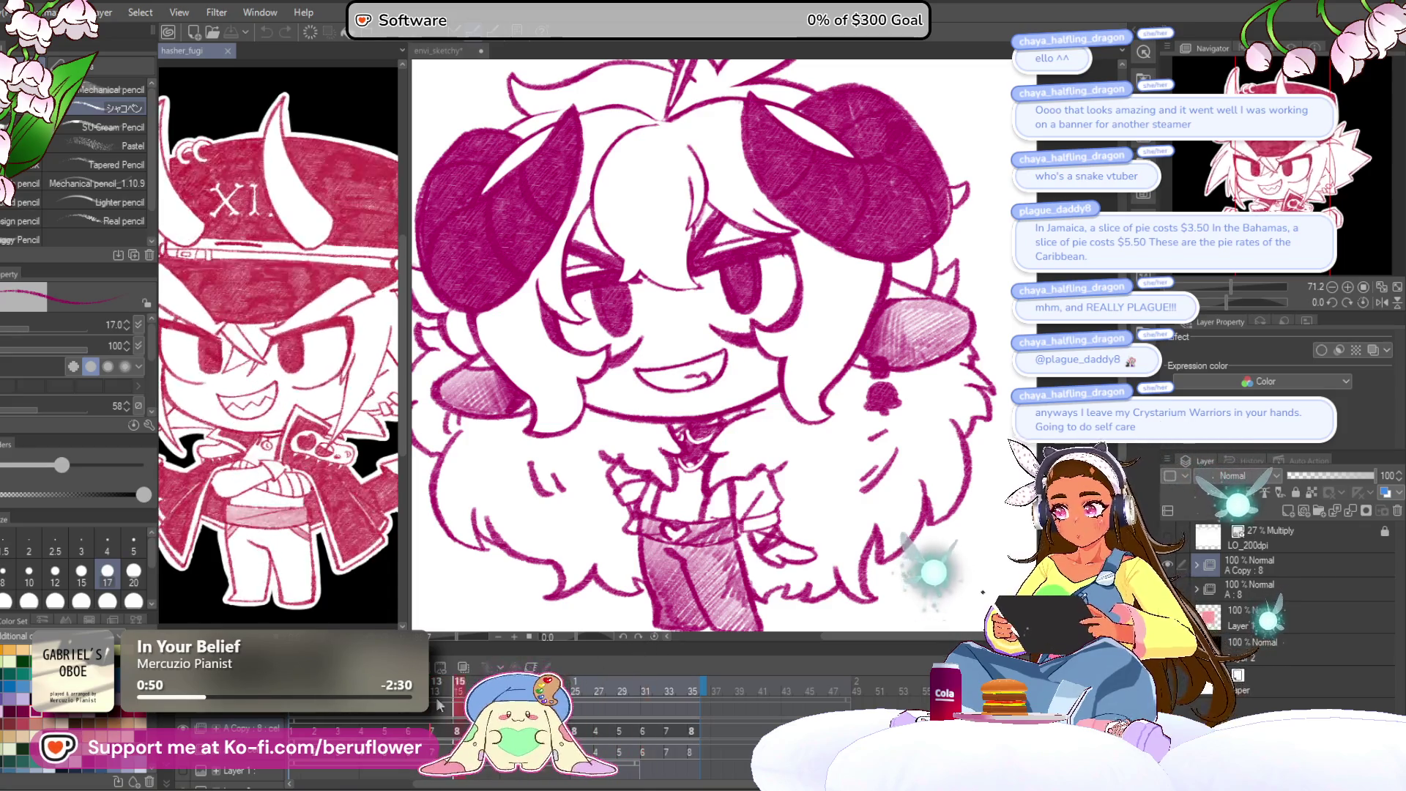
# Step through the envi_sketchy expression cels and add a new blank cel 5.
pyautogui.click(575, 123)
pyautogui.scroll(-3, 716, 381)
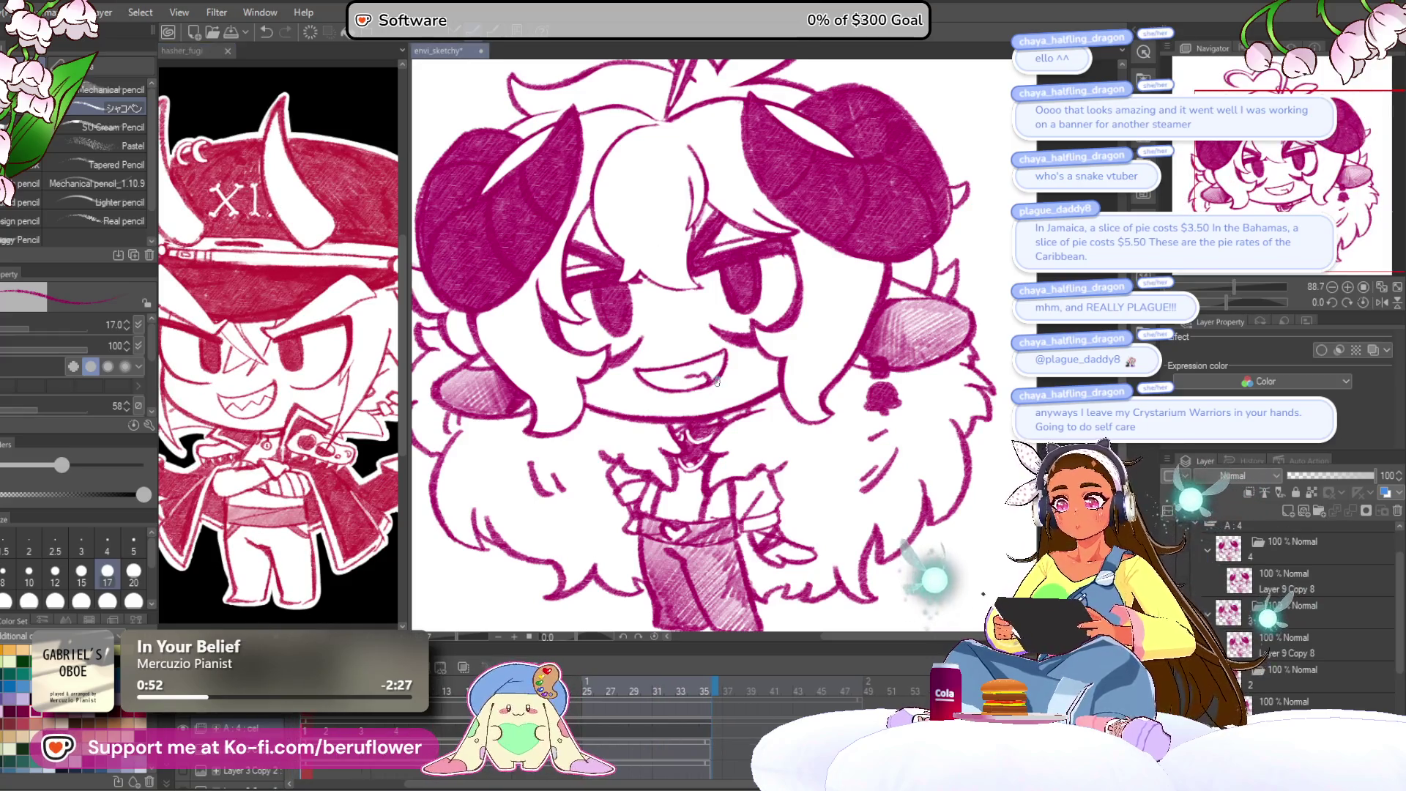
pyautogui.scroll(3, 716, 381)
pyautogui.press('Right')
pyautogui.press('Right')
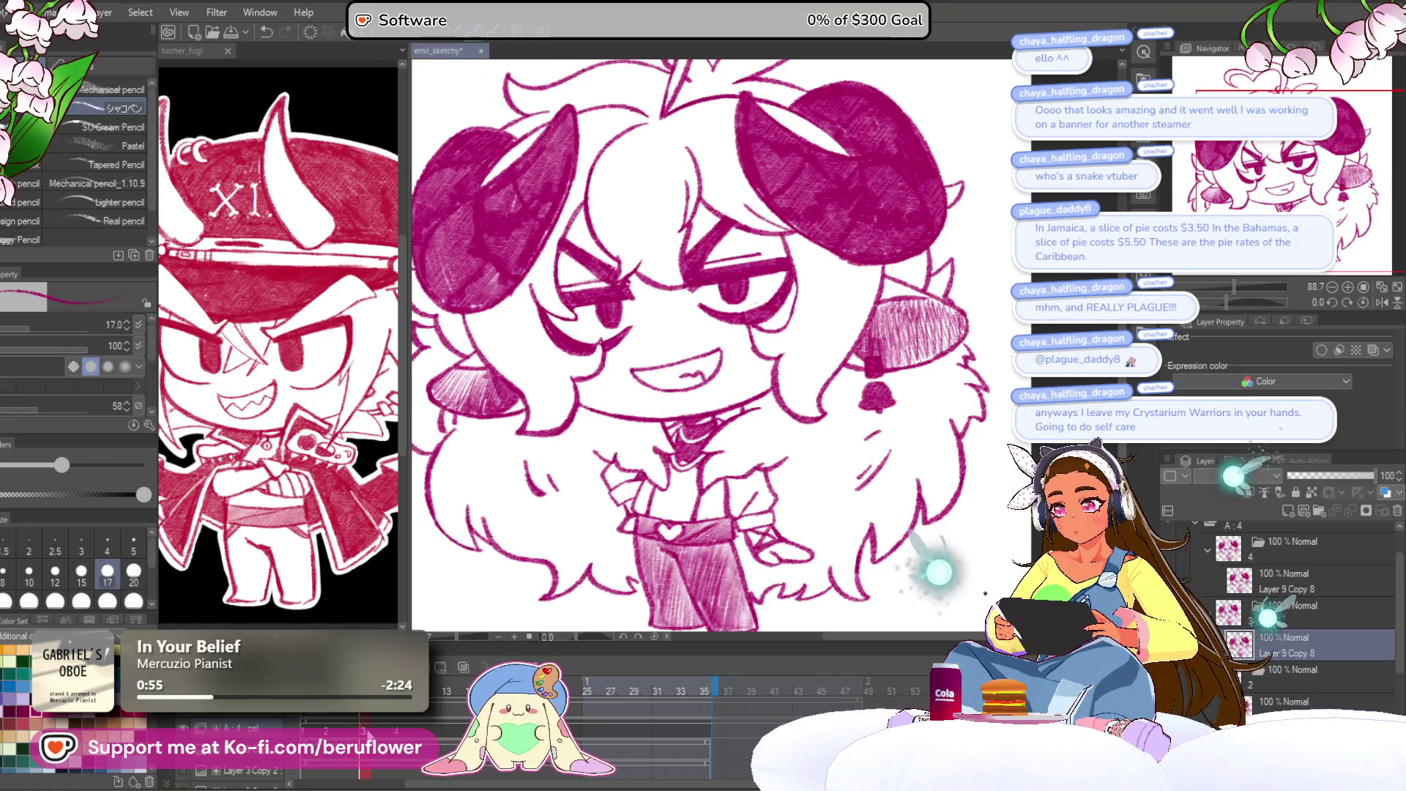
pyautogui.press('Right')
pyautogui.press('Left')
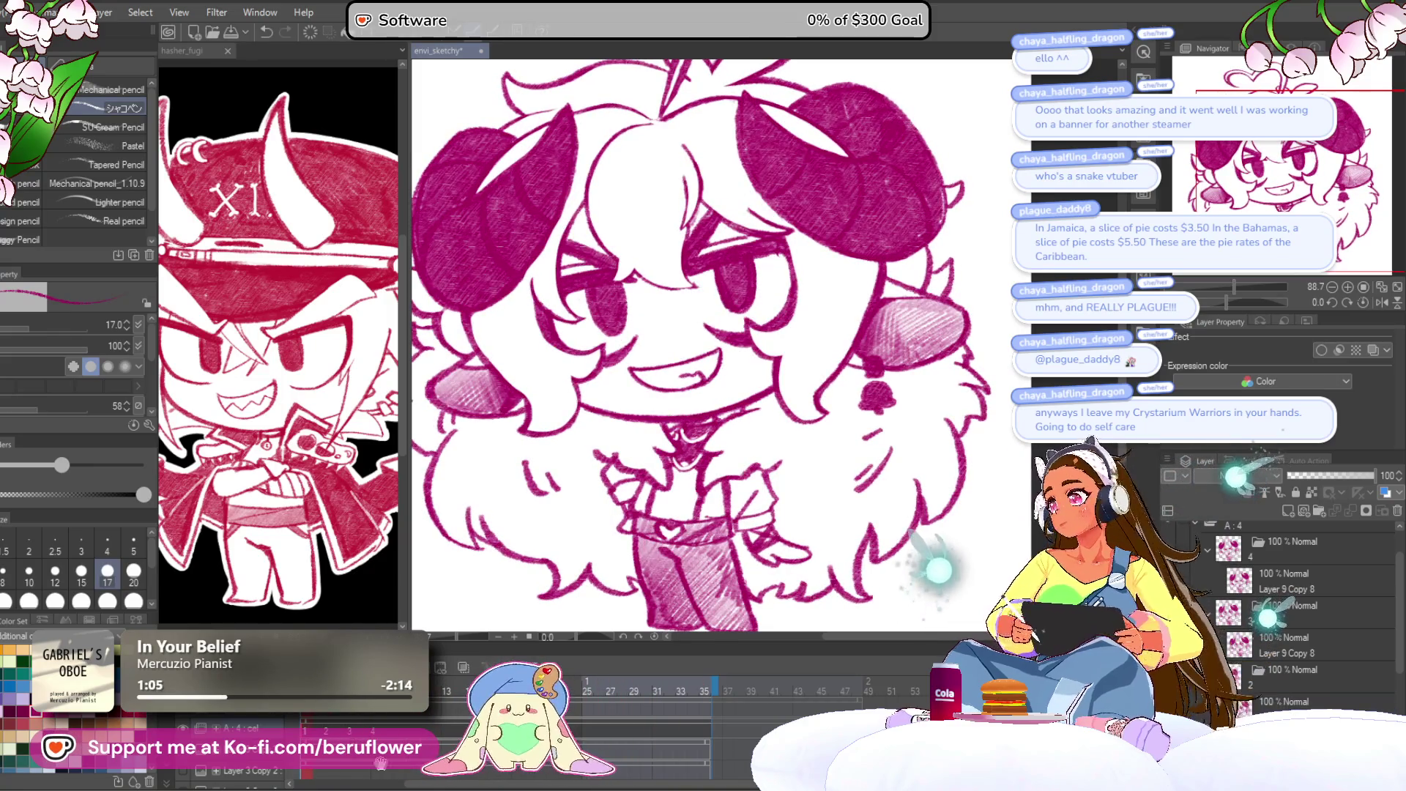
pyautogui.hotkey('ctrl', 'shift', 'alt', 'n')
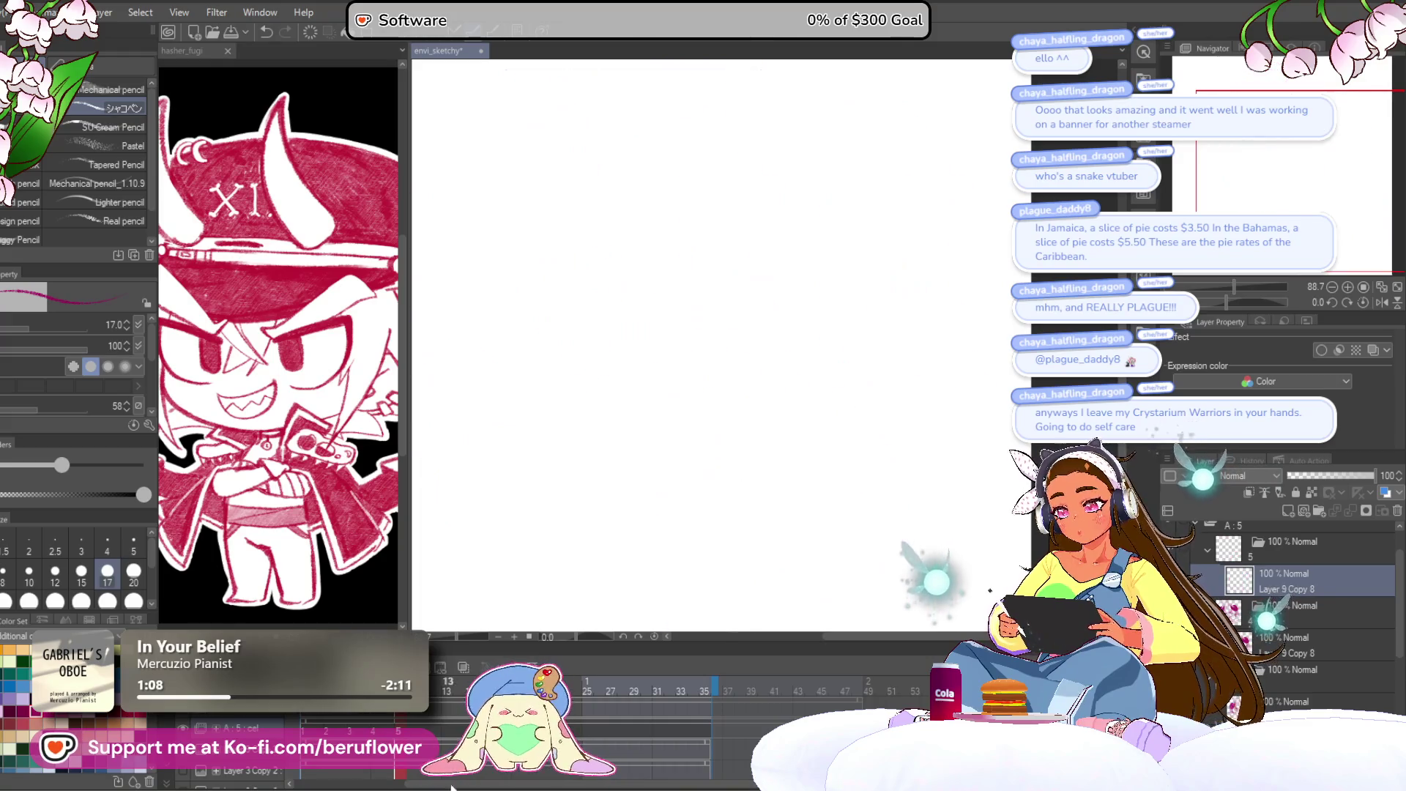
# Paste the character drawing, delete the blank layer and add a new cel for inking.
pyautogui.hotkey('ctrl', 'v')
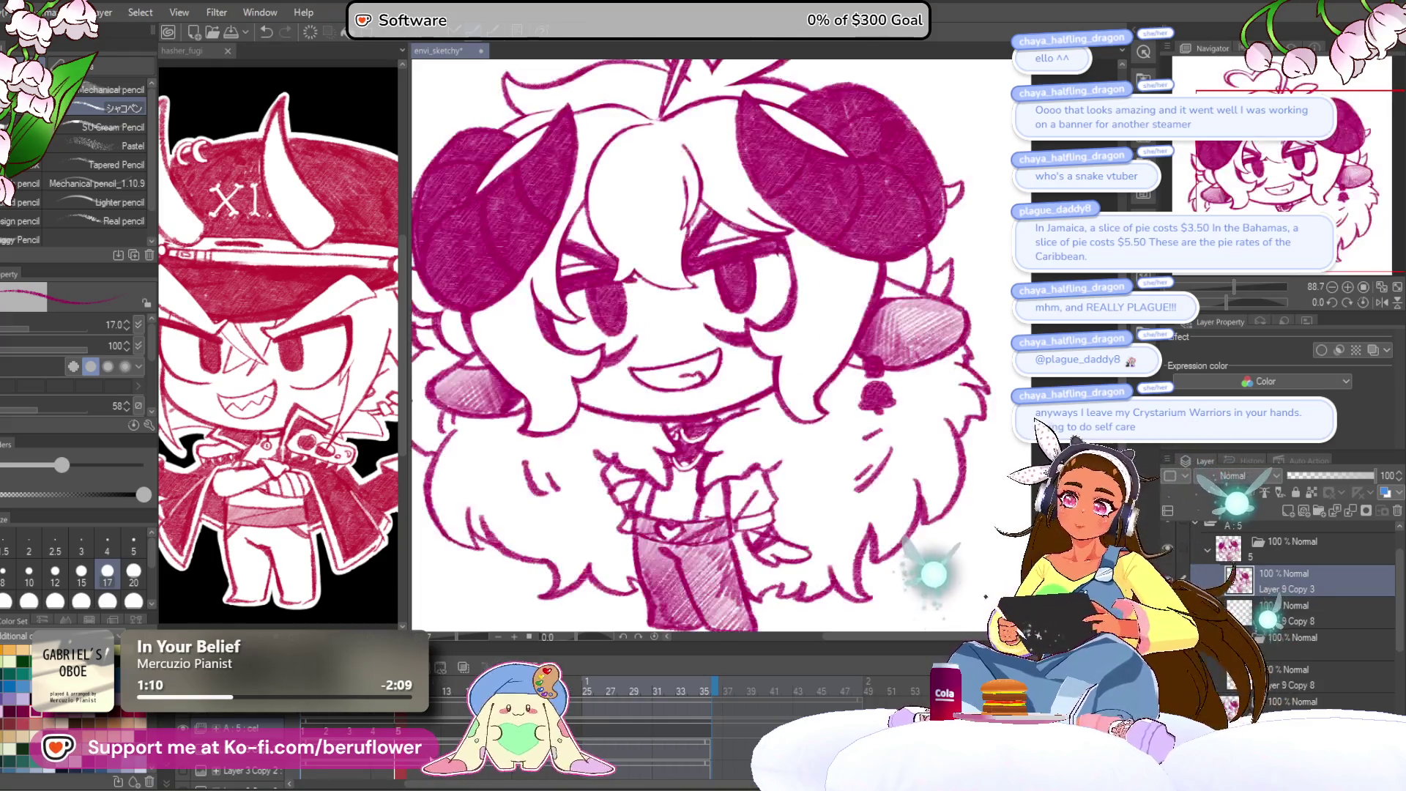
pyautogui.click(1398, 513)
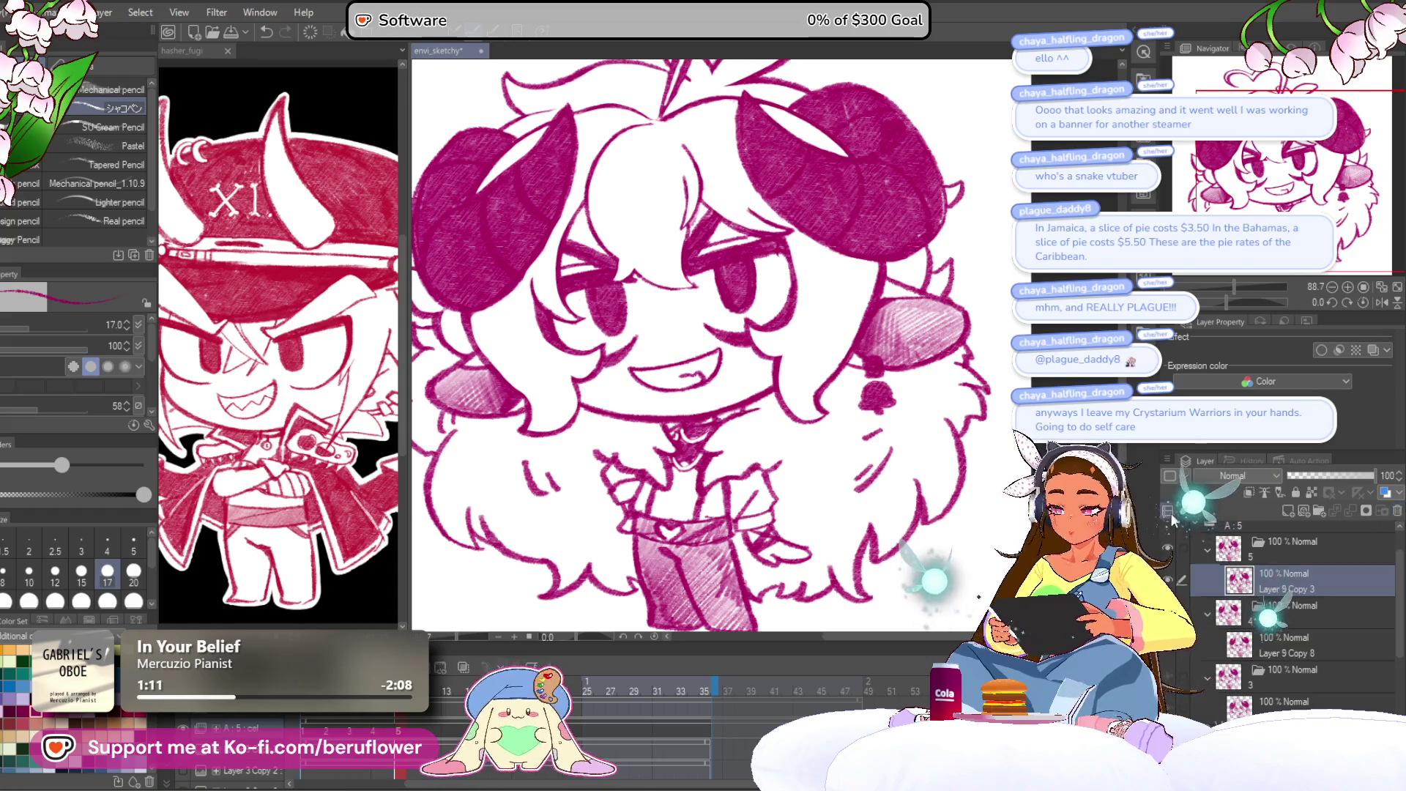
pyautogui.click(307, 721)
pyautogui.moveTo(307, 721)
pyautogui.mouseDown()
pyautogui.moveTo(344, 729)
pyautogui.moveTo(307, 729)
pyautogui.mouseUp()
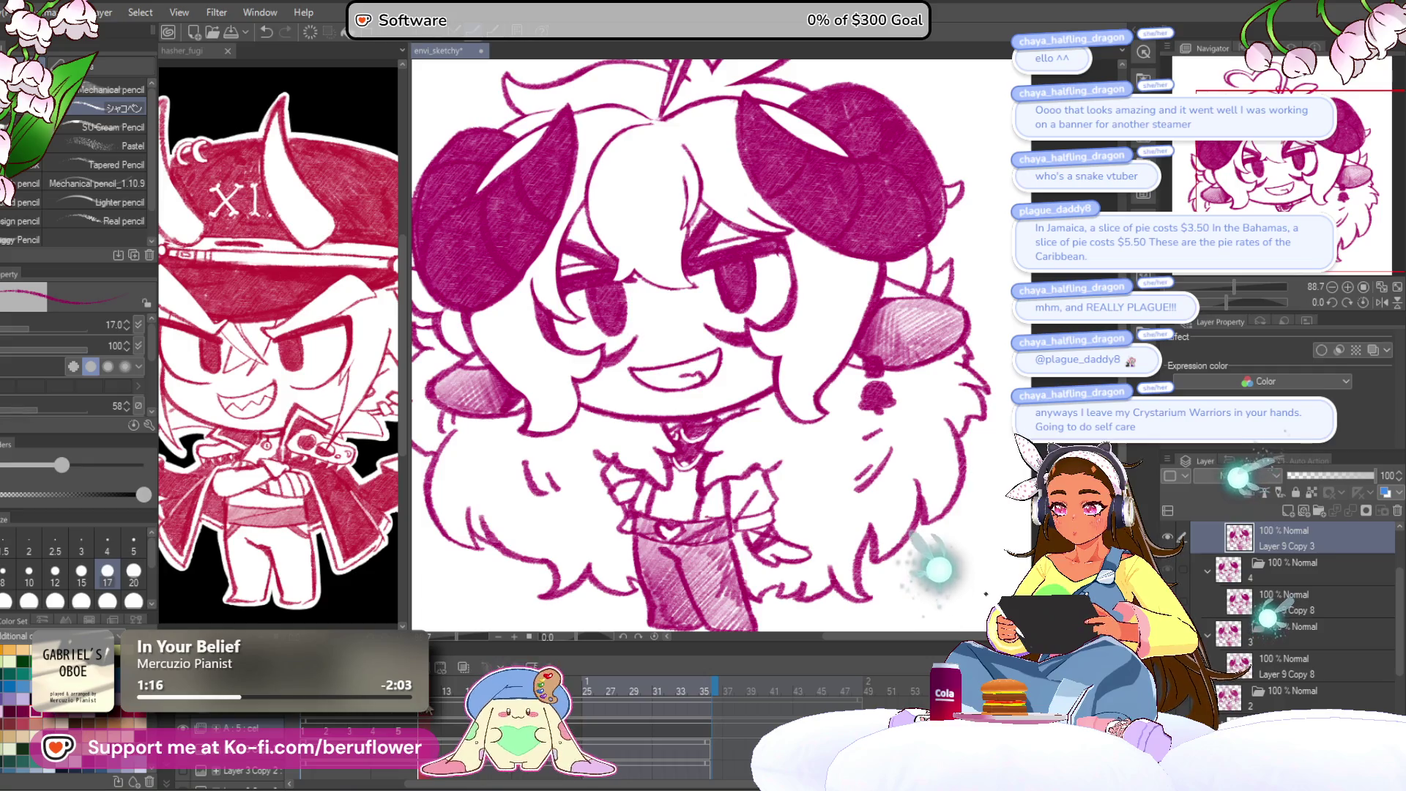
pyautogui.click(461, 666)
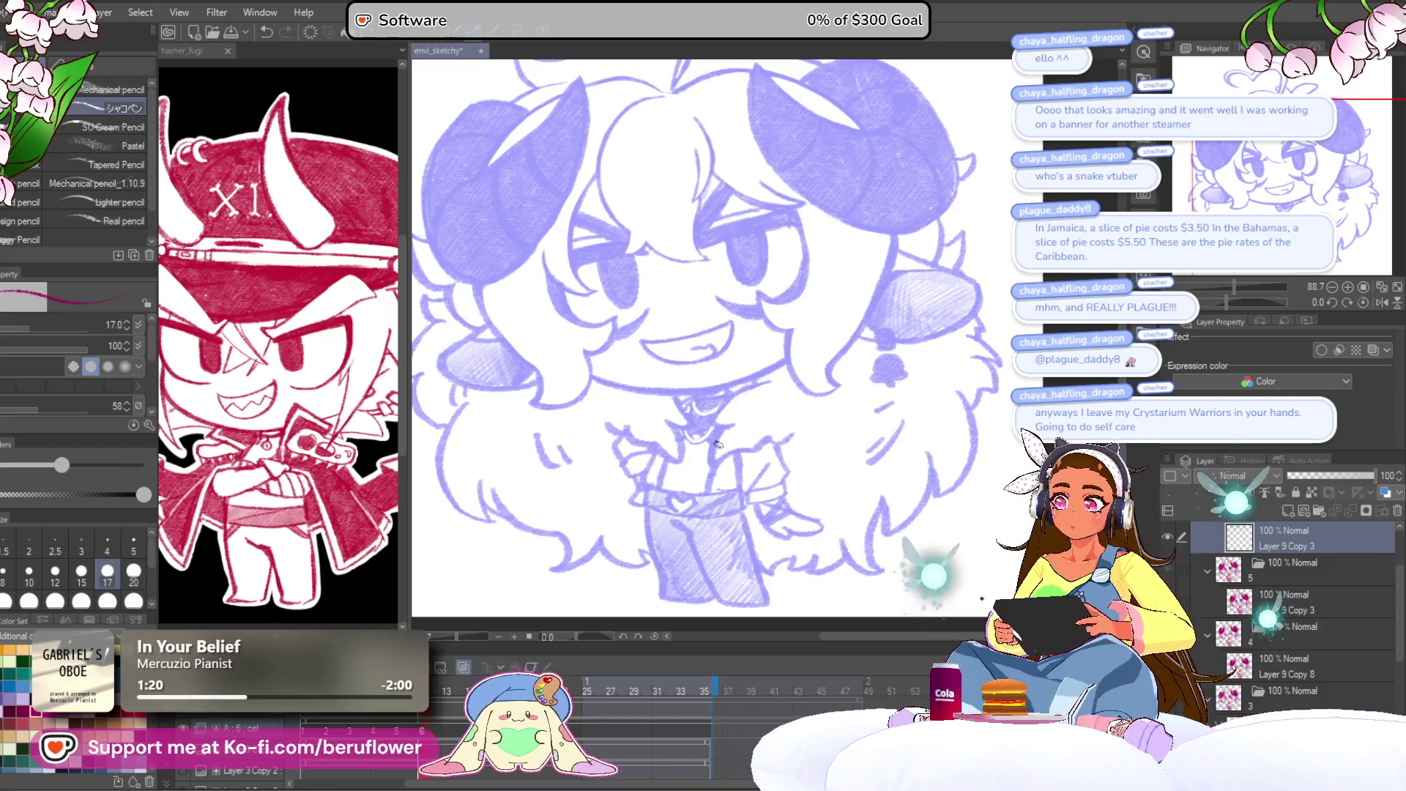
pyautogui.hotkey('ctrl', '0')
pyautogui.hotkey('ctrl', '=')
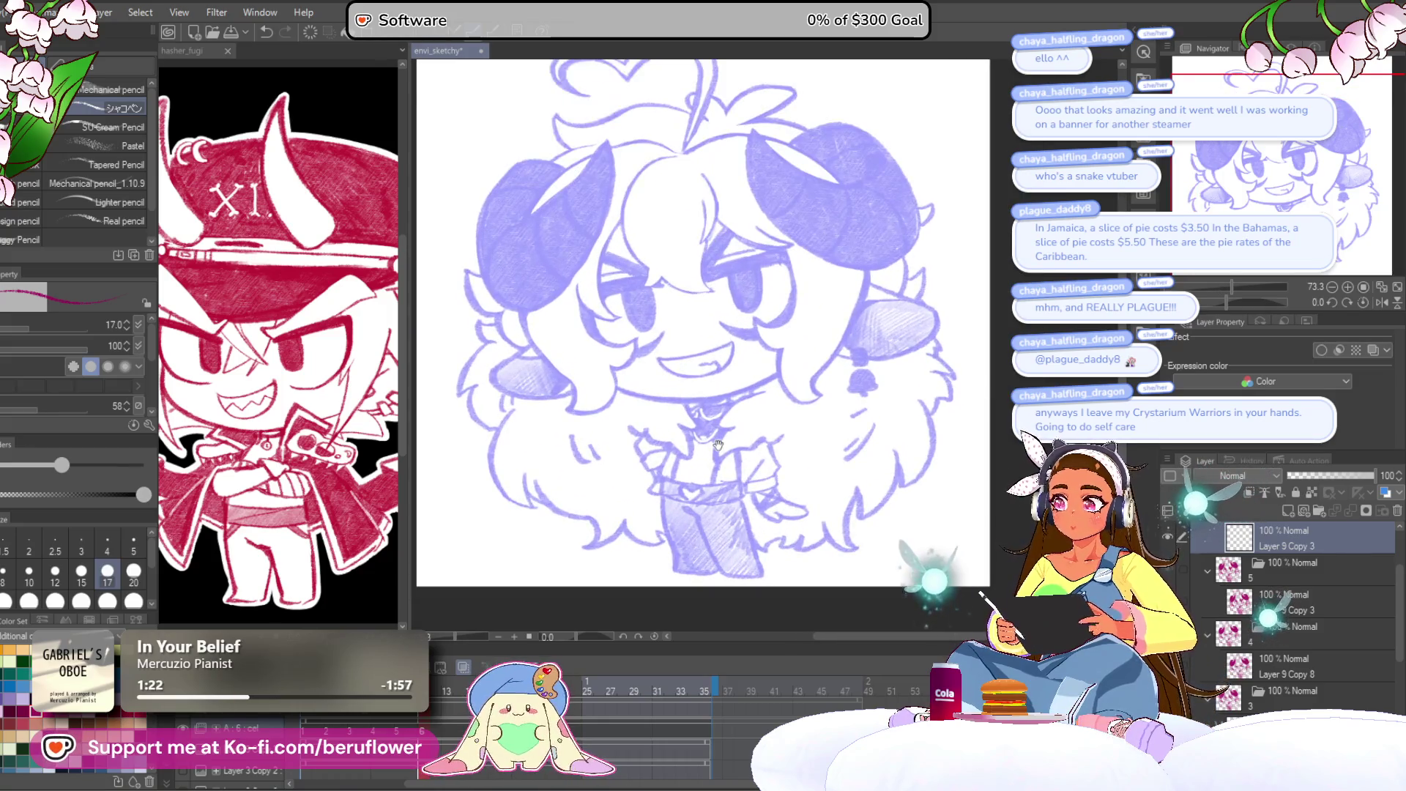
pyautogui.click(228, 50)
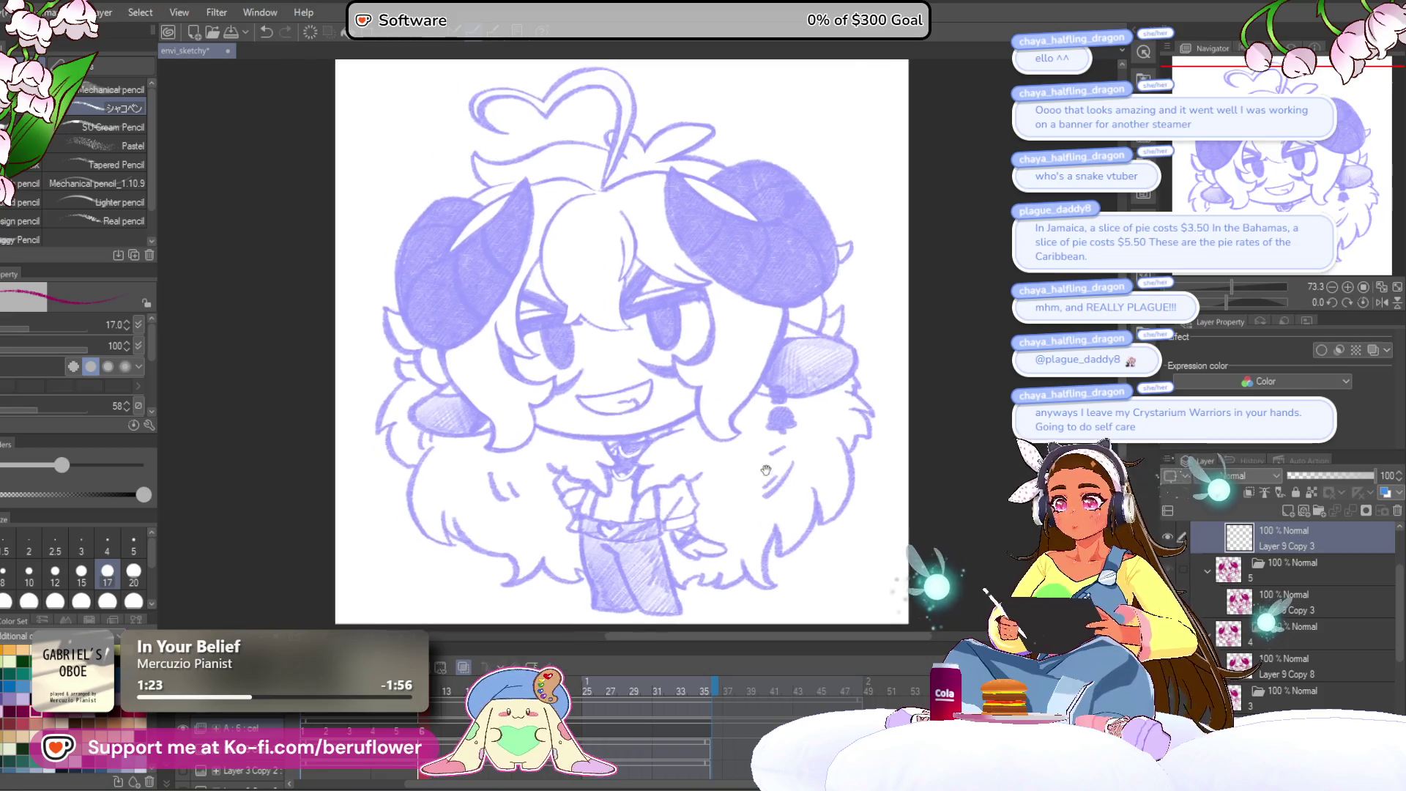
# Ink the magenta outline of the grinning open mouth.
pyautogui.scroll(4, 542, 363)
pyautogui.moveTo(727, 392); pyautogui.dragTo(625, 355)
pyautogui.scroll(4, 626, 355)
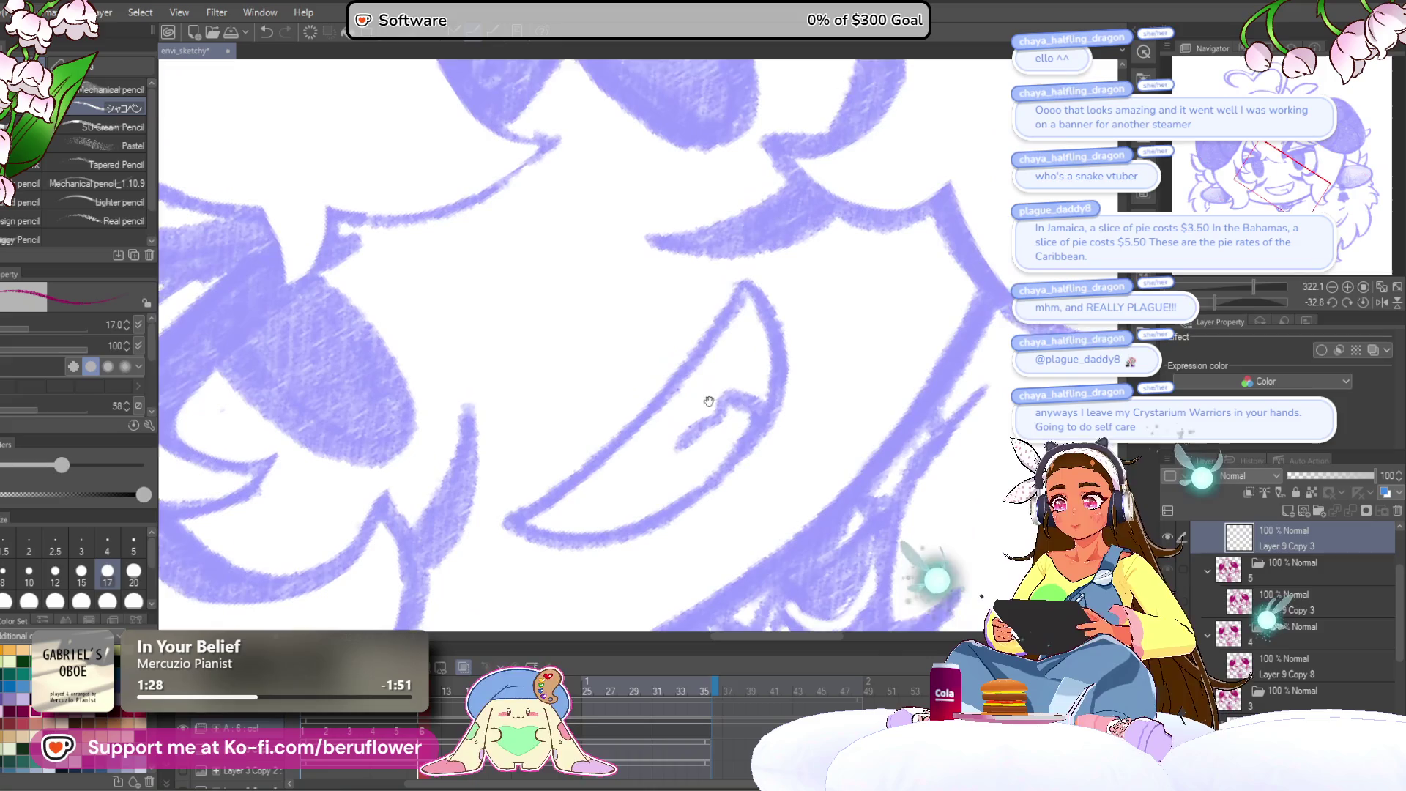
pyautogui.moveTo(743, 268); pyautogui.dragTo(600, 443)
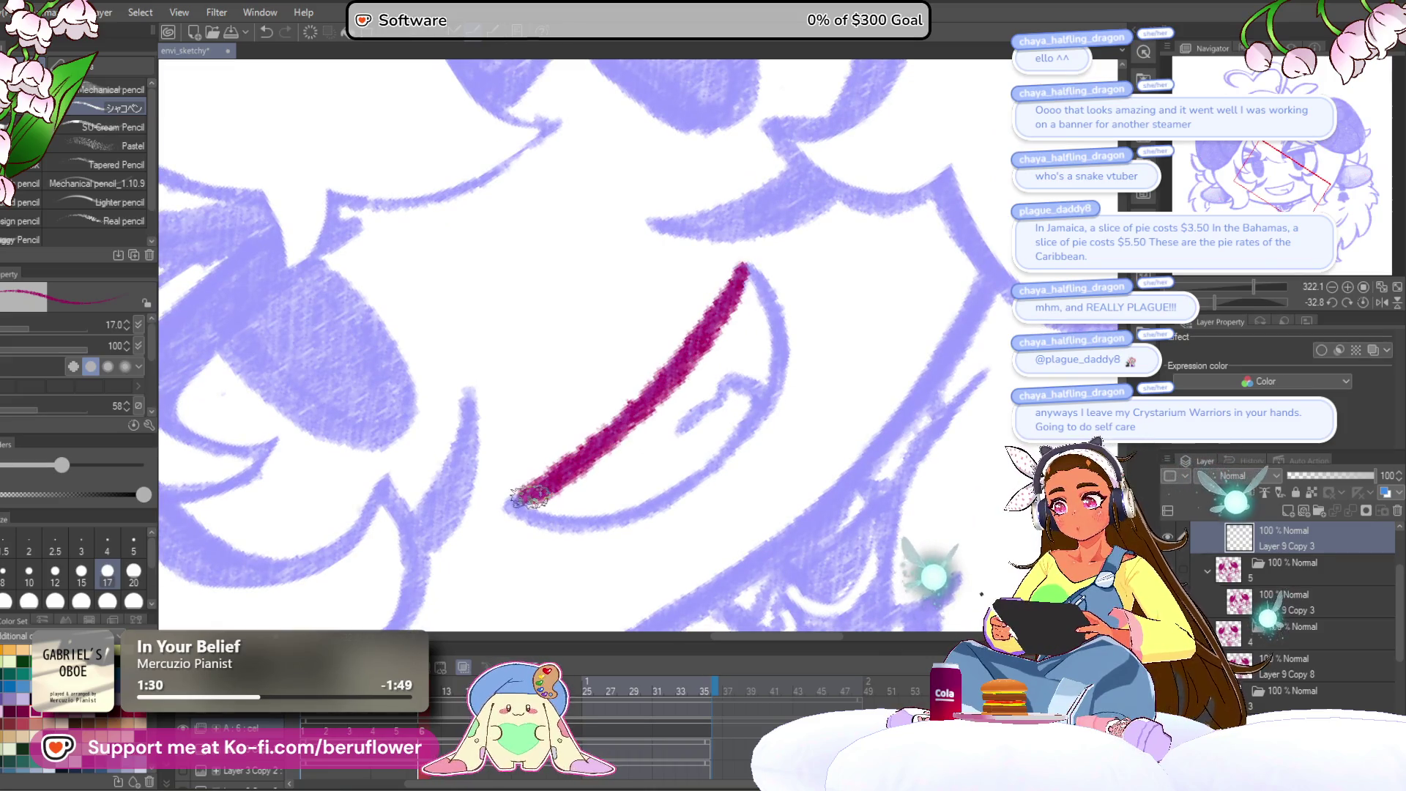
pyautogui.click(1362, 302)
pyautogui.moveTo(733, 340)
pyautogui.mouseDown()
pyautogui.moveTo(755, 327)
pyautogui.moveTo(773, 366)
pyautogui.moveTo(725, 440)
pyautogui.moveTo(637, 472)
pyautogui.mouseUp()
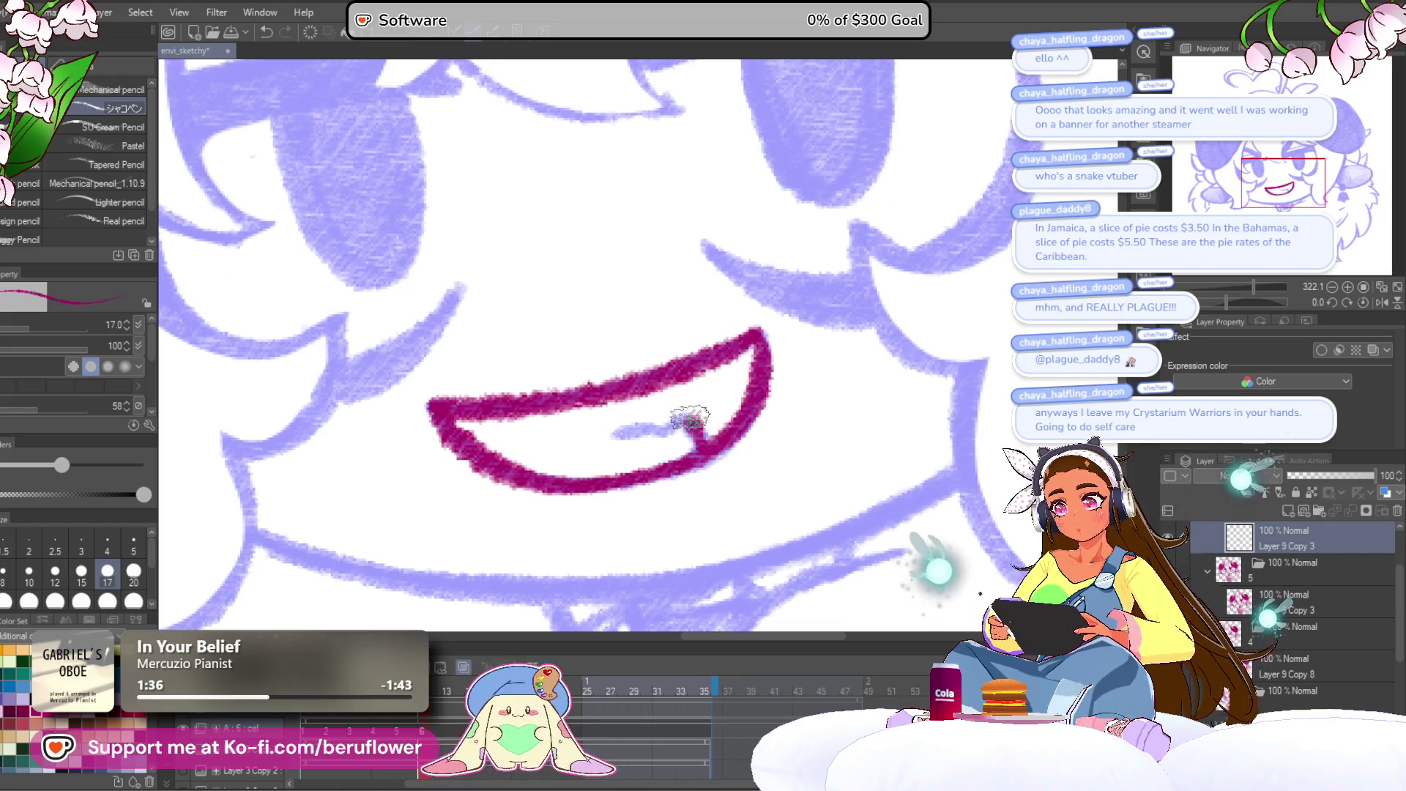
# Ink the long curved jaw line beneath the mouth, undoing a stray stroke.
pyautogui.hotkey('ctrl', '0')
pyautogui.moveTo(1215, 286)
pyautogui.mouseDown()
pyautogui.moveTo(1239, 279)
pyautogui.moveTo(1274, 302)
pyautogui.moveTo(1248, 286)
pyautogui.mouseUp()
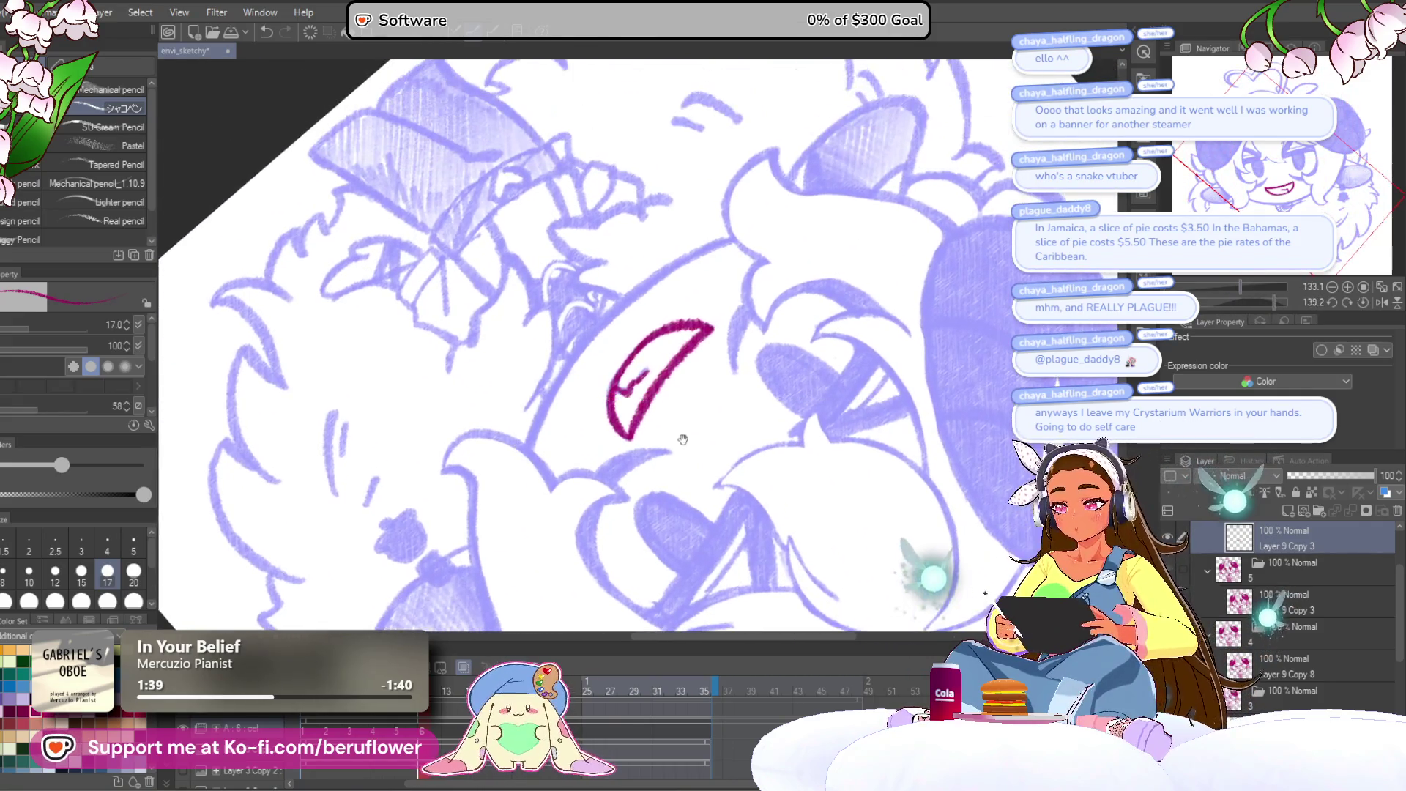
pyautogui.moveTo(783, 199)
pyautogui.mouseDown()
pyautogui.moveTo(568, 344)
pyautogui.moveTo(454, 526)
pyautogui.moveTo(561, 351)
pyautogui.moveTo(775, 195)
pyautogui.mouseUp()
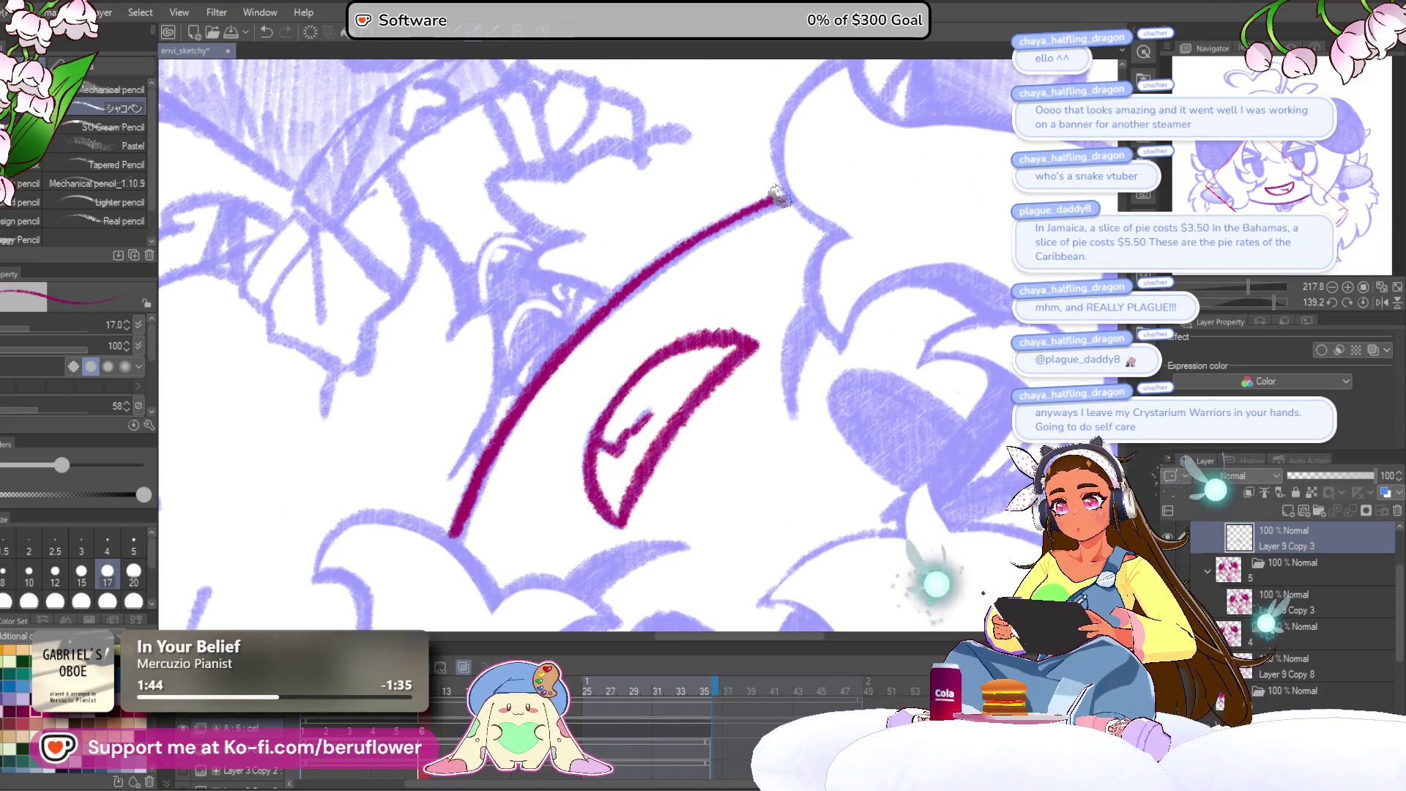
pyautogui.click(1363, 286)
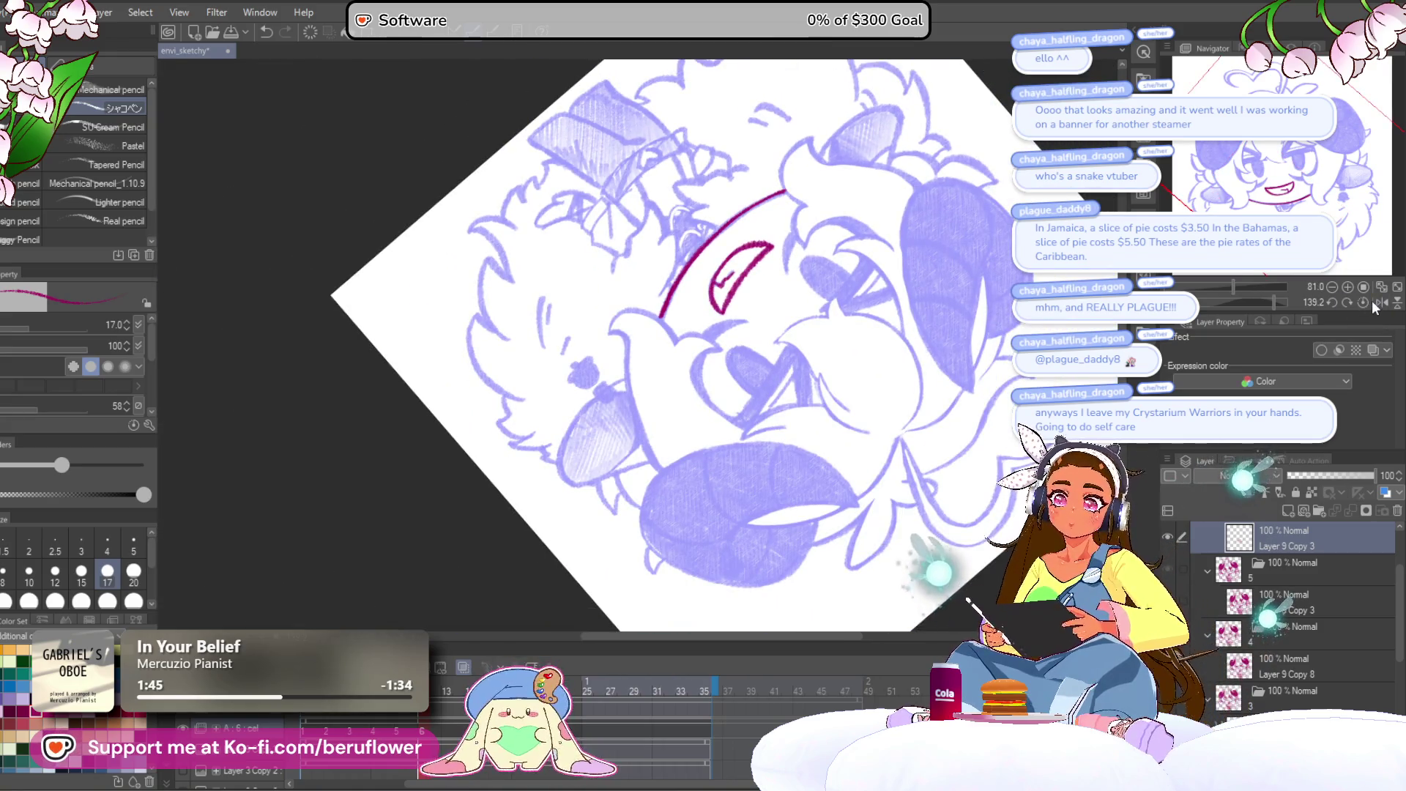
pyautogui.click(1366, 302)
pyautogui.scroll(5, 683, 362)
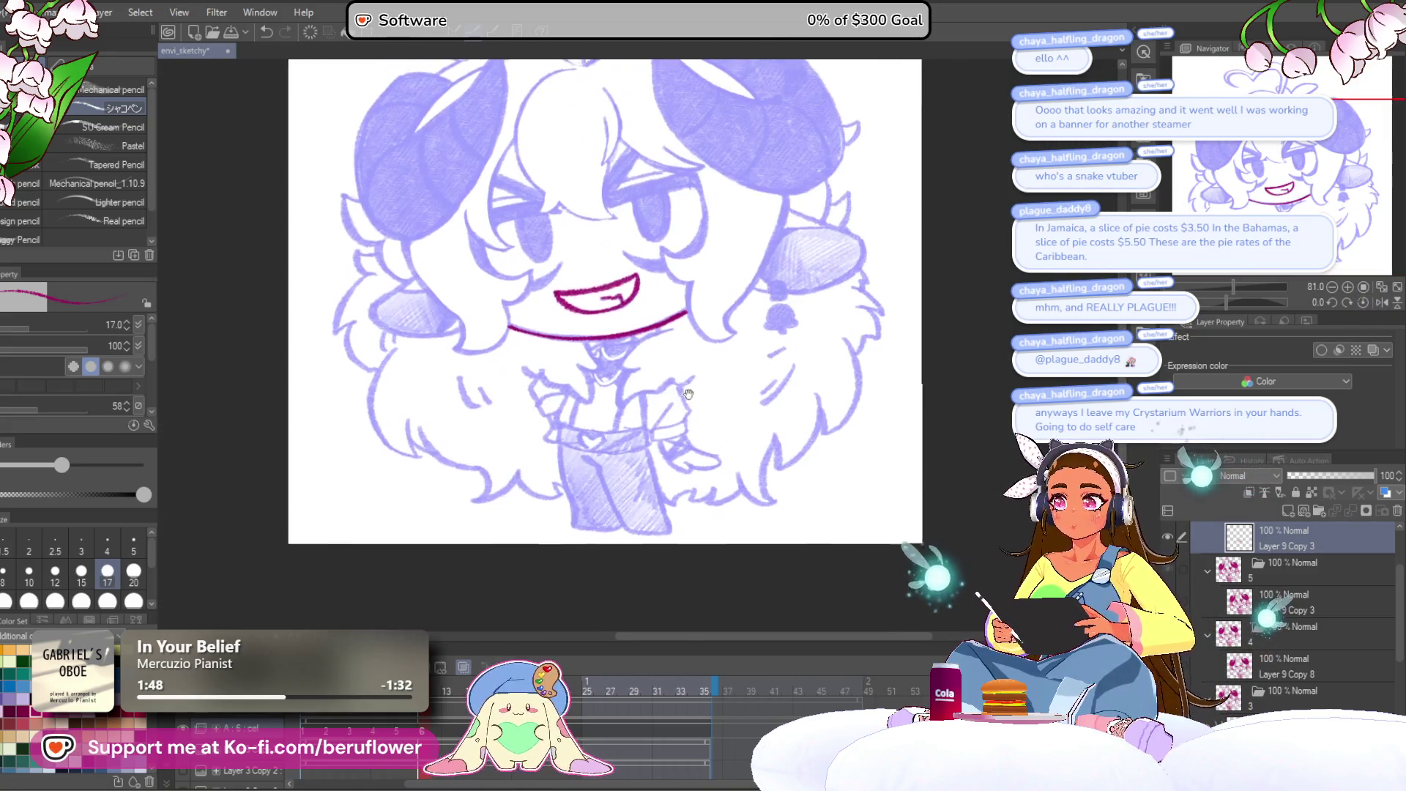
pyautogui.scroll(6, 683, 362)
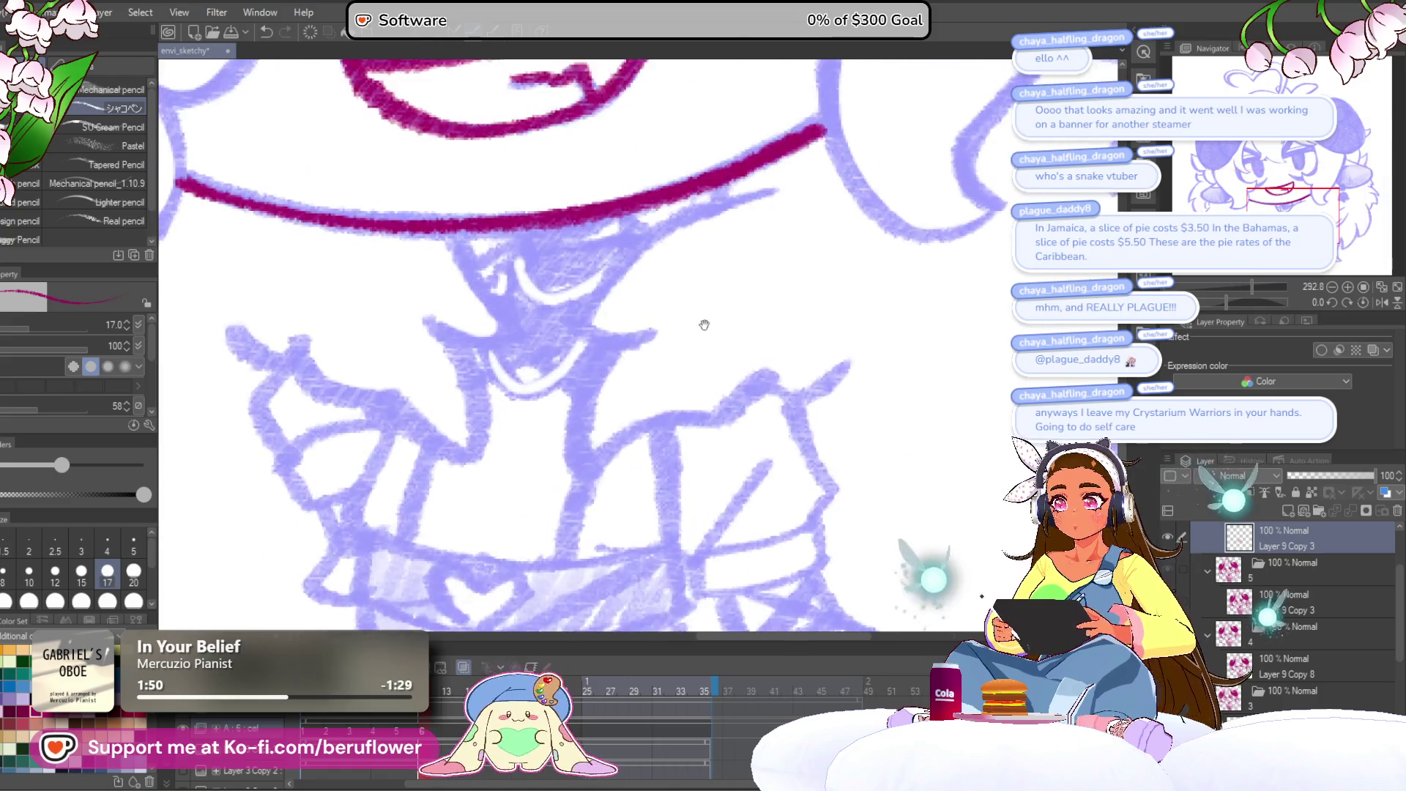
pyautogui.moveTo(813, 234); pyautogui.dragTo(631, 394)
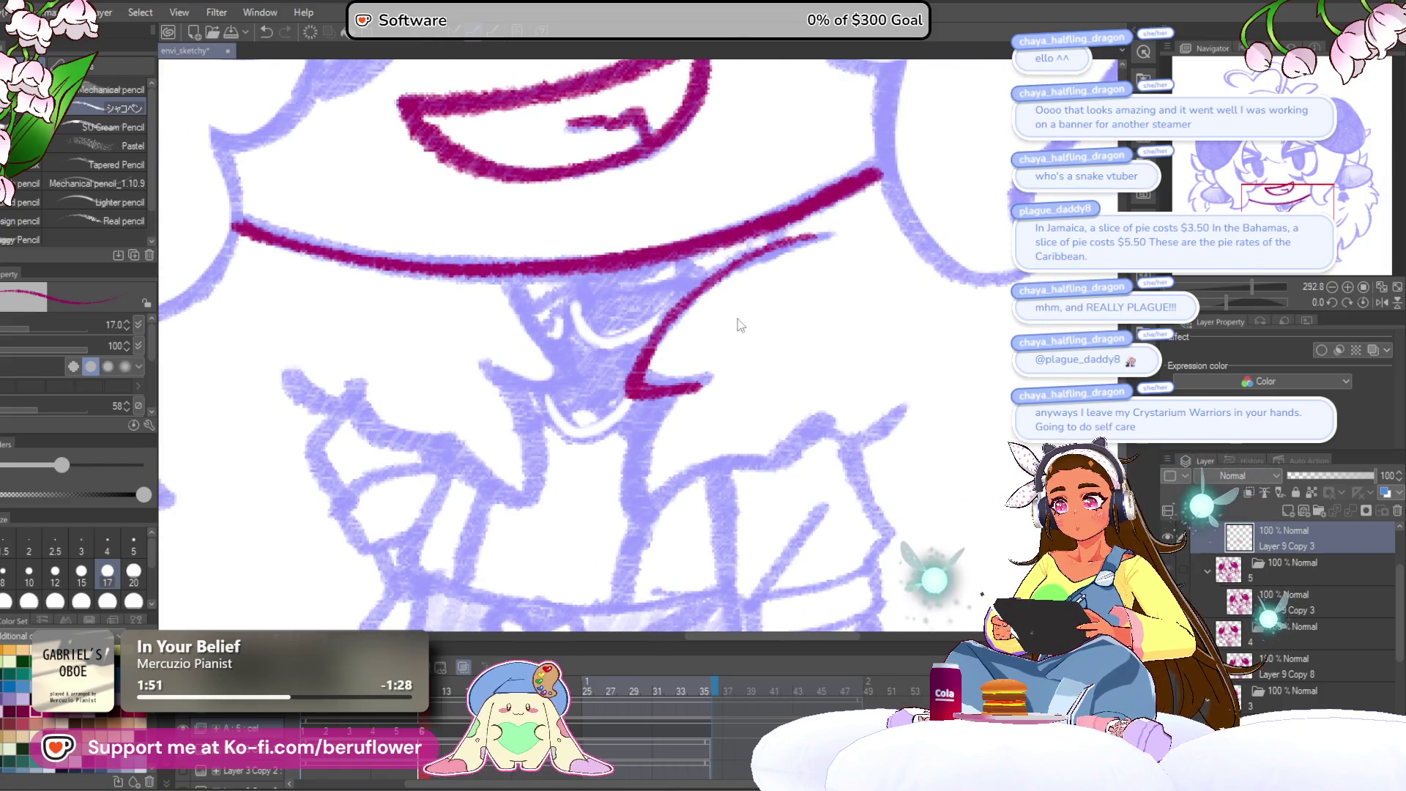
pyautogui.hotkey('ctrl', 'z')
pyautogui.scroll(-5, 1277, 678)
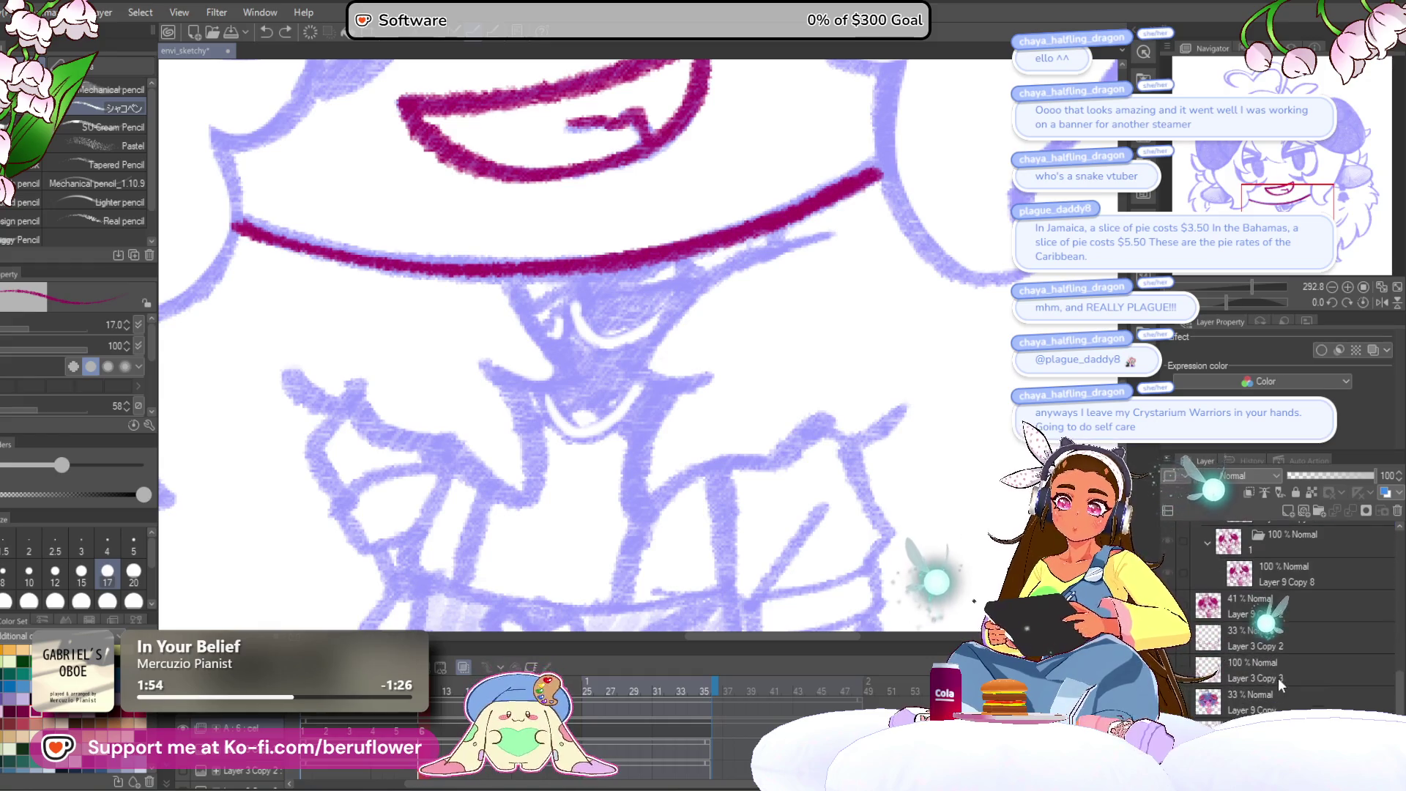
pyautogui.click(1167, 637)
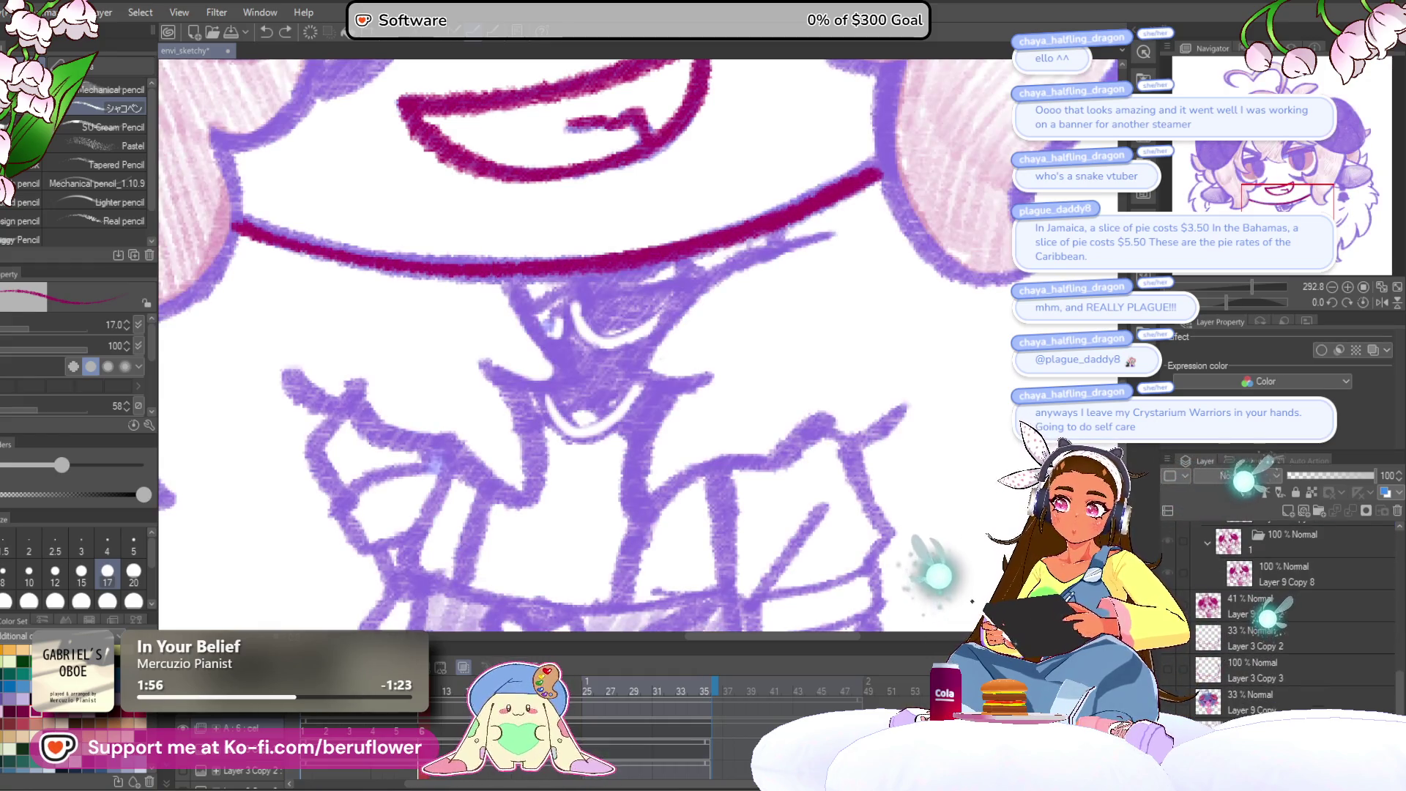
# Tint the sketch pink, select Layer 9 Copy 3 and darken the chin line.
pyautogui.click(466, 668)
pyautogui.click(1266, 631)
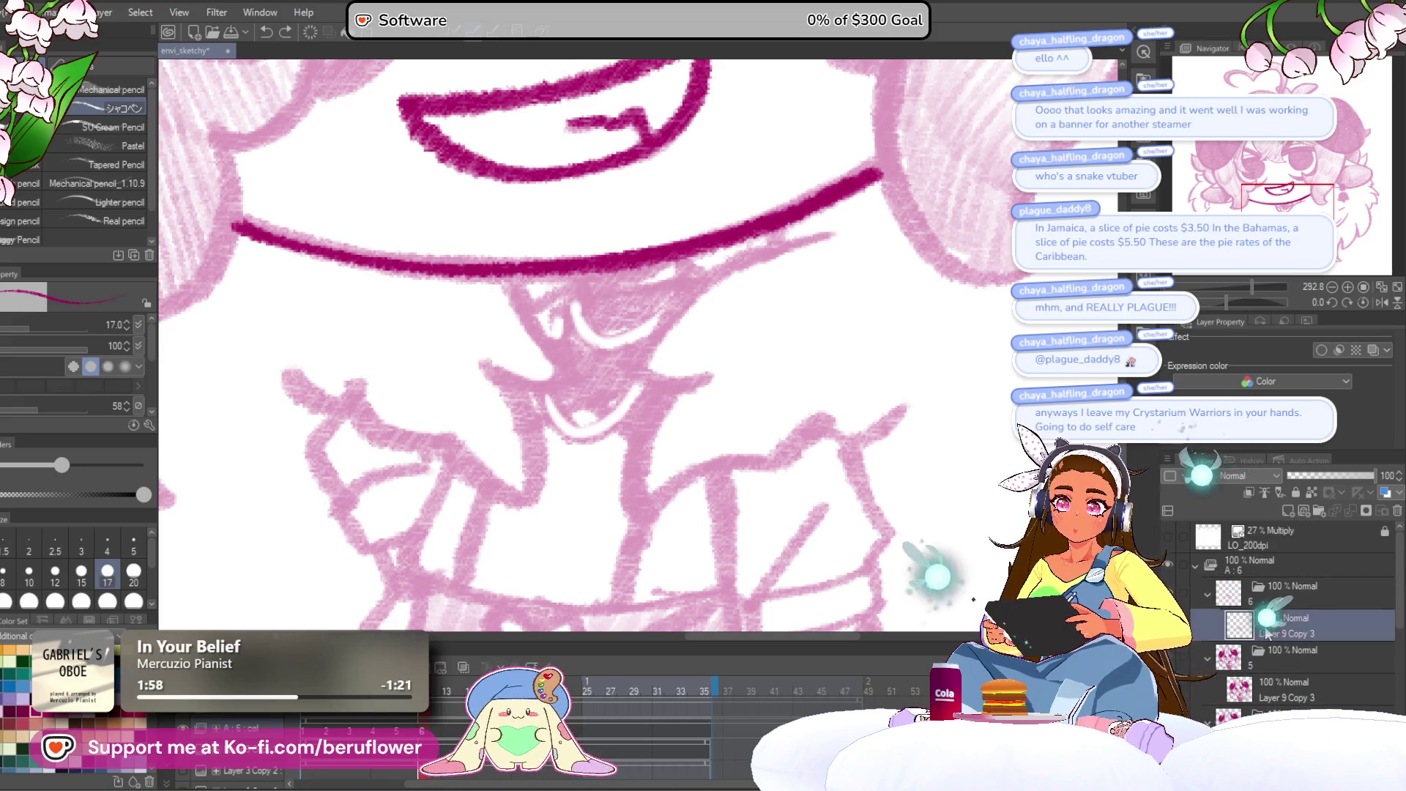
pyautogui.scroll(2, 630, 344)
pyautogui.moveTo(593, 335); pyautogui.dragTo(594, 355)
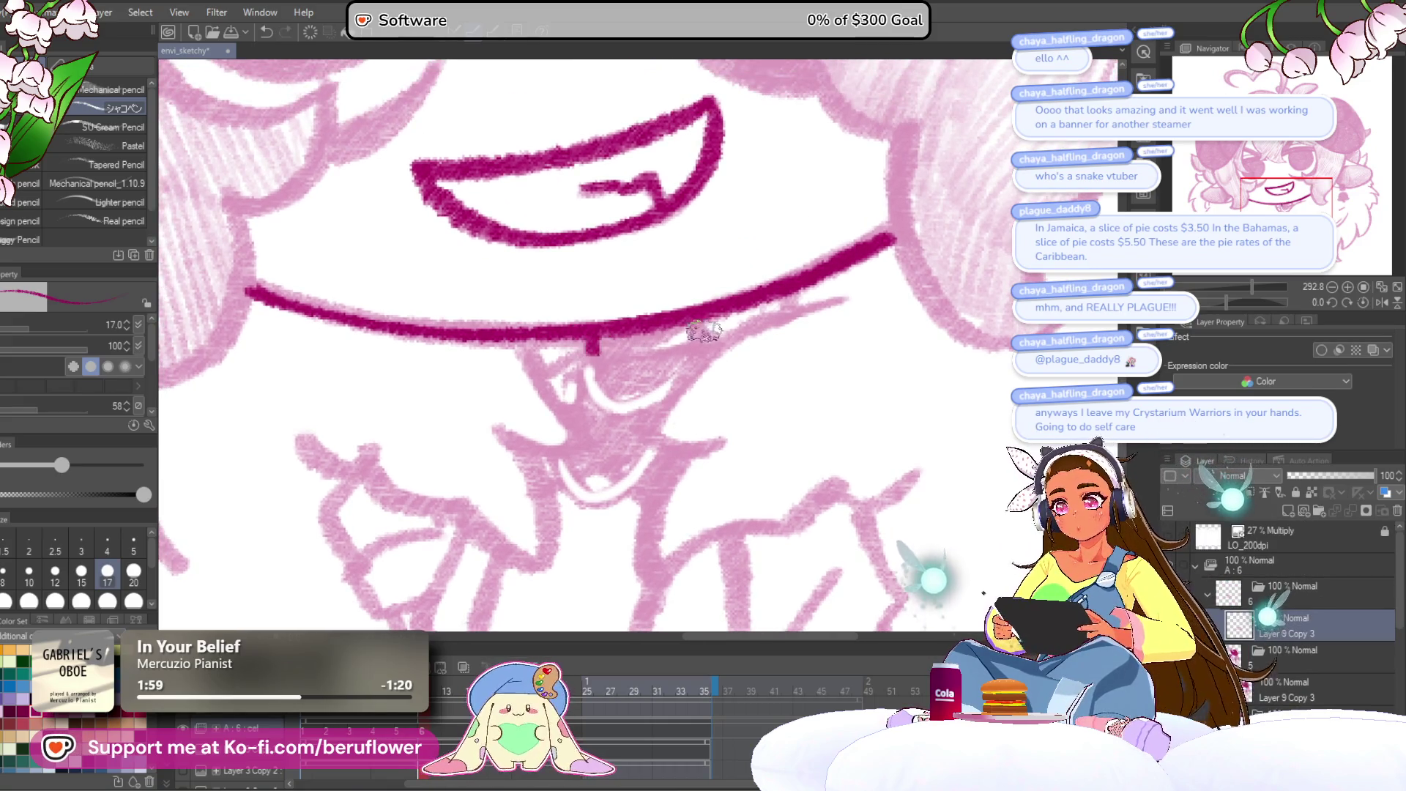
pyautogui.scroll(-5, 690, 339)
pyautogui.scroll(5, 694, 289)
pyautogui.moveTo(842, 297)
pyautogui.mouseDown()
pyautogui.moveTo(741, 325)
pyautogui.moveTo(611, 450)
pyautogui.moveTo(729, 458)
pyautogui.mouseUp()
# Ink the zigzag shirt collar and the shirt outline below the chin.
pyautogui.moveTo(662, 498)
pyautogui.mouseDown()
pyautogui.moveTo(682, 396)
pyautogui.moveTo(664, 380)
pyautogui.mouseUp()
pyautogui.moveTo(652, 357)
pyautogui.mouseDown()
pyautogui.moveTo(630, 494)
pyautogui.moveTo(762, 410)
pyautogui.moveTo(778, 423)
pyautogui.moveTo(830, 363)
pyautogui.mouseUp()
pyautogui.moveTo(910, 344); pyautogui.dragTo(831, 342)
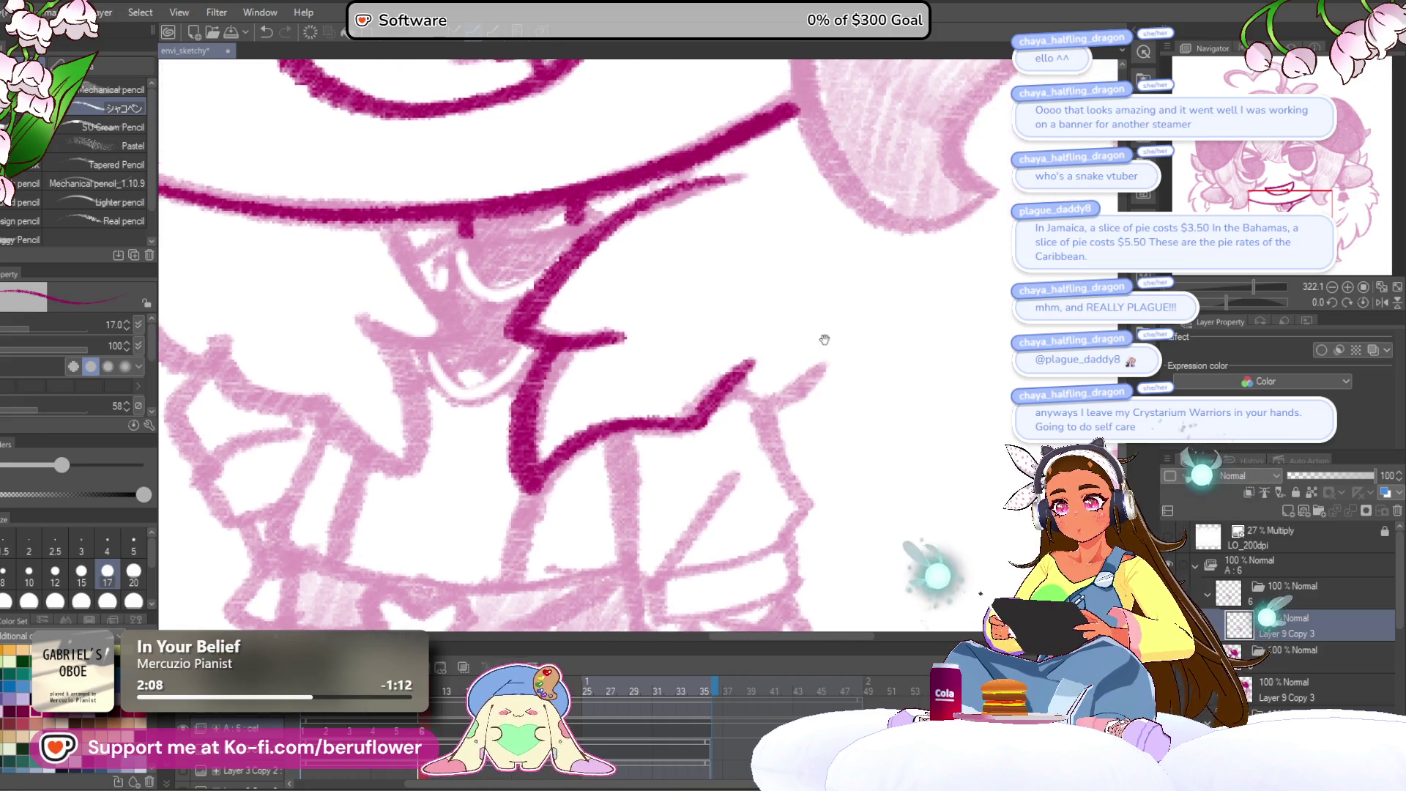
pyautogui.moveTo(754, 364); pyautogui.dragTo(857, 335)
pyautogui.moveTo(856, 336); pyautogui.dragTo(857, 287)
pyautogui.moveTo(751, 316)
pyautogui.mouseDown()
pyautogui.moveTo(737, 361)
pyautogui.moveTo(777, 491)
pyautogui.mouseUp()
pyautogui.moveTo(703, 521)
pyautogui.mouseDown()
pyautogui.moveTo(659, 476)
pyautogui.moveTo(737, 373)
pyautogui.mouseUp()
pyautogui.moveTo(615, 333)
pyautogui.mouseDown()
pyautogui.moveTo(664, 492)
pyautogui.moveTo(805, 443)
pyautogui.moveTo(770, 406)
pyautogui.moveTo(687, 455)
pyautogui.moveTo(624, 463)
pyautogui.moveTo(703, 567)
pyautogui.moveTo(729, 535)
pyautogui.mouseUp()
pyautogui.moveTo(662, 458)
pyautogui.mouseDown()
pyautogui.moveTo(710, 471)
pyautogui.moveTo(718, 546)
pyautogui.moveTo(630, 531)
pyautogui.mouseUp()
# Ink the hand outline with hatching and the vertical shirt lines above the belt.
pyautogui.moveTo(611, 472)
pyautogui.mouseDown()
pyautogui.moveTo(727, 402)
pyautogui.moveTo(630, 447)
pyautogui.mouseUp()
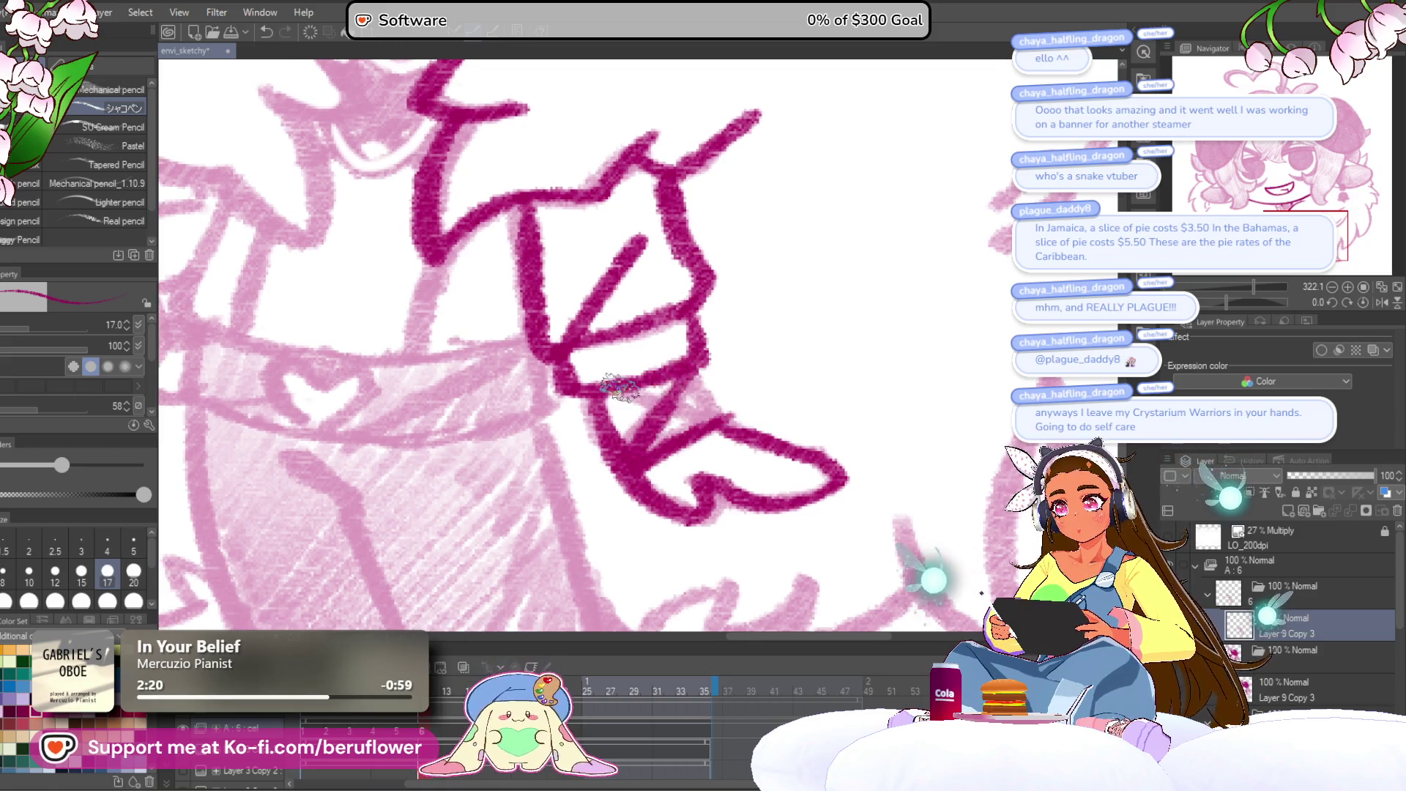
pyautogui.moveTo(608, 377); pyautogui.dragTo(729, 440)
pyautogui.moveTo(670, 359); pyautogui.dragTo(716, 386)
pyautogui.moveTo(602, 380); pyautogui.dragTo(867, 497)
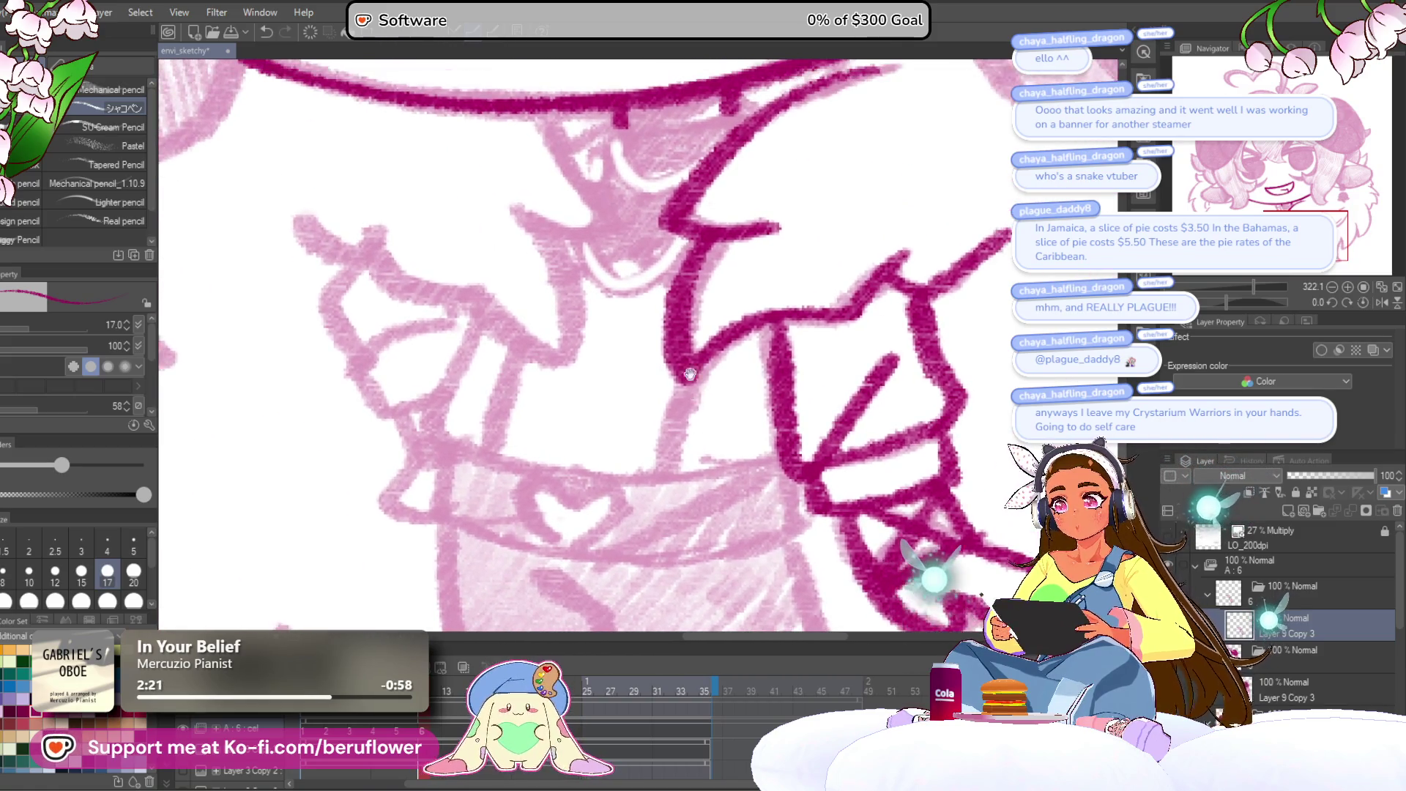
pyautogui.moveTo(694, 357); pyautogui.dragTo(664, 459)
pyautogui.moveTo(695, 347); pyautogui.dragTo(812, 389)
pyautogui.moveTo(643, 391); pyautogui.dragTo(598, 487)
pyautogui.moveTo(590, 350)
pyautogui.mouseDown()
pyautogui.moveTo(551, 474)
pyautogui.moveTo(644, 485)
pyautogui.mouseUp()
# Ink the heart buckle, belt line and diagonal shirt strokes using a rotated view.
pyautogui.moveTo(1212, 304); pyautogui.dragTo(1268, 301)
pyautogui.moveTo(663, 289)
pyautogui.mouseDown()
pyautogui.moveTo(554, 416)
pyautogui.moveTo(500, 526)
pyautogui.mouseUp()
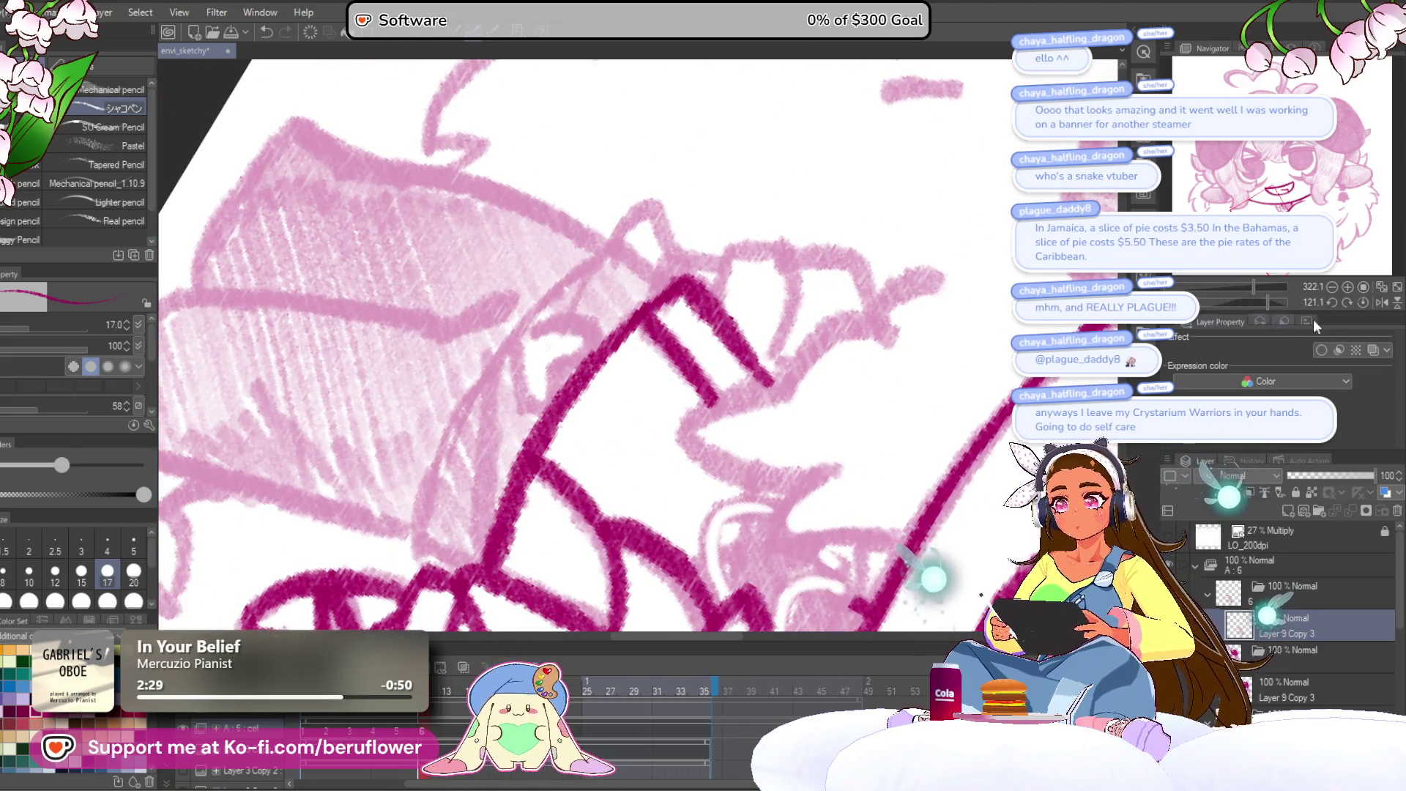
pyautogui.click(1366, 304)
pyautogui.moveTo(692, 399)
pyautogui.mouseDown()
pyautogui.moveTo(732, 421)
pyautogui.moveTo(663, 461)
pyautogui.moveTo(622, 421)
pyautogui.moveTo(659, 465)
pyautogui.moveTo(568, 443)
pyautogui.mouseUp()
pyautogui.moveTo(550, 358)
pyautogui.mouseDown()
pyautogui.moveTo(590, 399)
pyautogui.moveTo(583, 487)
pyautogui.moveTo(714, 513)
pyautogui.moveTo(664, 464)
pyautogui.moveTo(810, 394)
pyautogui.mouseUp()
pyautogui.moveTo(1256, 302); pyautogui.dragTo(1270, 301)
pyautogui.moveTo(688, 282)
pyautogui.mouseDown()
pyautogui.moveTo(516, 516)
pyautogui.moveTo(564, 570)
pyautogui.mouseUp()
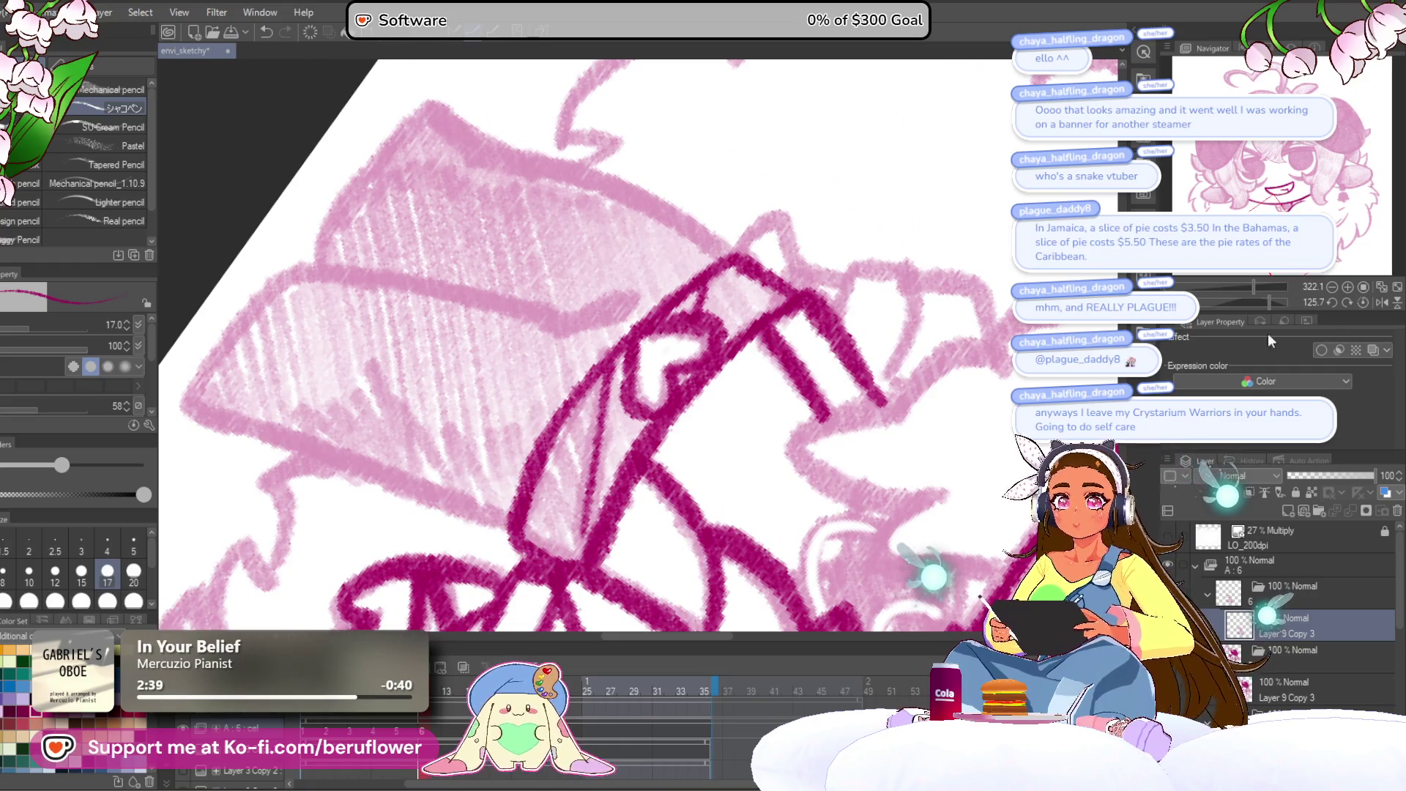
pyautogui.click(1363, 301)
pyautogui.moveTo(798, 443); pyautogui.dragTo(768, 451)
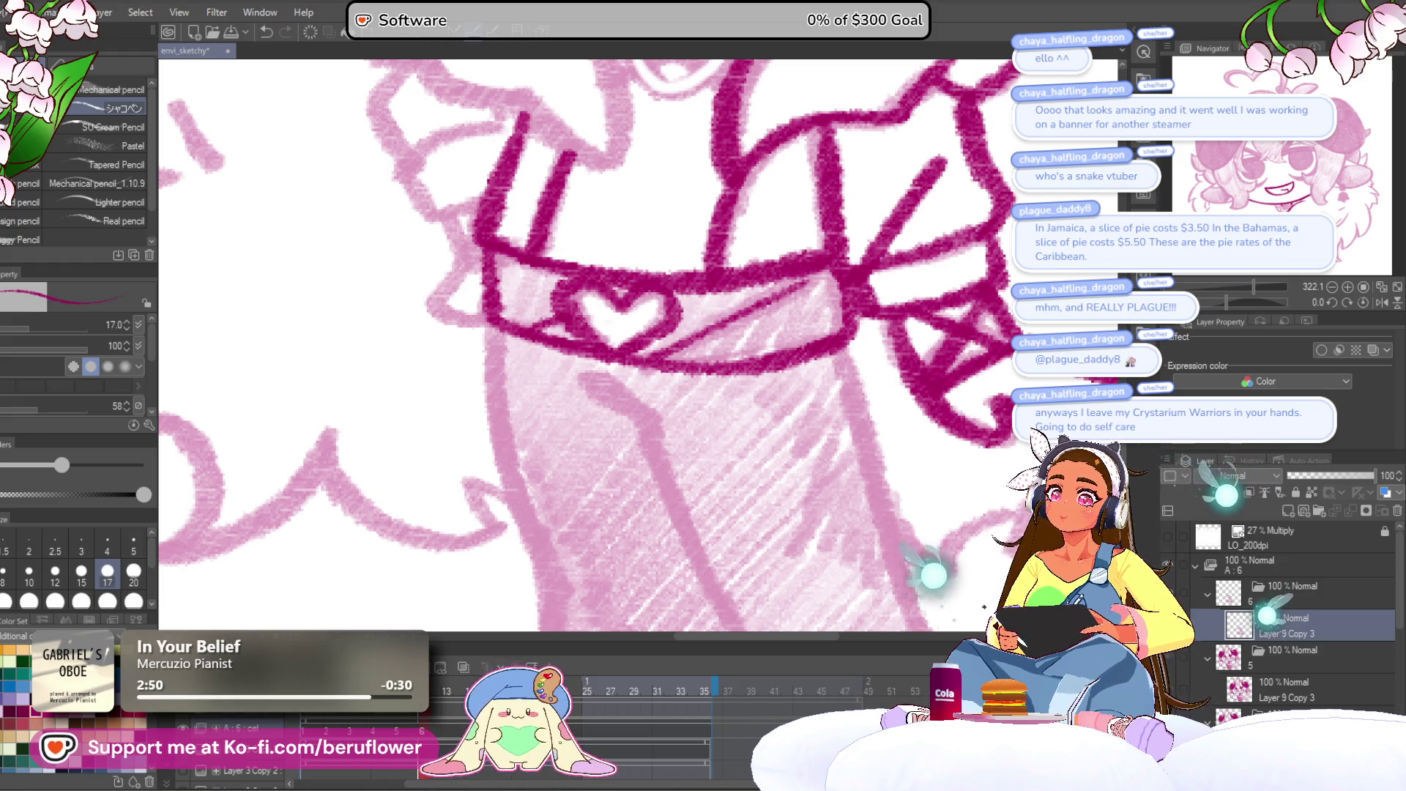
pyautogui.moveTo(688, 439)
pyautogui.mouseDown()
pyautogui.moveTo(619, 402)
pyautogui.moveTo(622, 337)
pyautogui.moveTo(586, 334)
pyautogui.moveTo(690, 562)
pyautogui.mouseUp()
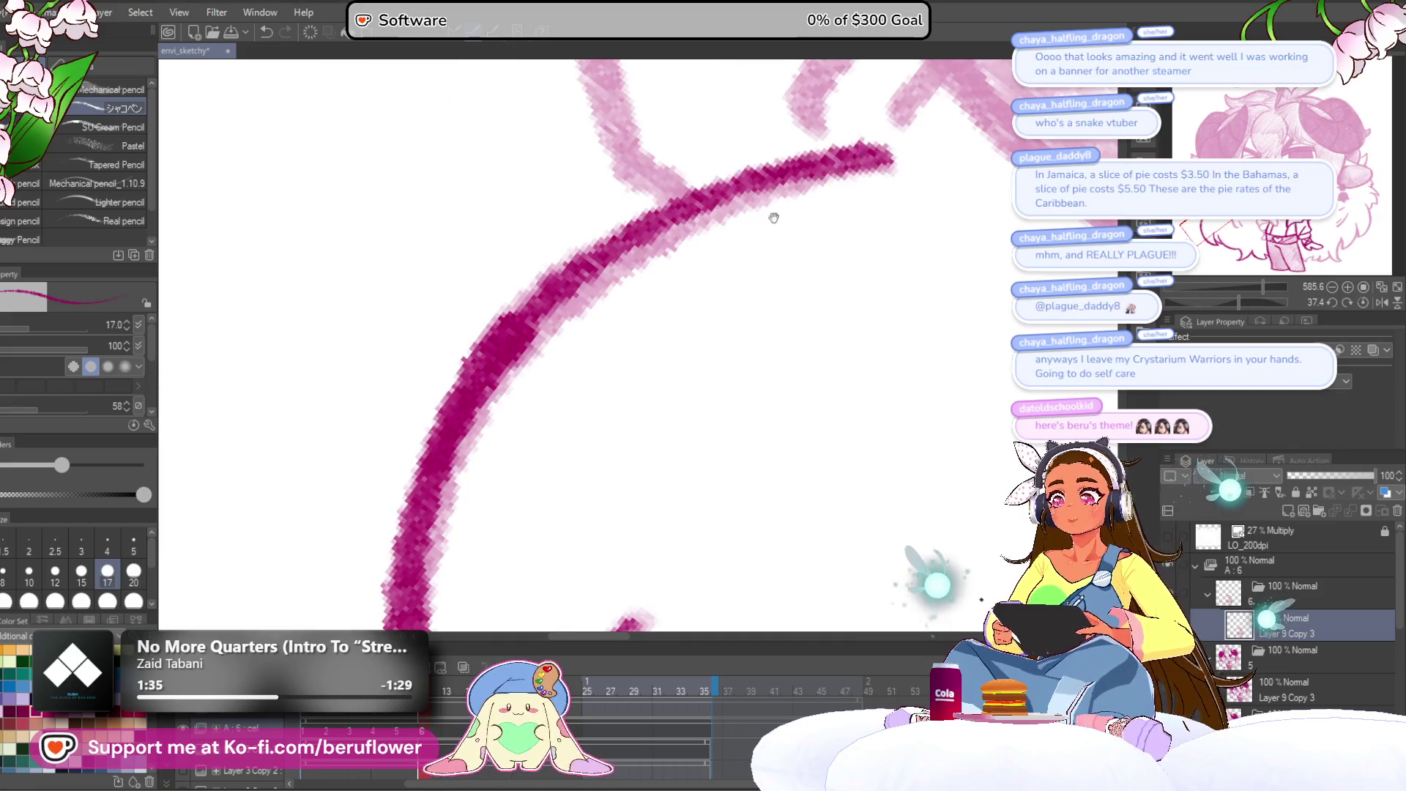
# Ink a long curve and the jagged zigzag line near the cheek, plus a pointed tuft.
pyautogui.moveTo(659, 216)
pyautogui.mouseDown()
pyautogui.moveTo(540, 314)
pyautogui.moveTo(645, 571)
pyautogui.mouseUp()
pyautogui.moveTo(629, 343)
pyautogui.mouseDown()
pyautogui.moveTo(600, 406)
pyautogui.moveTo(614, 446)
pyautogui.mouseUp()
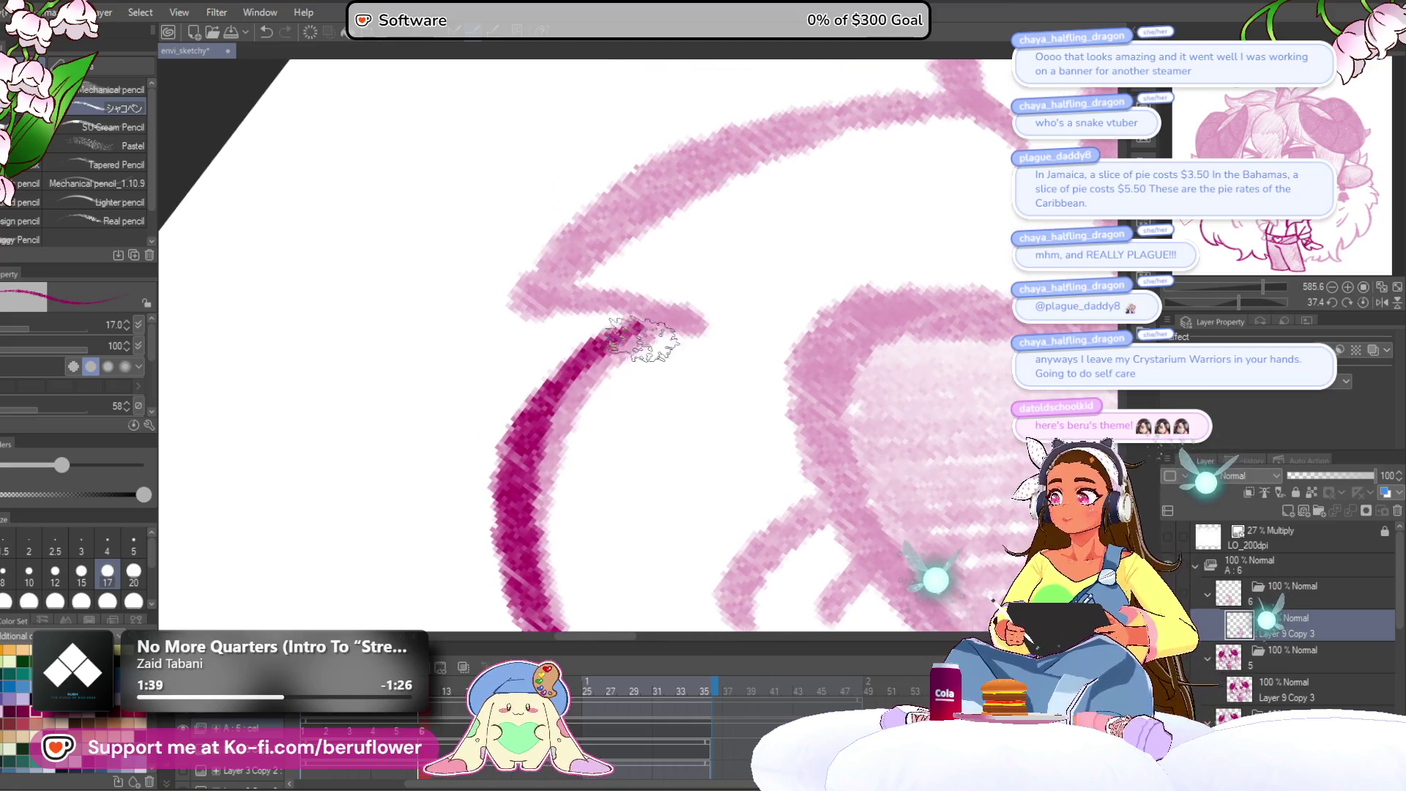
pyautogui.moveTo(685, 325)
pyautogui.mouseDown()
pyautogui.moveTo(549, 301)
pyautogui.moveTo(842, 88)
pyautogui.moveTo(978, 113)
pyautogui.mouseUp()
pyautogui.moveTo(873, 205)
pyautogui.mouseDown()
pyautogui.moveTo(698, 310)
pyautogui.moveTo(603, 392)
pyautogui.mouseUp()
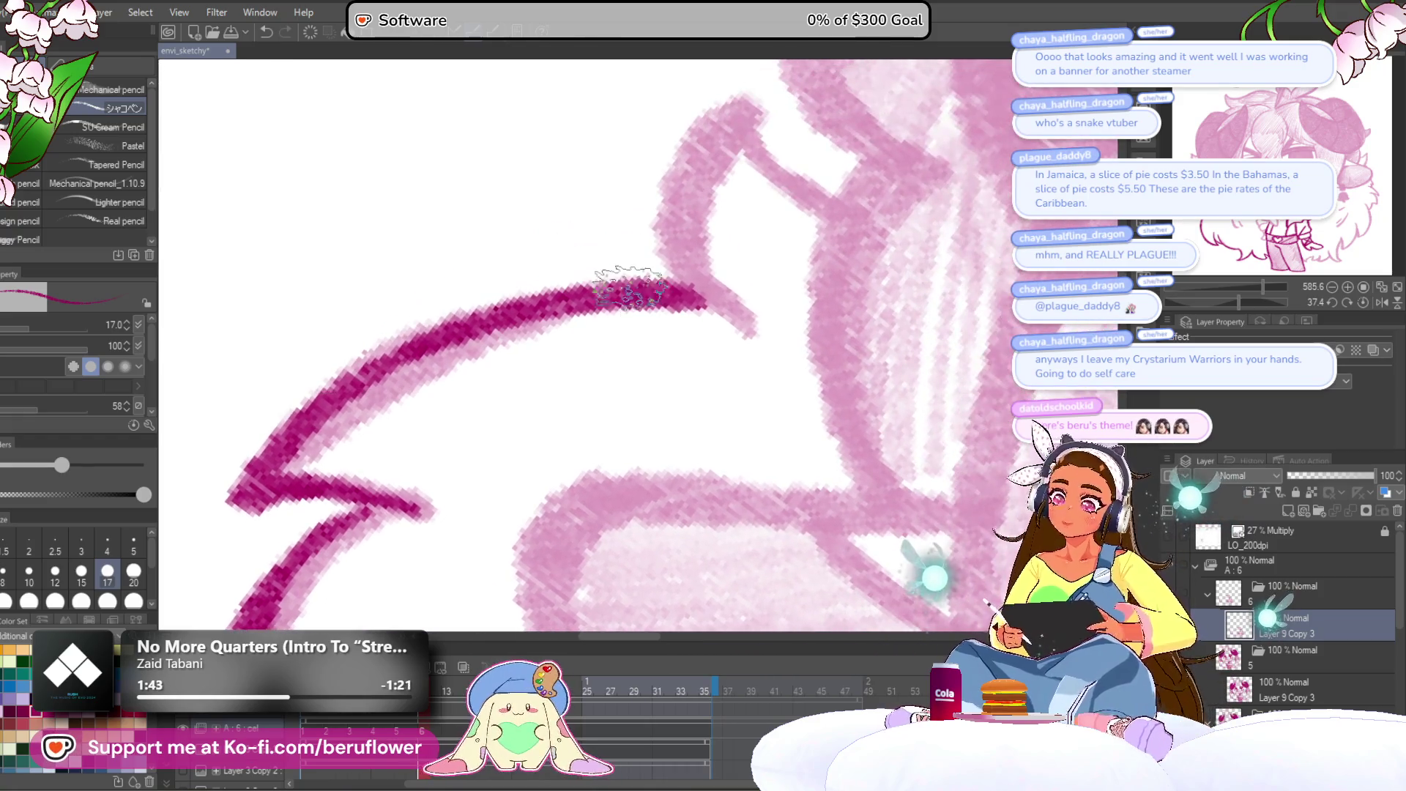
pyautogui.moveTo(439, 440)
pyautogui.mouseDown()
pyautogui.moveTo(477, 388)
pyautogui.moveTo(449, 473)
pyautogui.mouseUp()
pyautogui.moveTo(724, 341)
pyautogui.mouseDown()
pyautogui.moveTo(637, 315)
pyautogui.moveTo(583, 189)
pyautogui.moveTo(663, 216)
pyautogui.mouseUp()
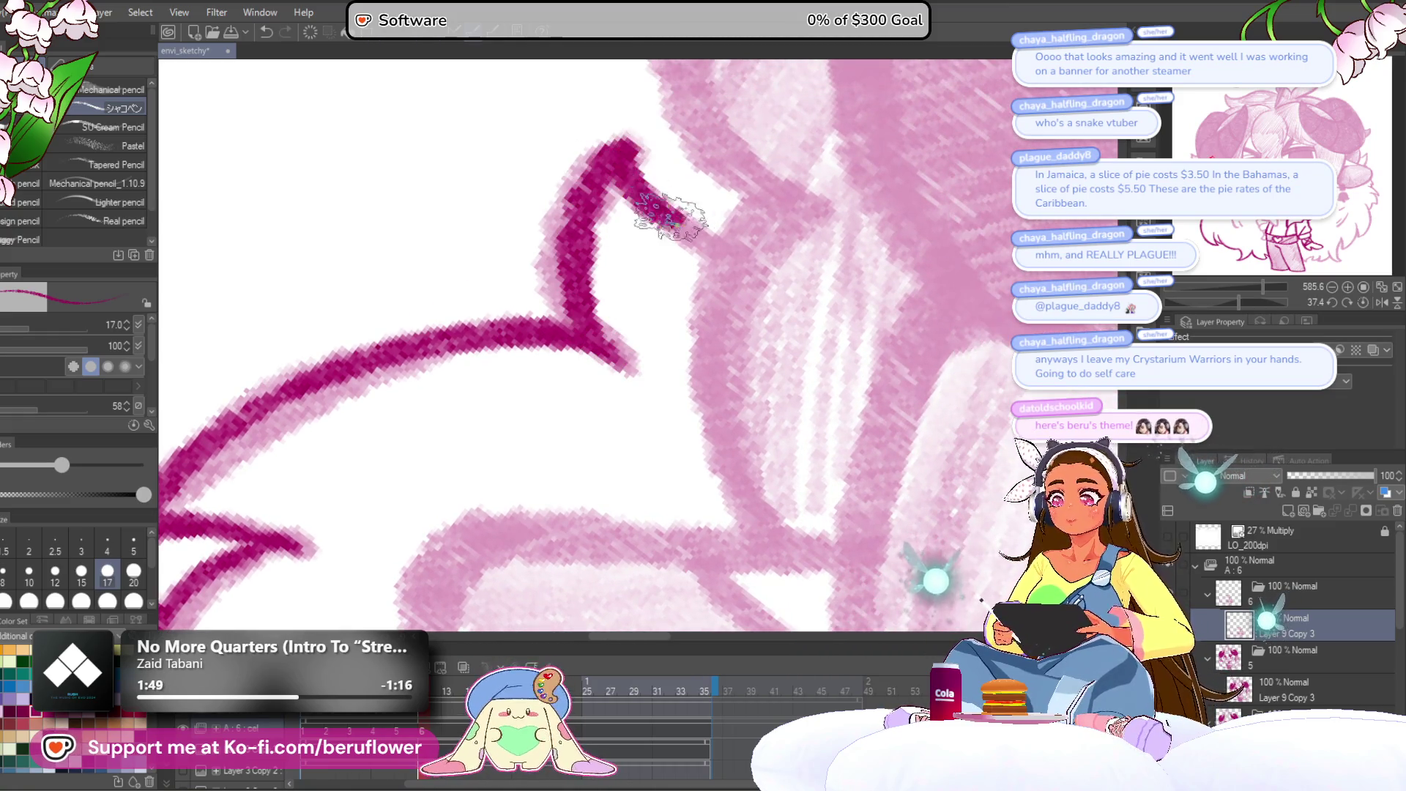
# Ink a downward line and the long curved edge around the hatched rounded shape.
pyautogui.moveTo(708, 317); pyautogui.dragTo(620, 299)
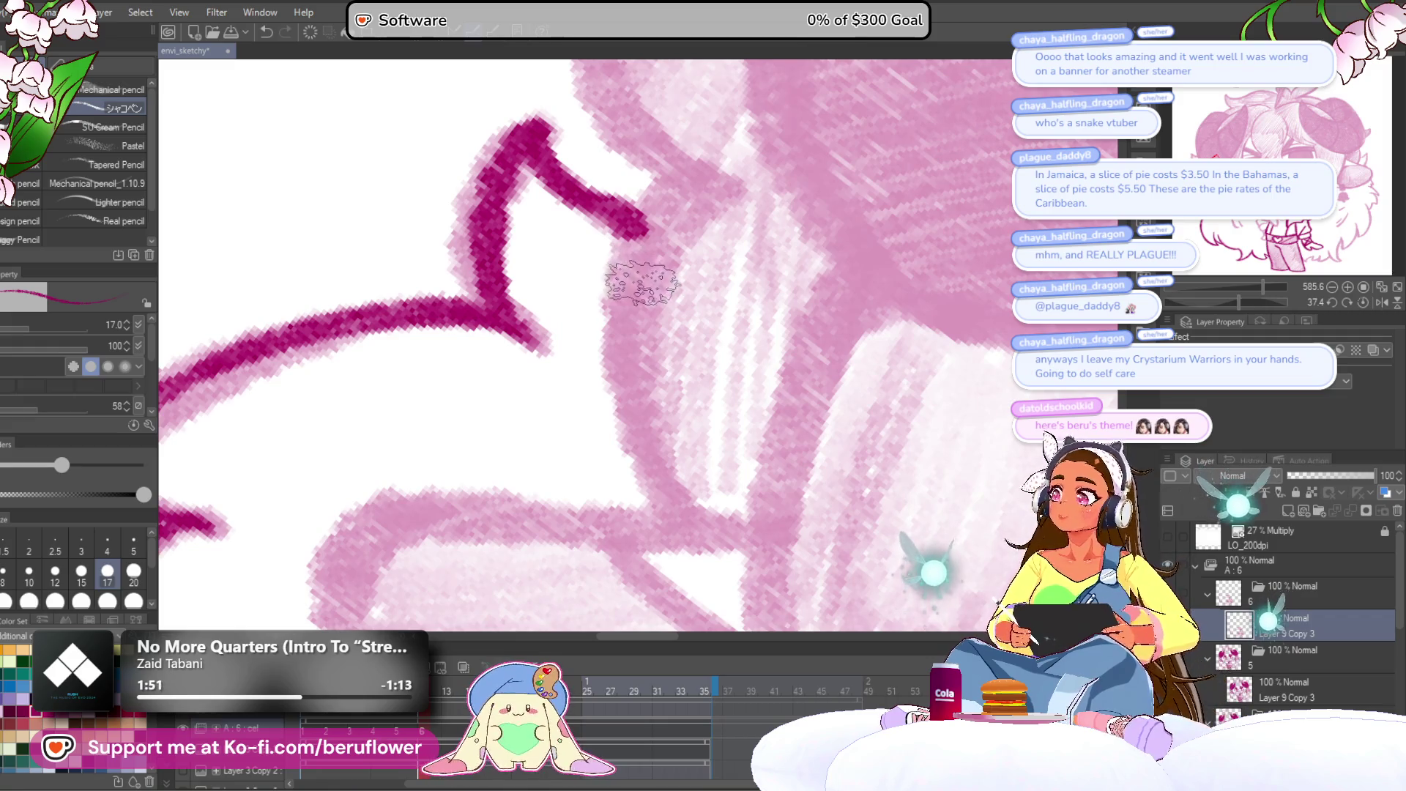
pyautogui.moveTo(640, 285); pyautogui.dragTo(643, 295)
pyautogui.moveTo(659, 194); pyautogui.dragTo(666, 523)
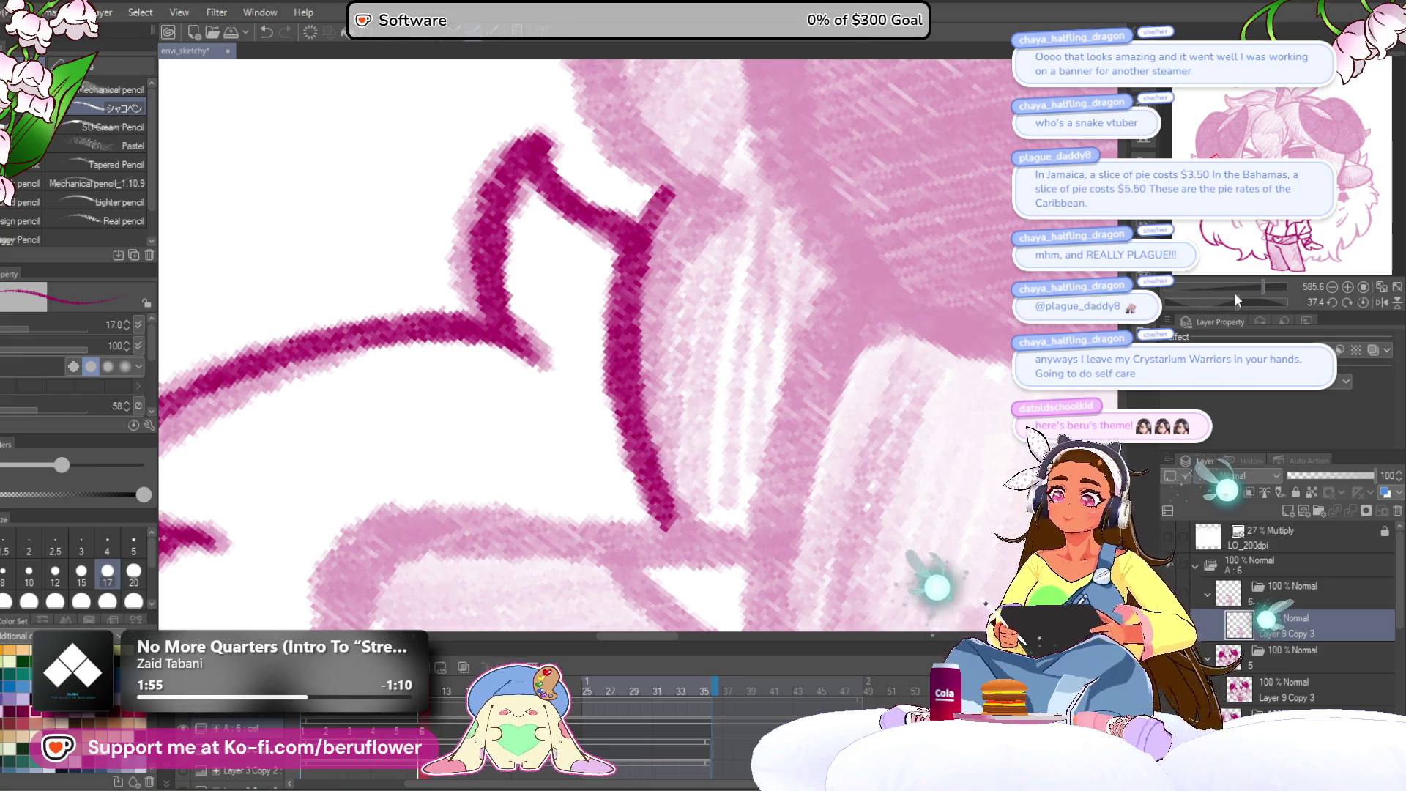
pyautogui.moveTo(1245, 301); pyautogui.dragTo(1223, 302)
pyautogui.moveTo(597, 191)
pyautogui.mouseDown()
pyautogui.moveTo(412, 511)
pyautogui.moveTo(379, 354)
pyautogui.moveTo(513, 490)
pyautogui.moveTo(680, 466)
pyautogui.moveTo(872, 399)
pyautogui.moveTo(1033, 293)
pyautogui.mouseUp()
pyautogui.moveTo(931, 326); pyautogui.dragTo(814, 358)
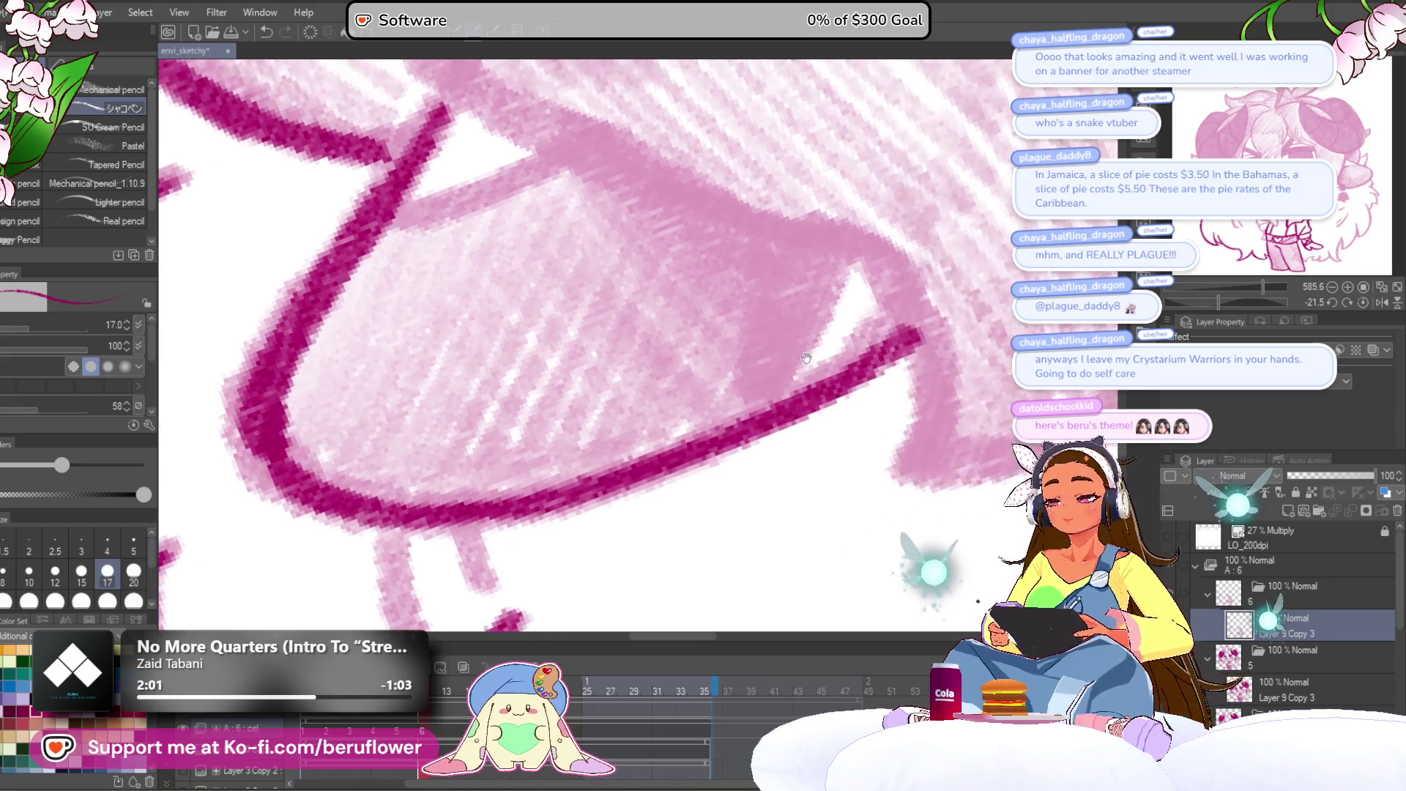
# Ink the short strokes around the V shape by the mouth, redoing one misplaced stroke.
pyautogui.moveTo(712, 383); pyautogui.dragTo(723, 384)
pyautogui.moveTo(813, 241)
pyautogui.mouseDown()
pyautogui.moveTo(753, 267)
pyautogui.moveTo(714, 425)
pyautogui.mouseUp()
pyautogui.moveTo(724, 391); pyautogui.dragTo(692, 471)
pyautogui.hotkey('ctrl', 'z')
pyautogui.moveTo(769, 348)
pyautogui.mouseDown()
pyautogui.moveTo(696, 505)
pyautogui.moveTo(846, 539)
pyautogui.mouseUp()
pyautogui.moveTo(484, 363); pyautogui.dragTo(661, 289)
pyautogui.scroll(-5, 658, 288)
pyautogui.moveTo(516, 344); pyautogui.dragTo(628, 302)
pyautogui.scroll(-3, 627, 307)
pyautogui.scroll(2, 869, 322)
pyautogui.scroll(2, 924, 380)
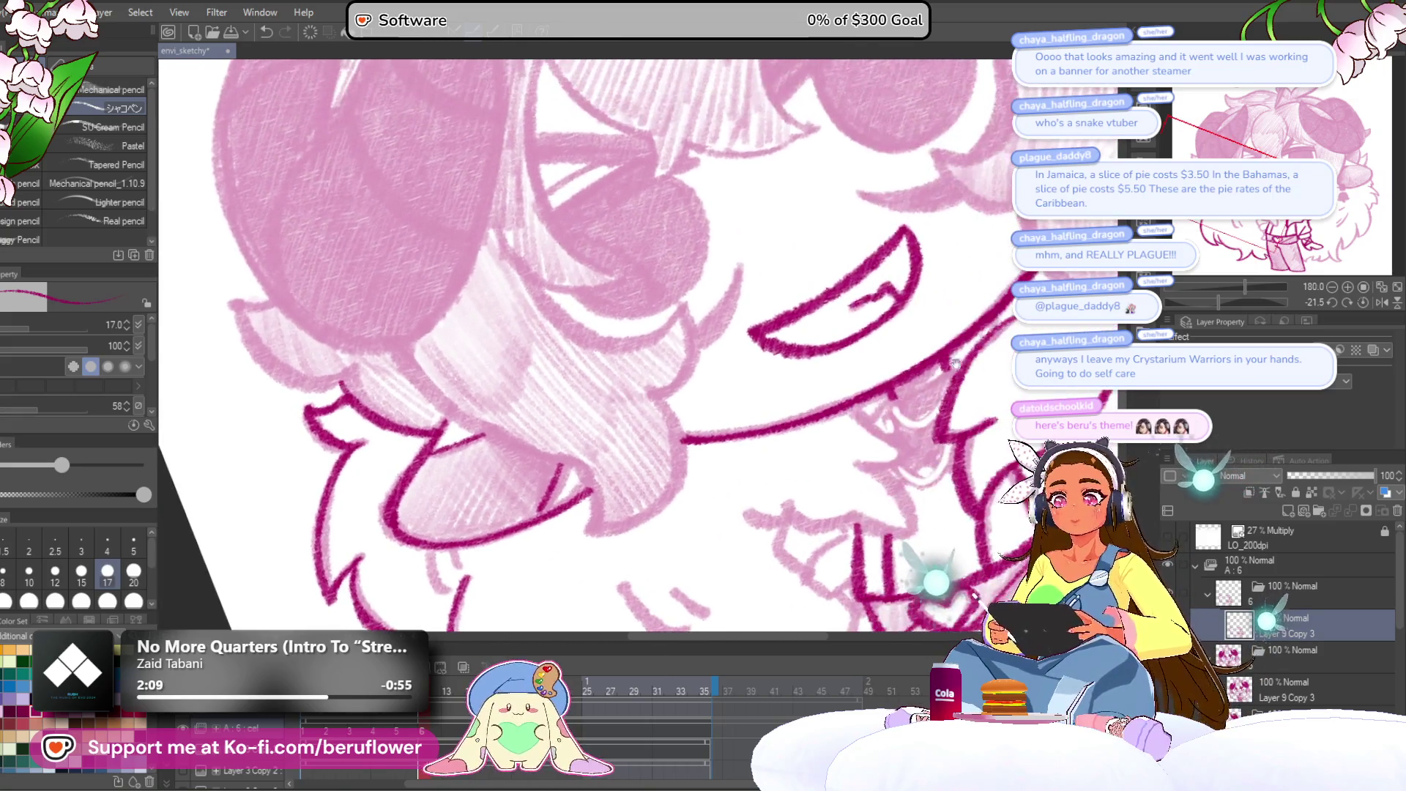
# Ink a short vertical line and the outline along the top of the hair.
pyautogui.click(1364, 302)
pyautogui.scroll(4, 840, 283)
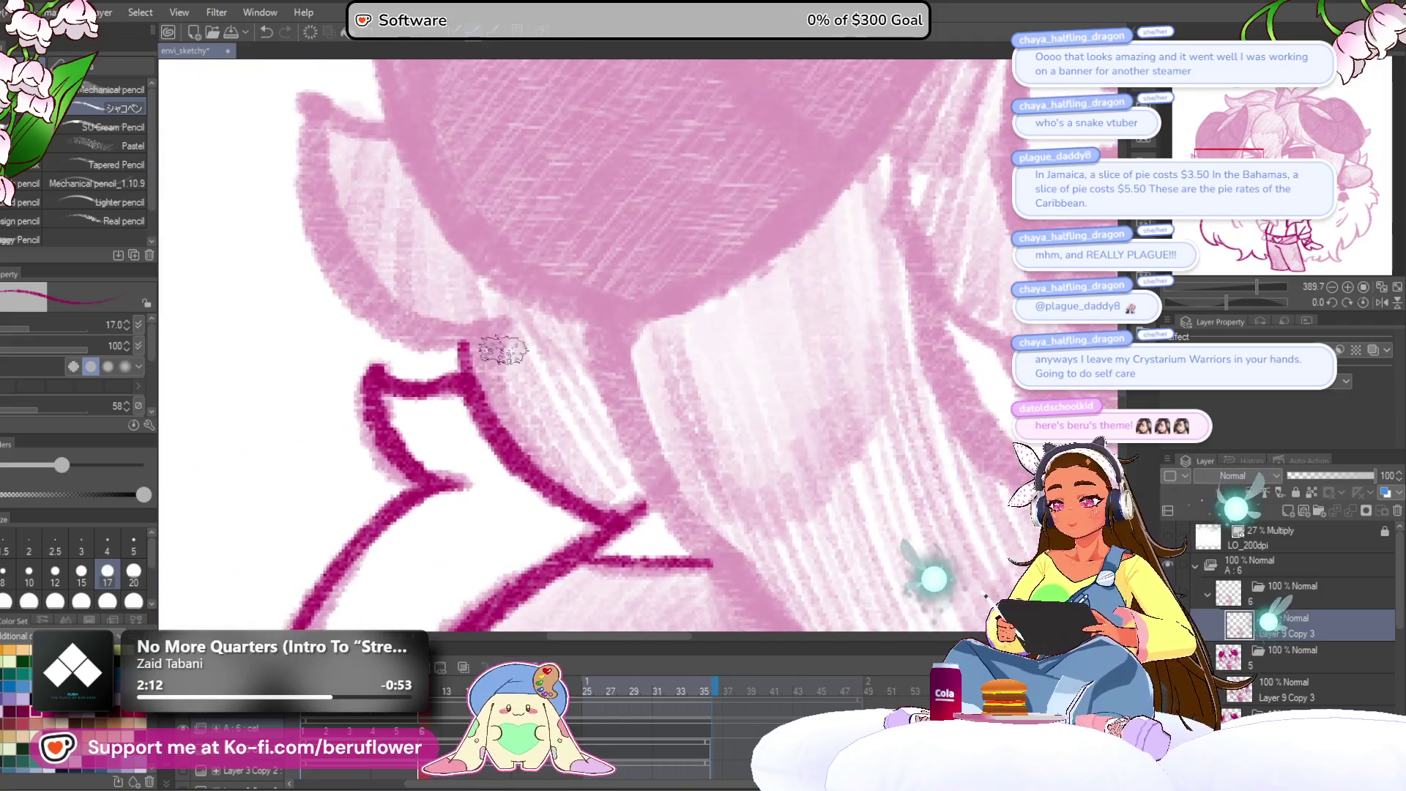
pyautogui.moveTo(463, 339)
pyautogui.mouseDown()
pyautogui.moveTo(468, 424)
pyautogui.moveTo(626, 608)
pyautogui.mouseUp()
pyautogui.moveTo(511, 336)
pyautogui.mouseDown()
pyautogui.moveTo(442, 300)
pyautogui.moveTo(461, 480)
pyautogui.moveTo(624, 556)
pyautogui.moveTo(792, 381)
pyautogui.moveTo(664, 333)
pyautogui.mouseUp()
pyautogui.moveTo(1245, 293); pyautogui.dragTo(1258, 301)
pyautogui.moveTo(834, 136)
pyautogui.mouseDown()
pyautogui.moveTo(741, 161)
pyautogui.moveTo(380, 432)
pyautogui.moveTo(279, 350)
pyautogui.mouseUp()
pyautogui.moveTo(377, 458); pyautogui.dragTo(474, 388)
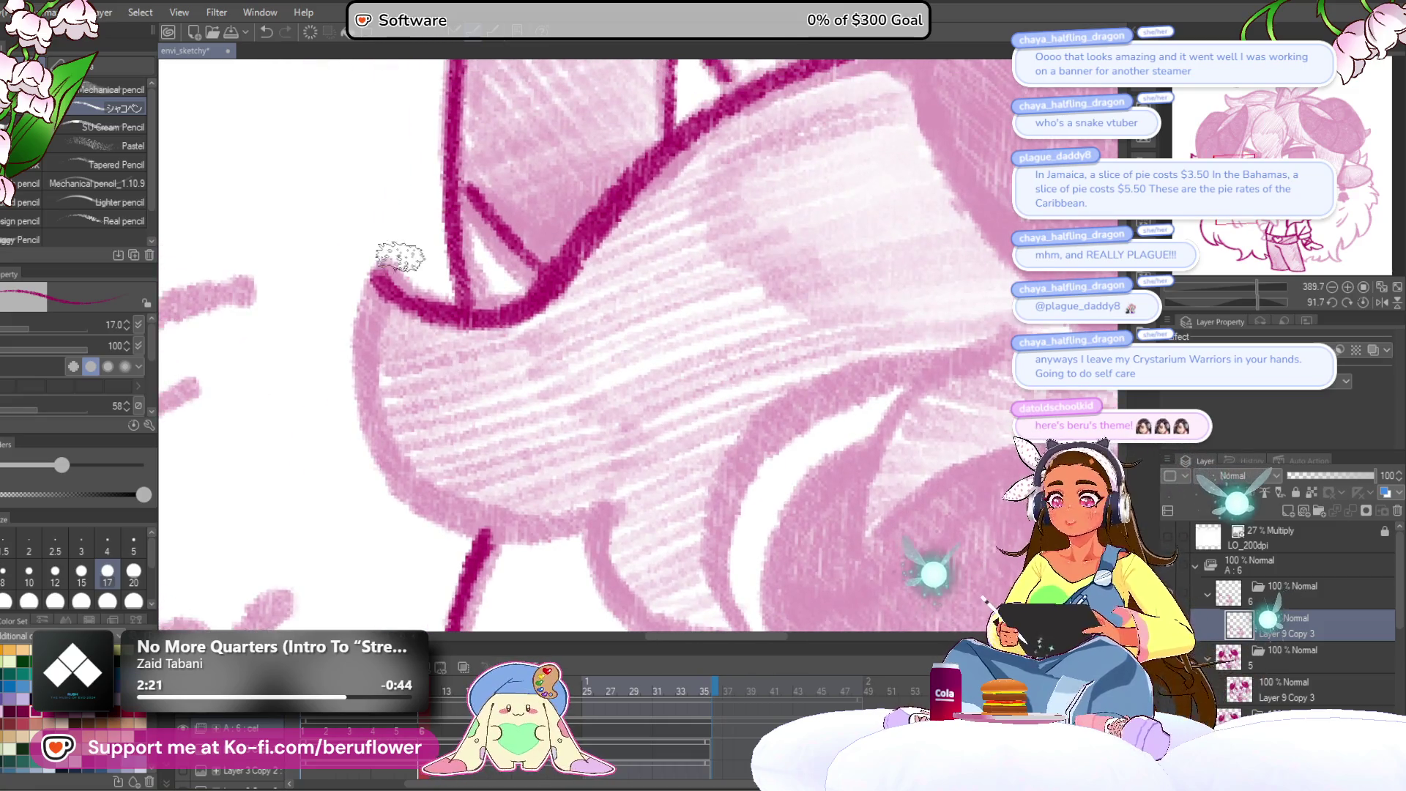
pyautogui.moveTo(386, 273)
pyautogui.mouseDown()
pyautogui.moveTo(393, 471)
pyautogui.moveTo(543, 528)
pyautogui.moveTo(622, 505)
pyautogui.moveTo(523, 256)
pyautogui.moveTo(512, 337)
pyautogui.moveTo(659, 380)
pyautogui.moveTo(560, 400)
pyautogui.mouseUp()
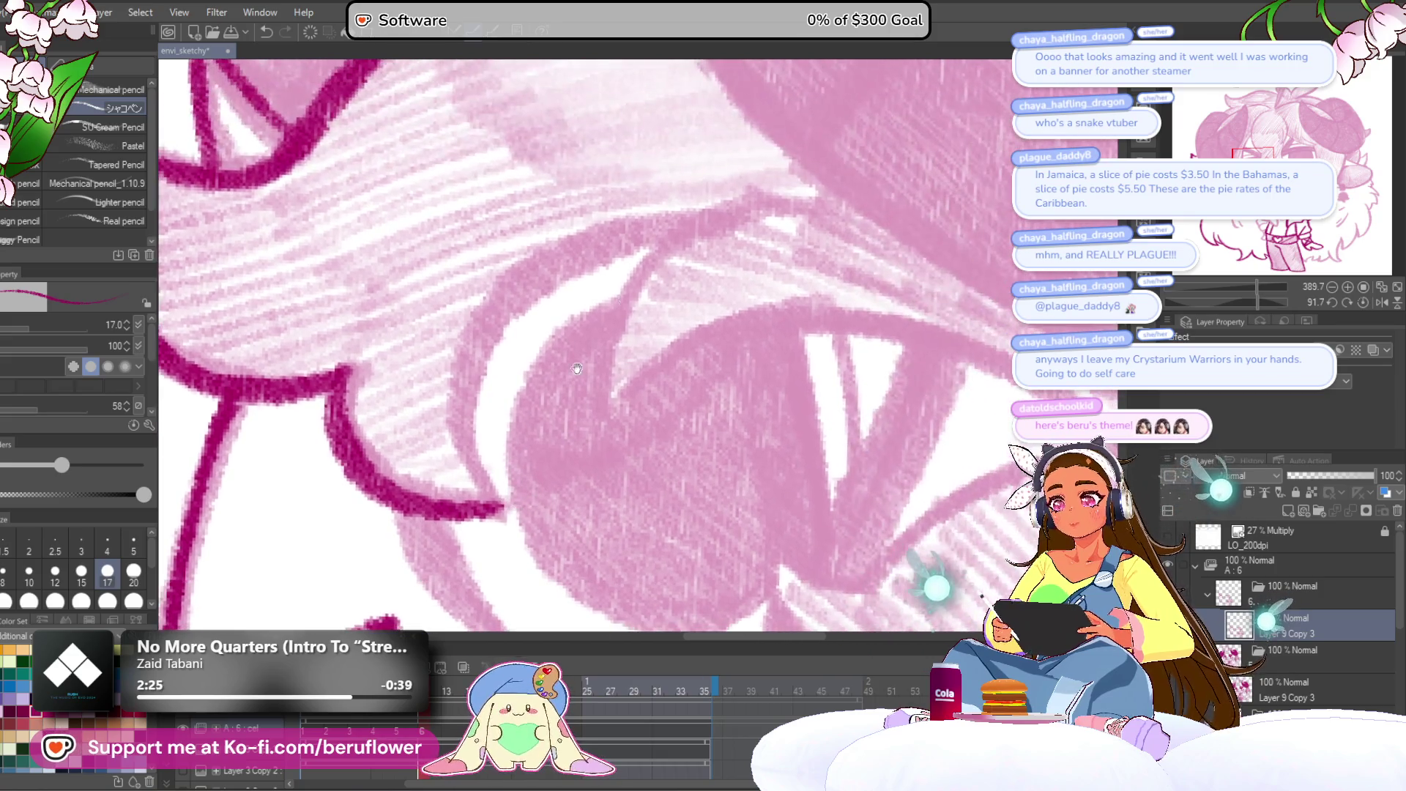
# Trace the eye curve and the hooked line beside it.
pyautogui.moveTo(666, 224)
pyautogui.mouseDown()
pyautogui.moveTo(453, 428)
pyautogui.moveTo(505, 516)
pyautogui.mouseUp()
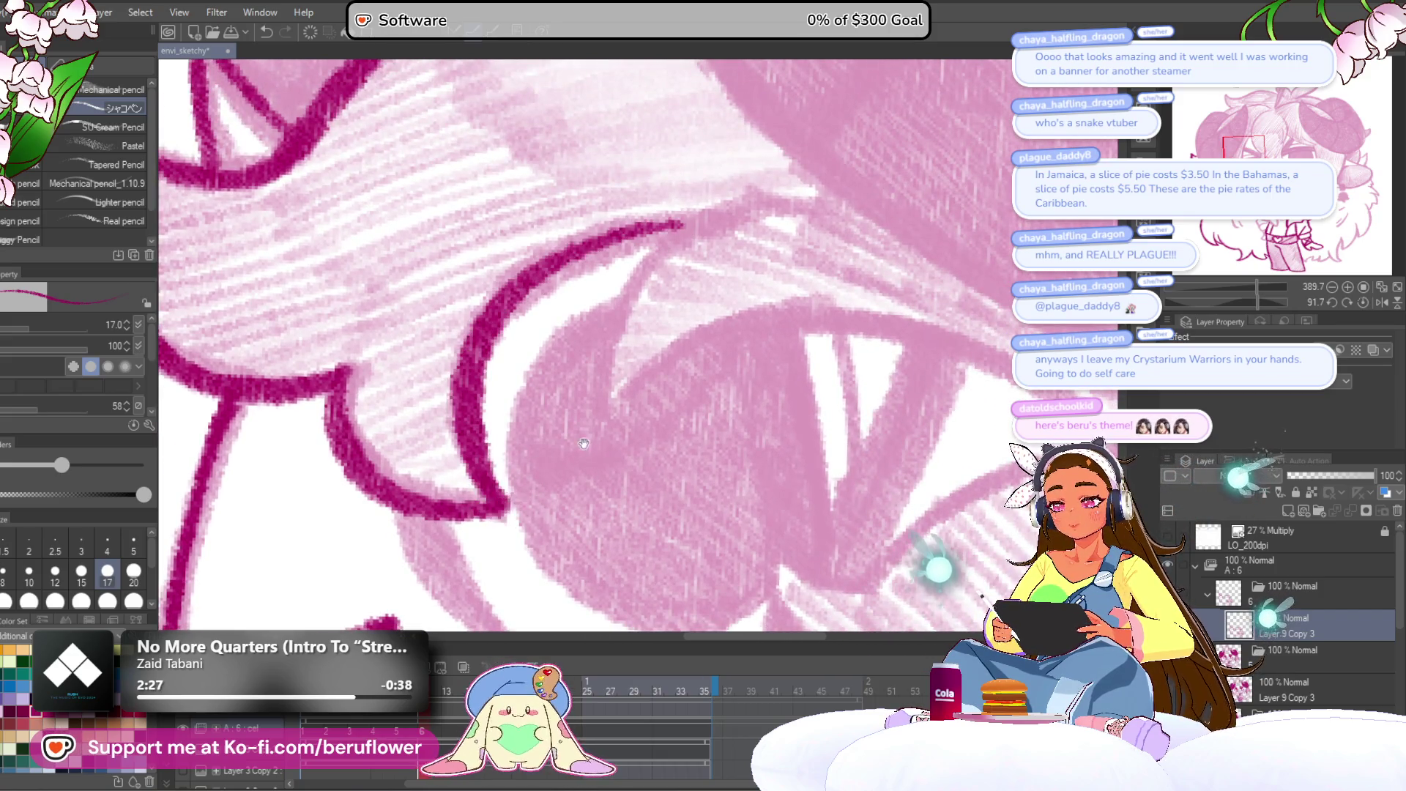
pyautogui.moveTo(678, 282); pyautogui.dragTo(608, 257)
pyautogui.moveTo(701, 183)
pyautogui.mouseDown()
pyautogui.moveTo(528, 344)
pyautogui.moveTo(696, 297)
pyautogui.mouseUp()
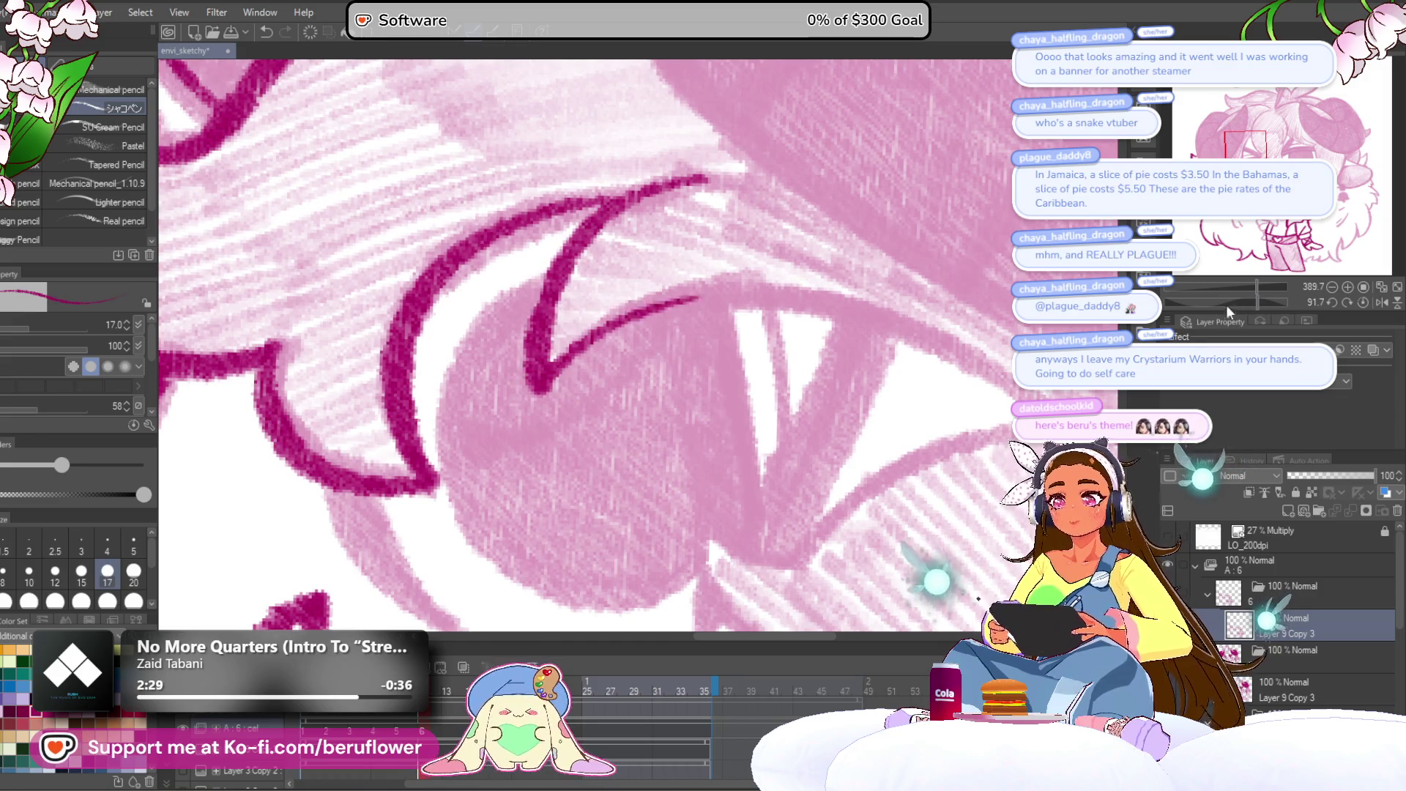
pyautogui.moveTo(1249, 306); pyautogui.dragTo(1236, 302)
pyautogui.moveTo(474, 476)
pyautogui.mouseDown()
pyautogui.moveTo(512, 370)
pyautogui.moveTo(782, 126)
pyautogui.moveTo(694, 250)
pyautogui.moveTo(715, 241)
pyautogui.moveTo(754, 147)
pyautogui.moveTo(879, 179)
pyautogui.moveTo(910, 151)
pyautogui.moveTo(631, 174)
pyautogui.moveTo(484, 381)
pyautogui.mouseUp()
pyautogui.moveTo(561, 238); pyautogui.dragTo(538, 142)
pyautogui.moveTo(523, 212)
pyautogui.mouseDown()
pyautogui.moveTo(471, 393)
pyautogui.moveTo(483, 468)
pyautogui.mouseUp()
pyautogui.moveTo(535, 176)
pyautogui.mouseDown()
pyautogui.moveTo(513, 209)
pyautogui.moveTo(487, 480)
pyautogui.moveTo(608, 354)
pyautogui.mouseUp()
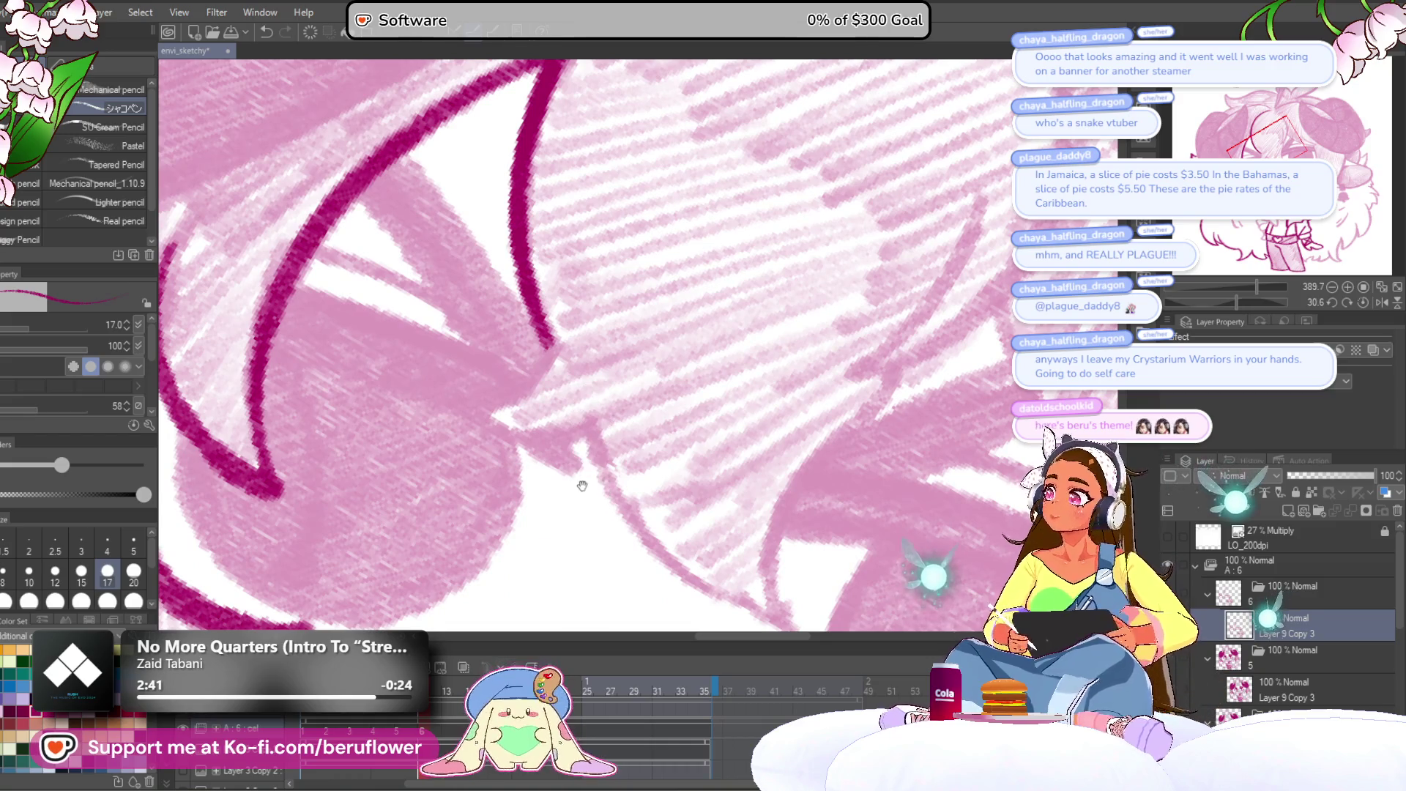
# Ink the zigzag line near the eye and the pointed hair edge.
pyautogui.moveTo(592, 507); pyautogui.dragTo(618, 482)
pyautogui.moveTo(1243, 303); pyautogui.dragTo(1224, 302)
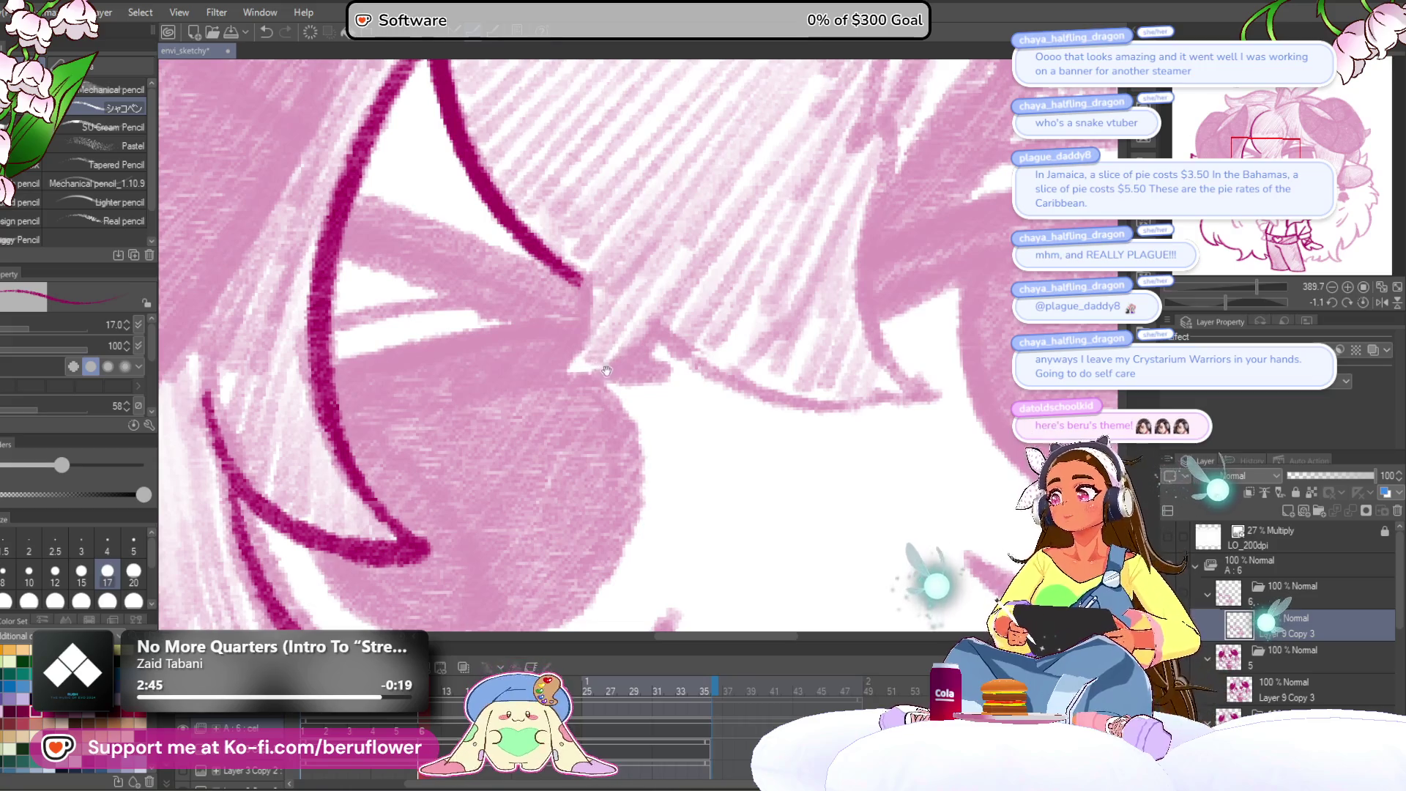
pyautogui.moveTo(616, 416); pyautogui.dragTo(624, 432)
pyautogui.moveTo(622, 277)
pyautogui.mouseDown()
pyautogui.moveTo(596, 288)
pyautogui.moveTo(567, 401)
pyautogui.moveTo(662, 337)
pyautogui.moveTo(564, 358)
pyautogui.mouseUp()
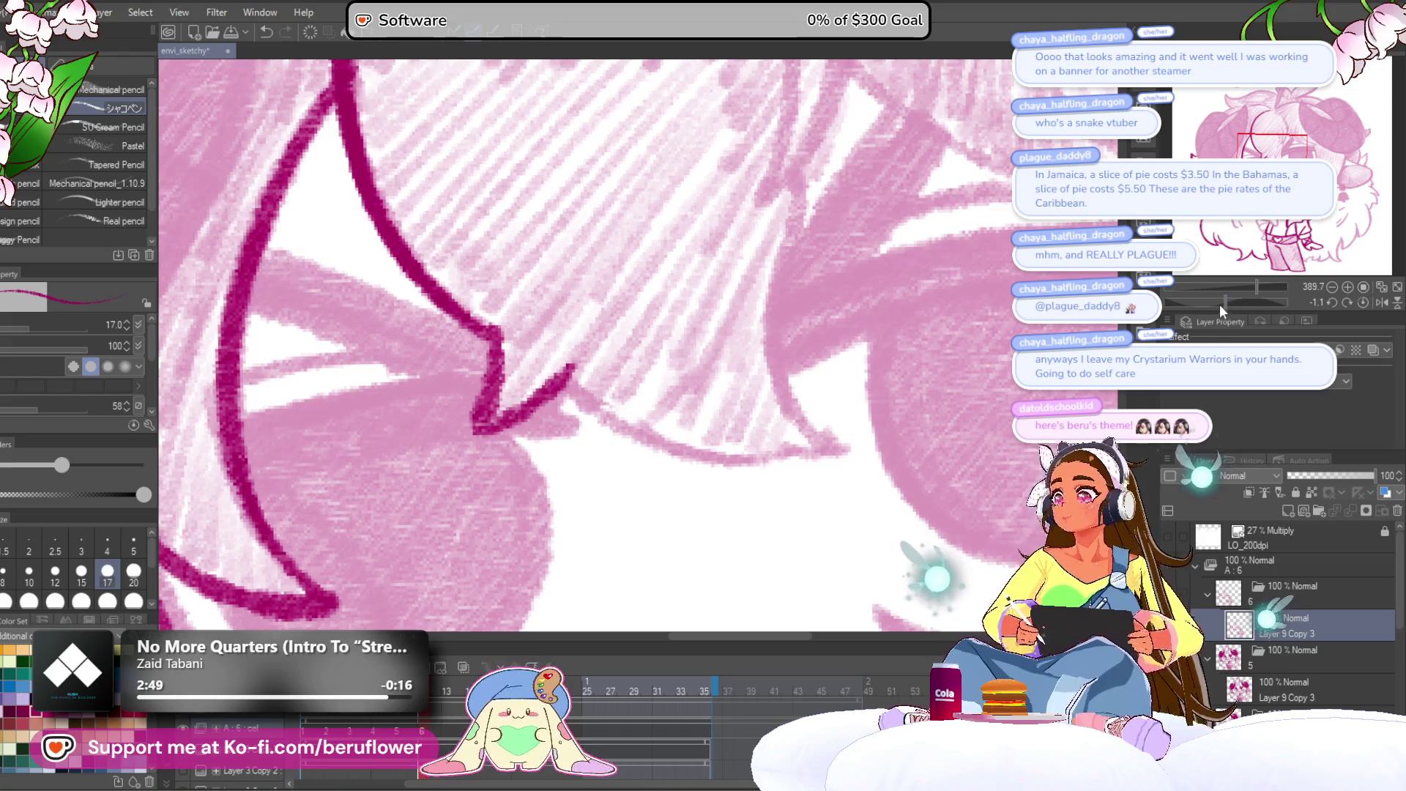
pyautogui.moveTo(1245, 301); pyautogui.dragTo(1216, 302)
pyautogui.moveTo(668, 351)
pyautogui.mouseDown()
pyautogui.moveTo(581, 314)
pyautogui.moveTo(565, 329)
pyautogui.moveTo(659, 571)
pyautogui.moveTo(602, 457)
pyautogui.moveTo(559, 477)
pyautogui.moveTo(740, 323)
pyautogui.moveTo(857, 275)
pyautogui.mouseUp()
pyautogui.moveTo(857, 275); pyautogui.dragTo(853, 385)
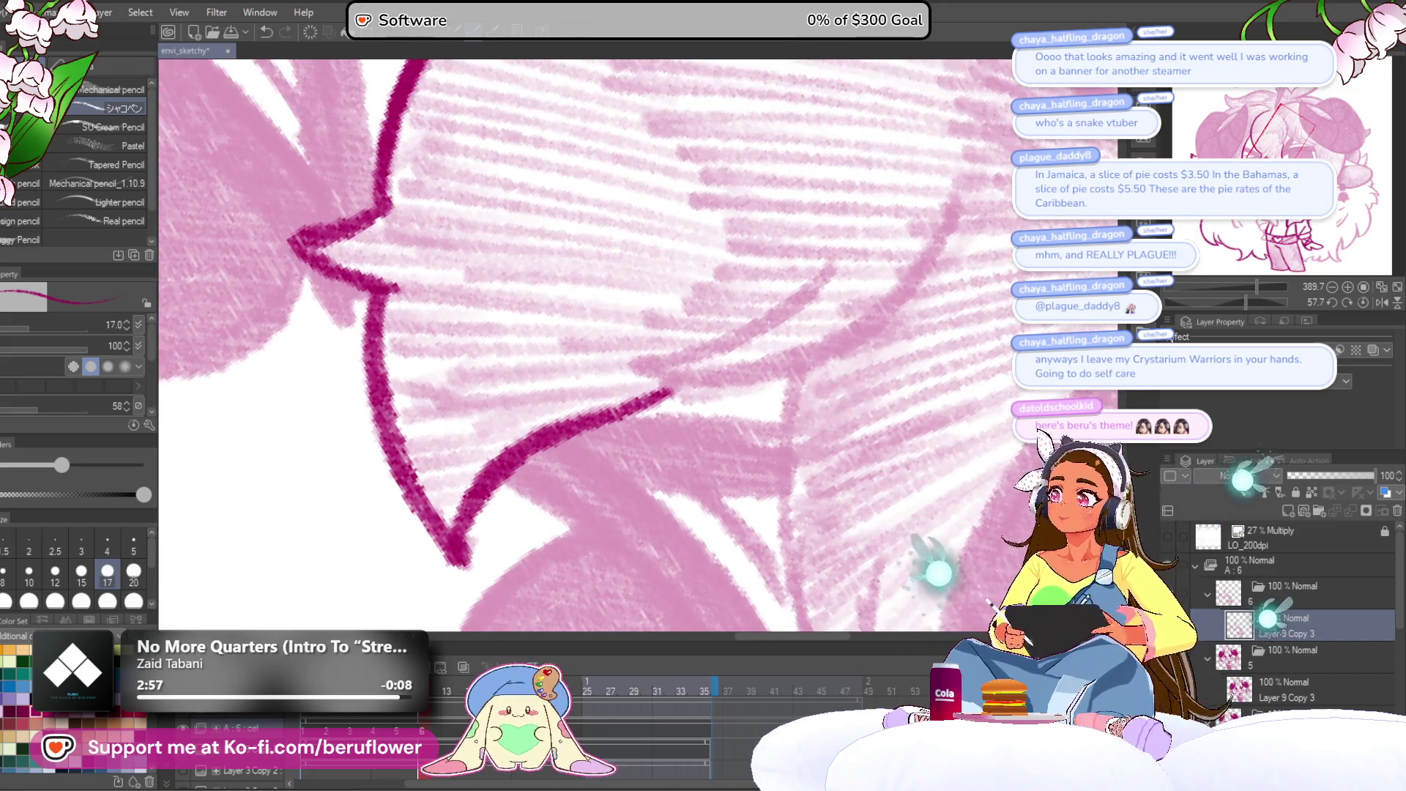
# Ink a curve joining the outline and the inner petal line, then zoom out to check.
pyautogui.moveTo(1252, 303); pyautogui.dragTo(1179, 303)
pyautogui.moveTo(659, 586); pyautogui.dragTo(758, 378)
pyautogui.moveTo(454, 478)
pyautogui.mouseDown()
pyautogui.moveTo(681, 244)
pyautogui.moveTo(735, 249)
pyautogui.moveTo(562, 399)
pyautogui.mouseUp()
pyautogui.moveTo(734, 258); pyautogui.dragTo(538, 432)
pyautogui.click(1332, 286)
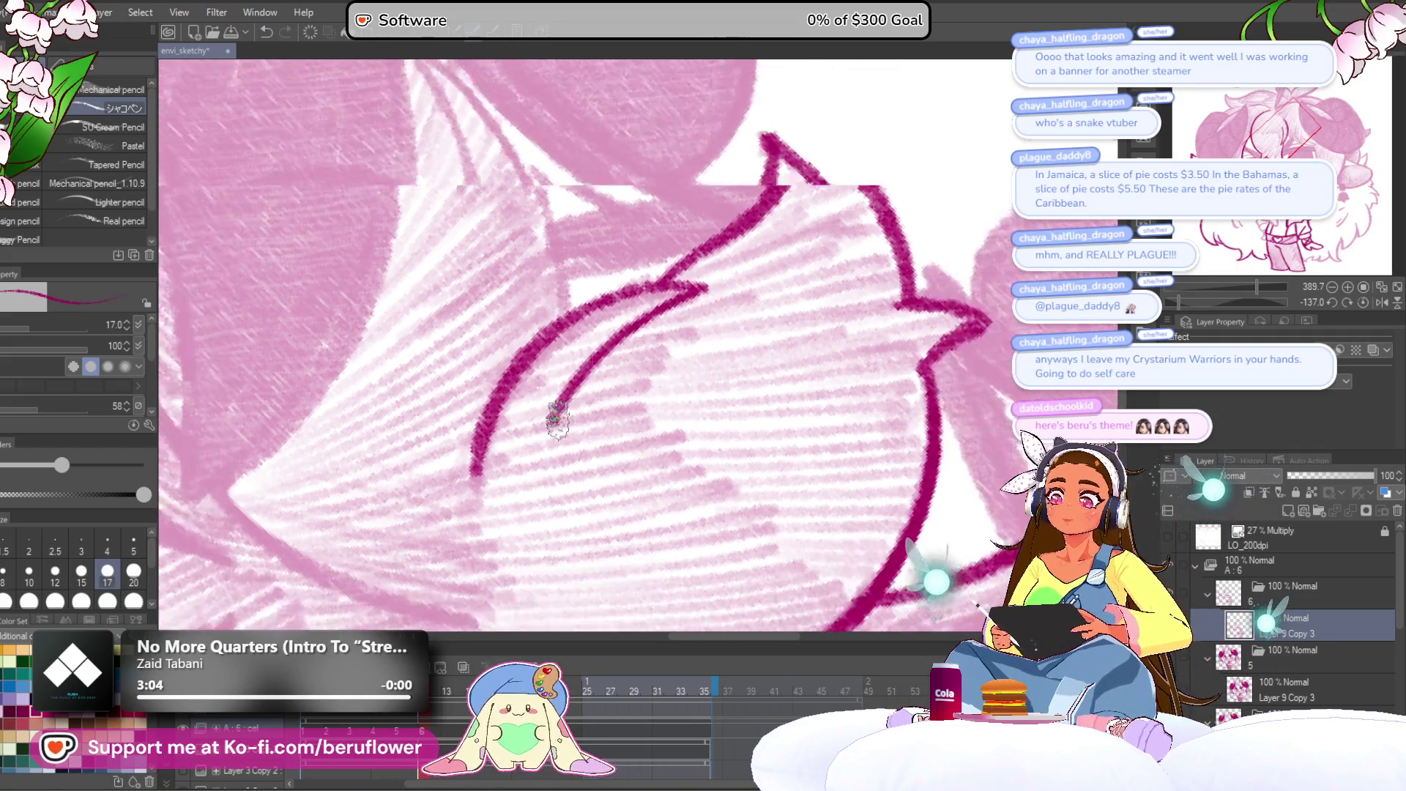
pyautogui.click(1332, 287)
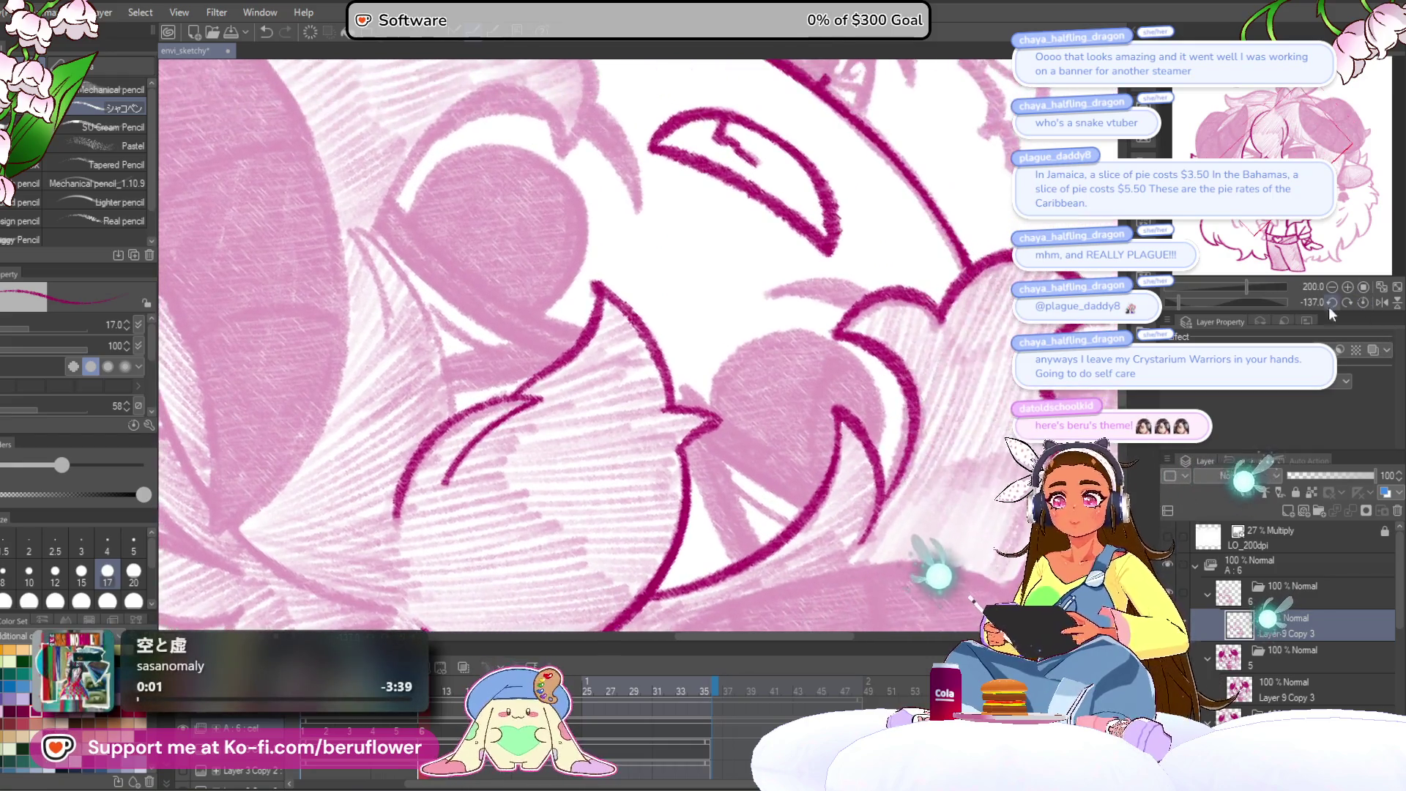
# Ink a V-shaped hair lock in dark magenta.
pyautogui.click(1364, 303)
pyautogui.moveTo(1253, 300)
pyautogui.mouseDown()
pyautogui.moveTo(1211, 284)
pyautogui.moveTo(733, 247)
pyautogui.mouseUp()
pyautogui.moveTo(685, 154)
pyautogui.mouseDown()
pyautogui.moveTo(692, 165)
pyautogui.moveTo(578, 226)
pyautogui.moveTo(456, 495)
pyautogui.moveTo(597, 337)
pyautogui.mouseUp()
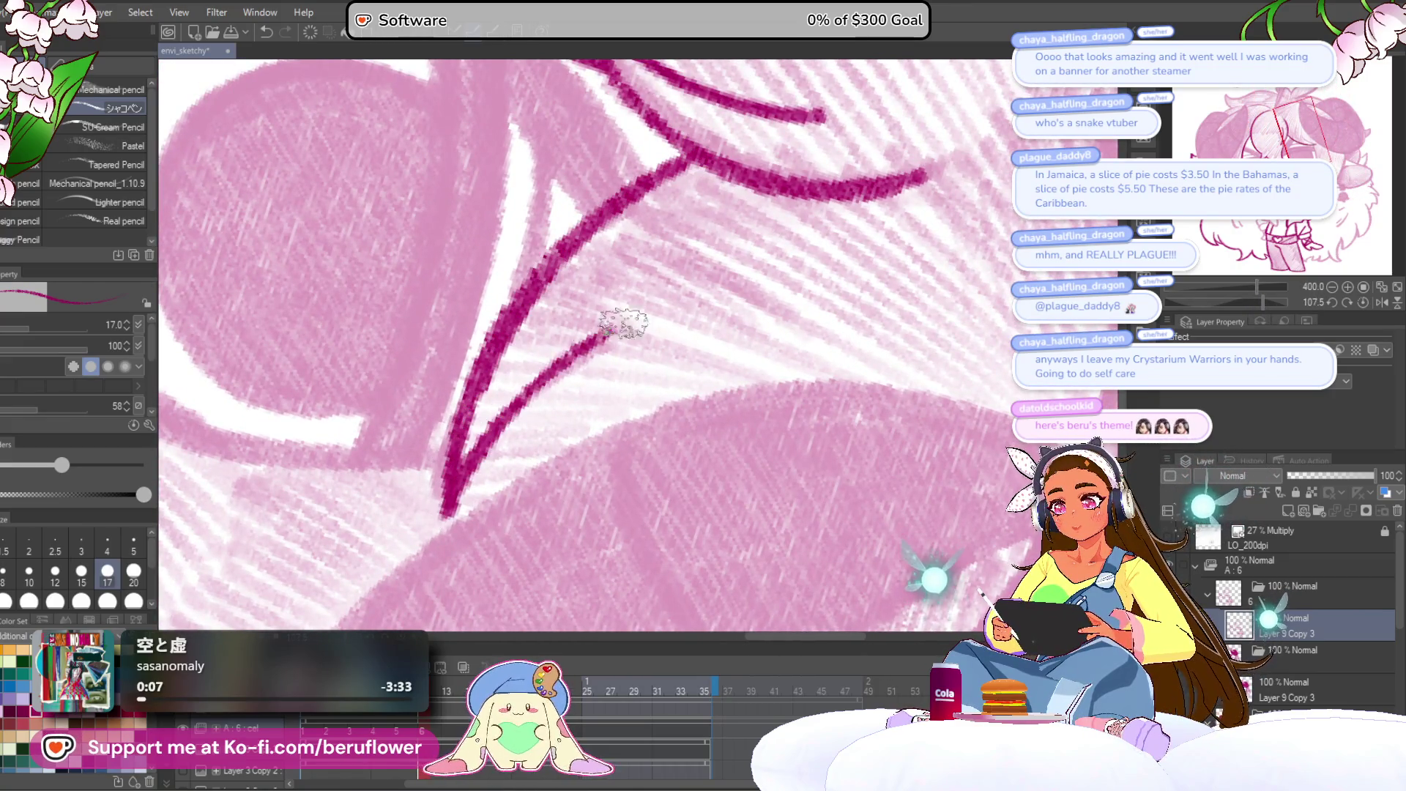
pyautogui.scroll(-5, 597, 336)
pyautogui.moveTo(1246, 293)
pyautogui.mouseDown()
pyautogui.moveTo(948, 354)
pyautogui.moveTo(1245, 297)
pyautogui.moveTo(1183, 284)
pyautogui.mouseUp()
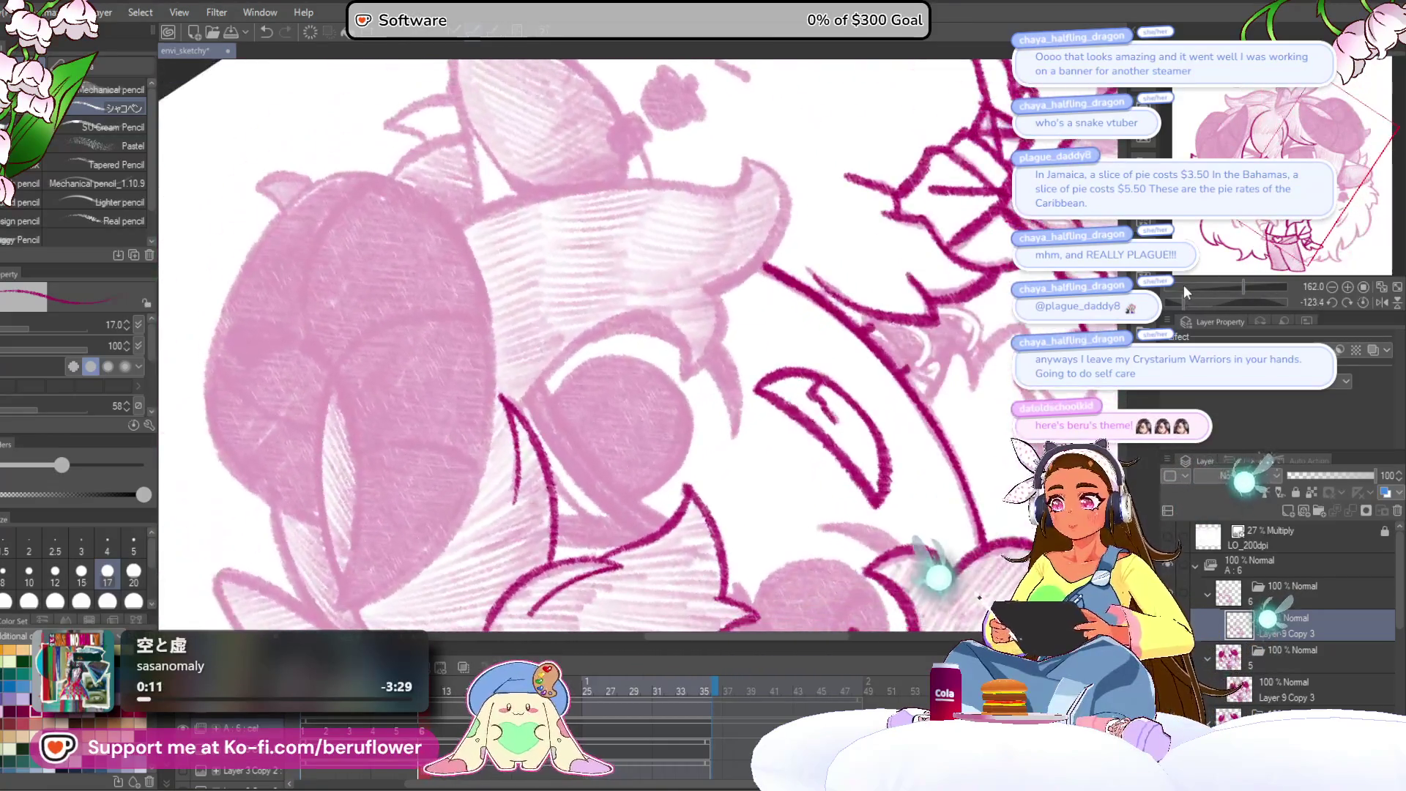
pyautogui.scroll(5, 574, 351)
# Ink the eye's upper lid line, its lower curve, and a line down from the hair edge.
pyautogui.moveTo(425, 516)
pyautogui.mouseDown()
pyautogui.moveTo(586, 348)
pyautogui.moveTo(787, 300)
pyautogui.moveTo(724, 359)
pyautogui.moveTo(593, 375)
pyautogui.moveTo(562, 394)
pyautogui.moveTo(699, 521)
pyautogui.moveTo(618, 265)
pyautogui.mouseUp()
pyautogui.click(1363, 301)
pyautogui.moveTo(626, 236)
pyautogui.mouseDown()
pyautogui.moveTo(615, 279)
pyautogui.moveTo(689, 513)
pyautogui.moveTo(755, 546)
pyautogui.mouseUp()
pyautogui.moveTo(816, 487); pyautogui.dragTo(692, 424)
pyautogui.moveTo(632, 483)
pyautogui.mouseDown()
pyautogui.moveTo(728, 433)
pyautogui.moveTo(706, 305)
pyautogui.moveTo(539, 502)
pyautogui.moveTo(703, 263)
pyautogui.mouseUp()
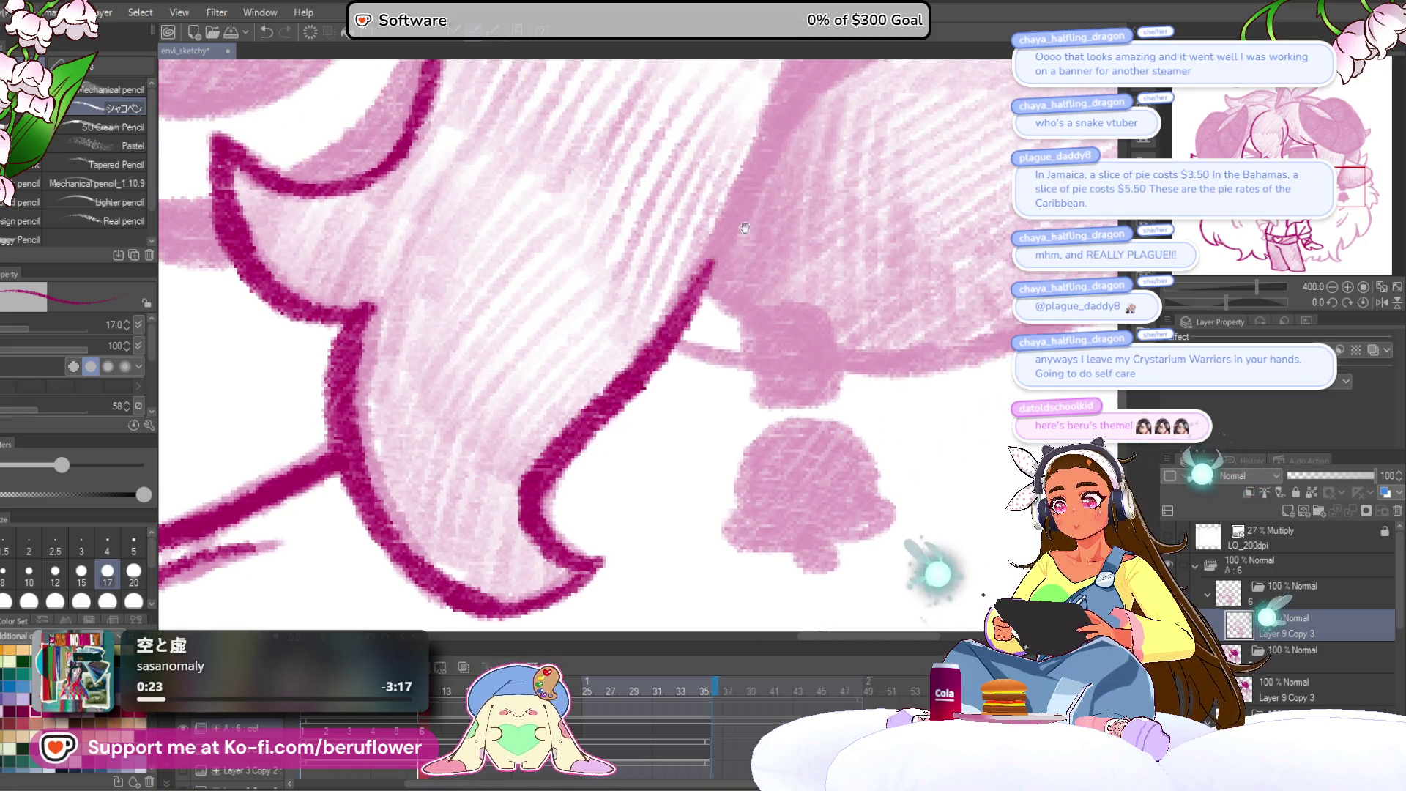
pyautogui.scroll(2, 703, 279)
pyautogui.moveTo(685, 187)
pyautogui.mouseDown()
pyautogui.moveTo(665, 157)
pyautogui.moveTo(639, 319)
pyautogui.moveTo(512, 575)
pyautogui.mouseUp()
# Ink the head outline diagonally and down the oval's right side.
pyautogui.scroll(-4, 486, 542)
pyautogui.scroll(3, 485, 542)
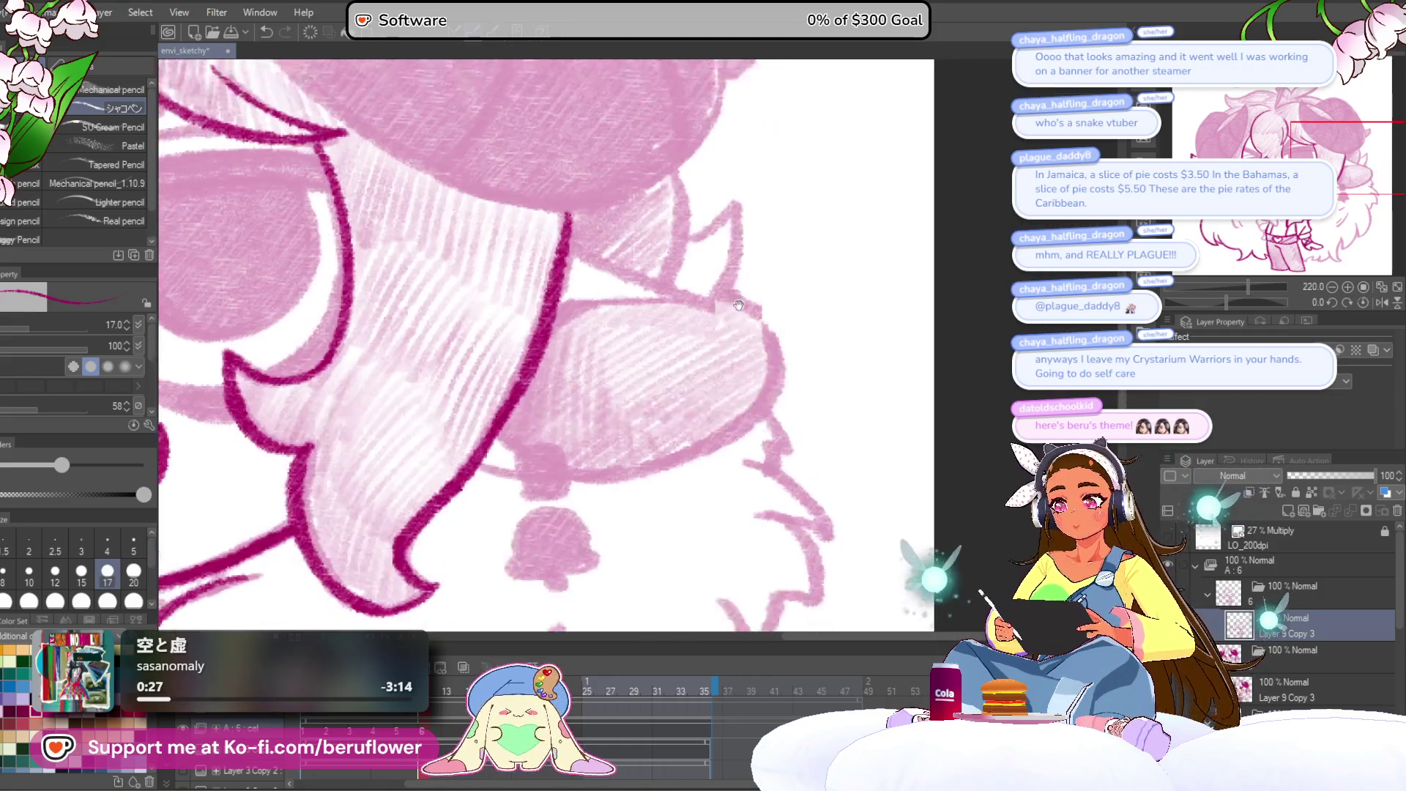
pyautogui.moveTo(1255, 302); pyautogui.dragTo(1229, 315)
pyautogui.scroll(5, 642, 325)
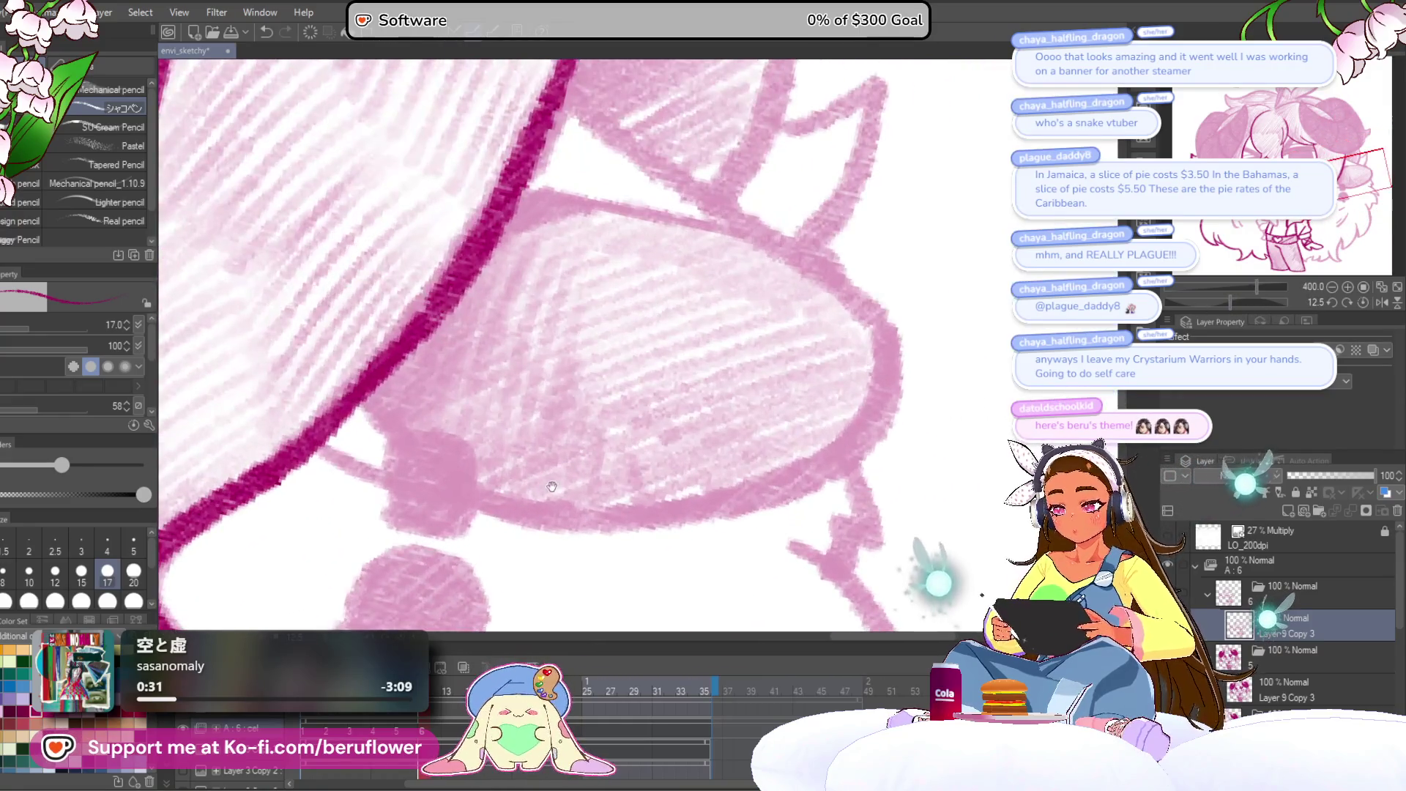
pyautogui.scroll(3, 546, 342)
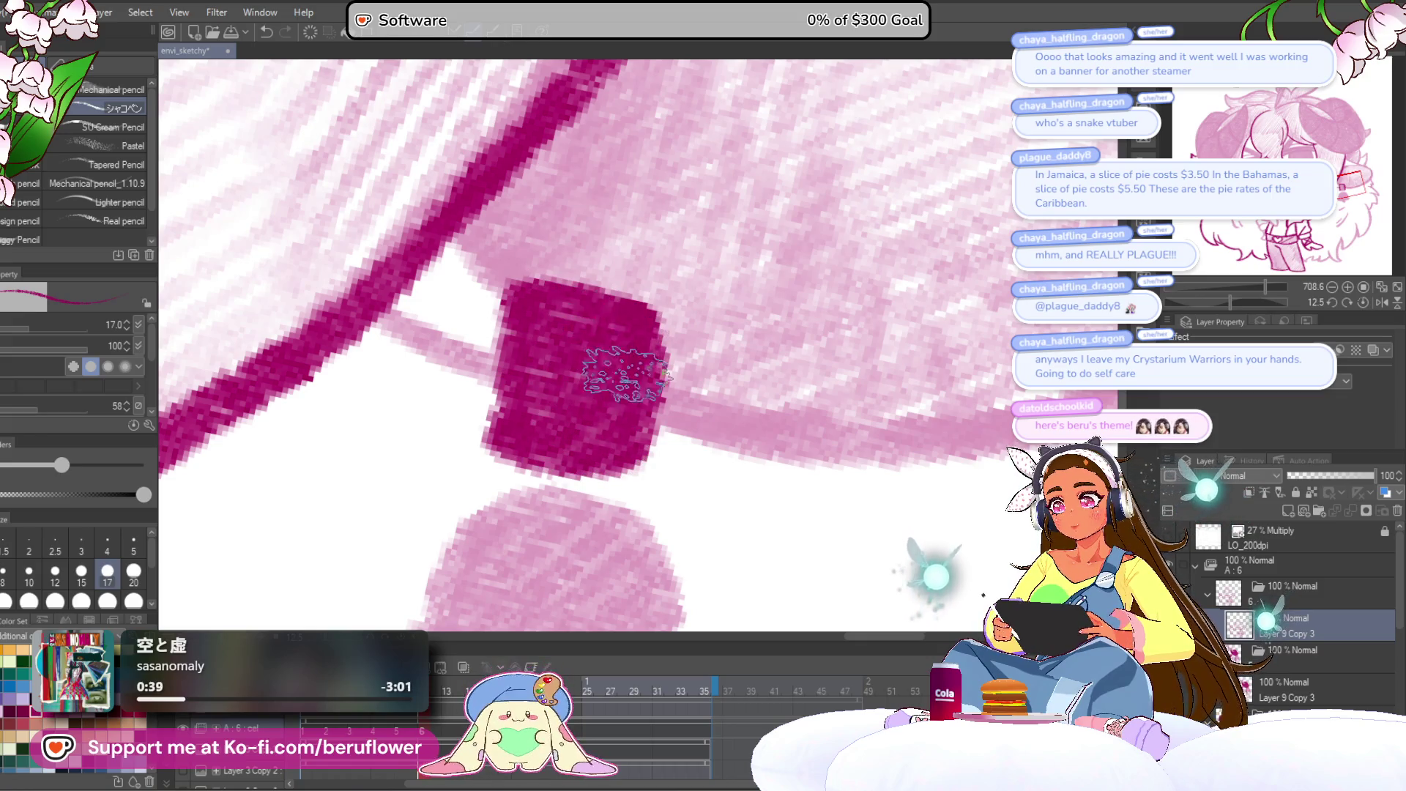
pyautogui.scroll(2, 894, 333)
pyautogui.moveTo(1220, 300); pyautogui.dragTo(1243, 301)
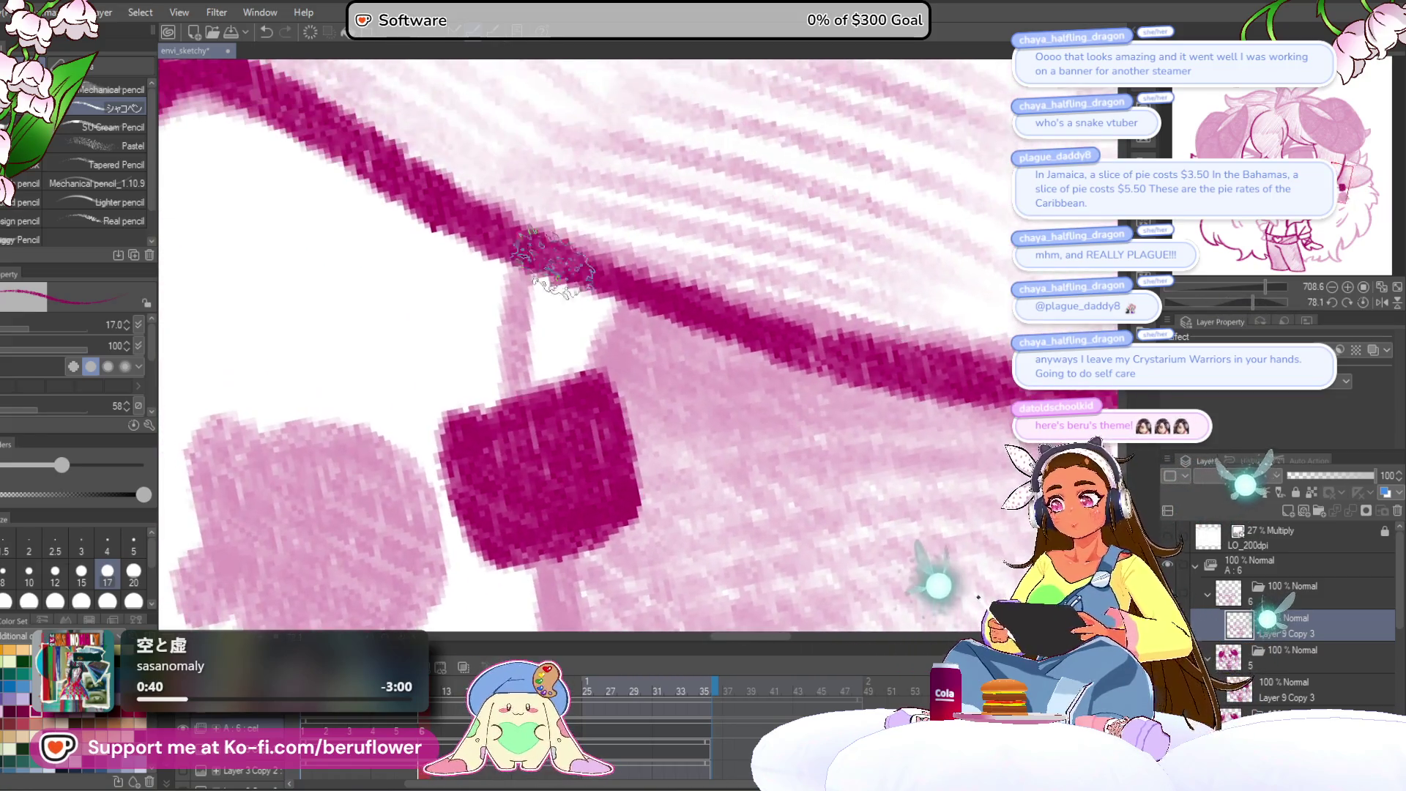
pyautogui.scroll(-5, 622, 279)
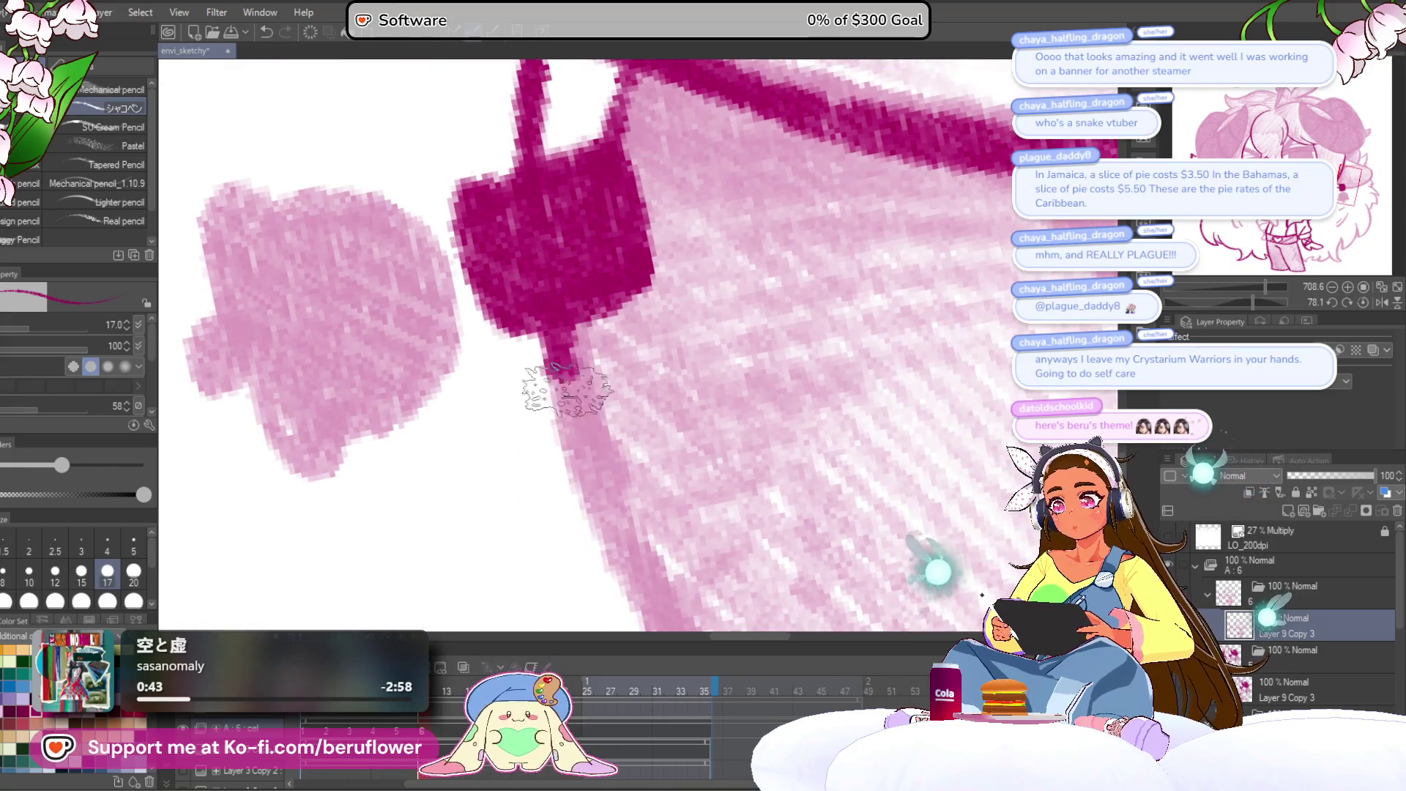
pyautogui.moveTo(1251, 301)
pyautogui.mouseDown()
pyautogui.moveTo(1192, 280)
pyautogui.moveTo(1217, 301)
pyautogui.mouseUp()
pyautogui.scroll(-5, 957, 288)
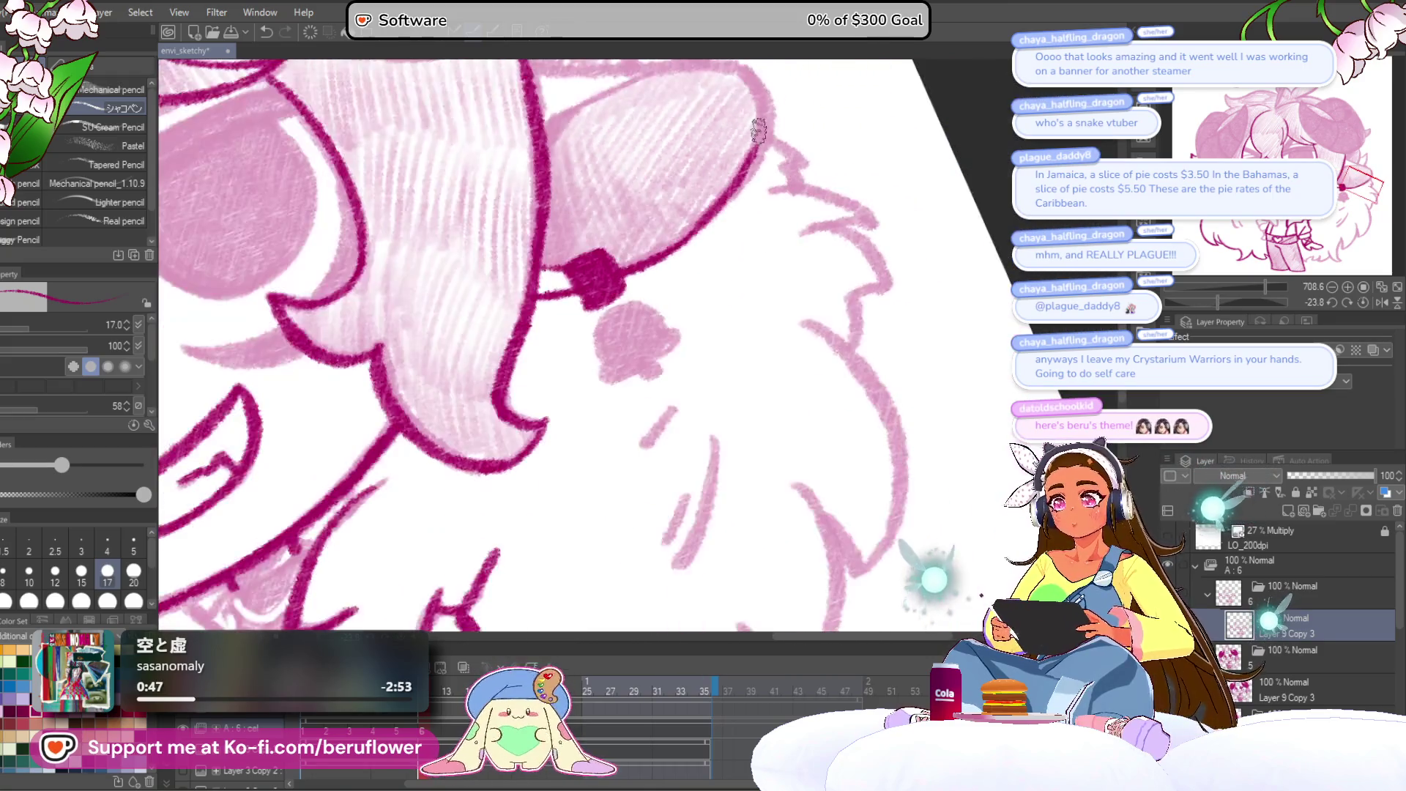
pyautogui.moveTo(1245, 305); pyautogui.dragTo(1205, 301)
pyautogui.scroll(3, 458, 448)
pyautogui.moveTo(448, 449)
pyautogui.mouseDown()
pyautogui.moveTo(715, 256)
pyautogui.moveTo(714, 351)
pyautogui.moveTo(648, 421)
pyautogui.mouseUp()
pyautogui.click(1365, 302)
pyautogui.moveTo(545, 271); pyautogui.dragTo(746, 317)
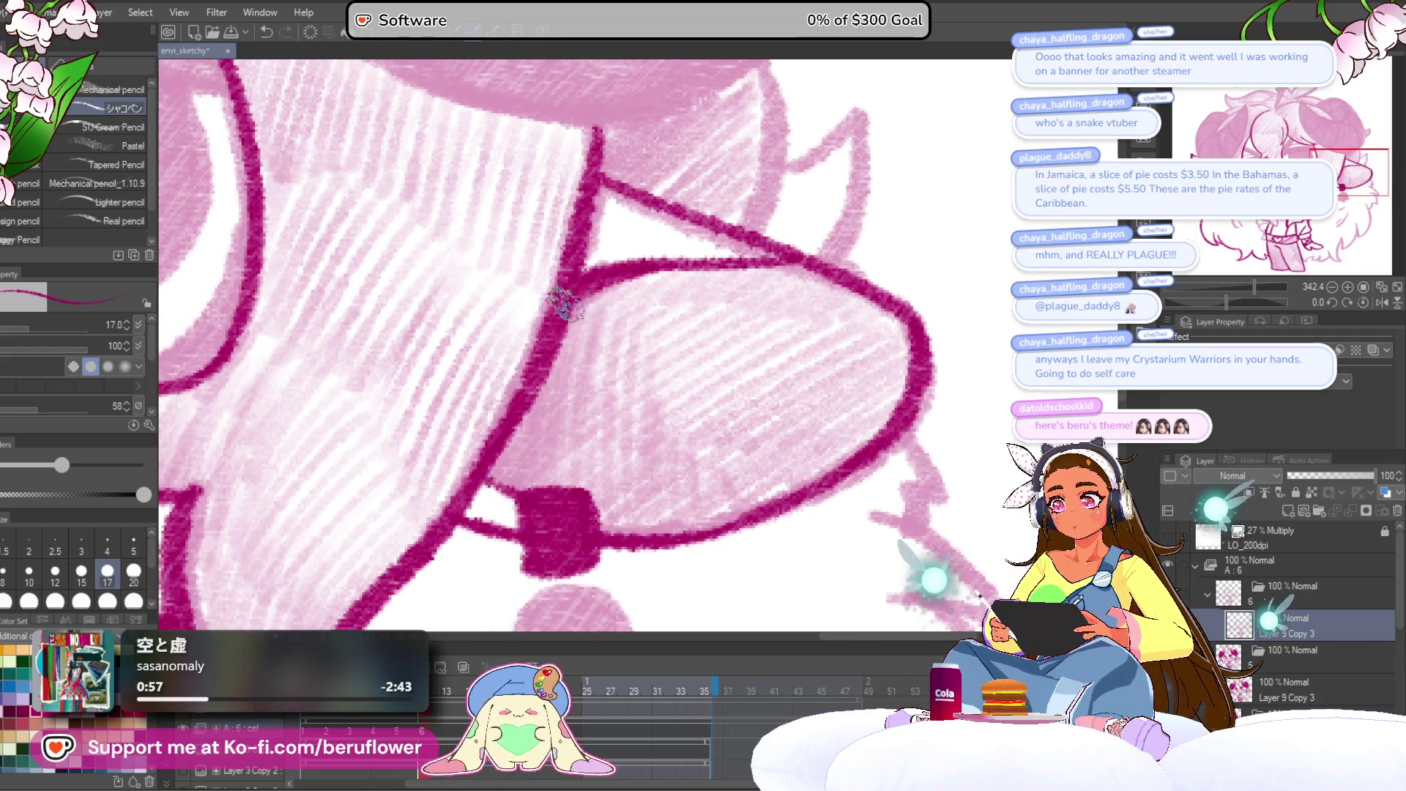
# Outline the bell earring's left, top, right and bottom edges.
pyautogui.scroll(-10, 490, 469)
pyautogui.scroll(10, 536, 427)
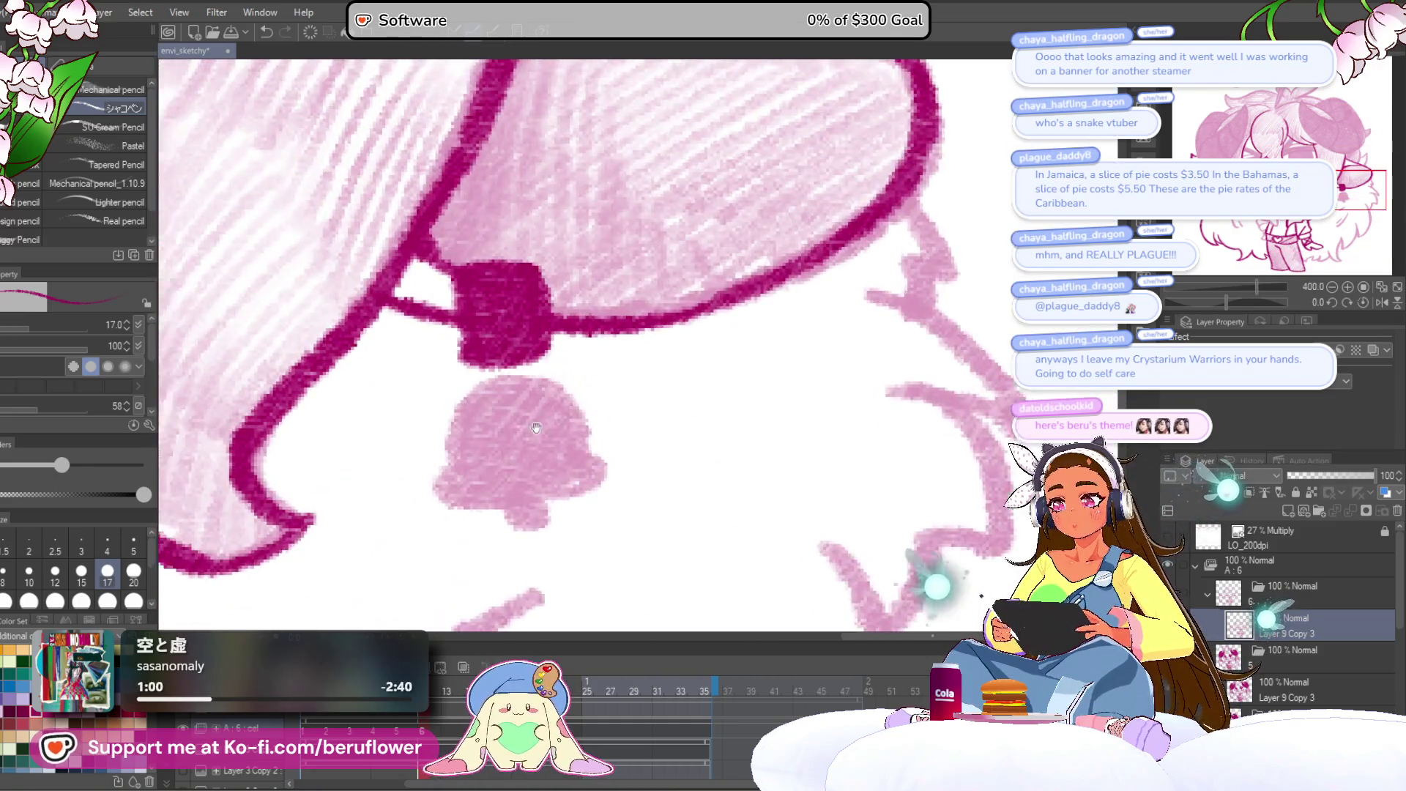
pyautogui.moveTo(536, 428); pyautogui.dragTo(598, 398)
pyautogui.moveTo(521, 439); pyautogui.dragTo(615, 360)
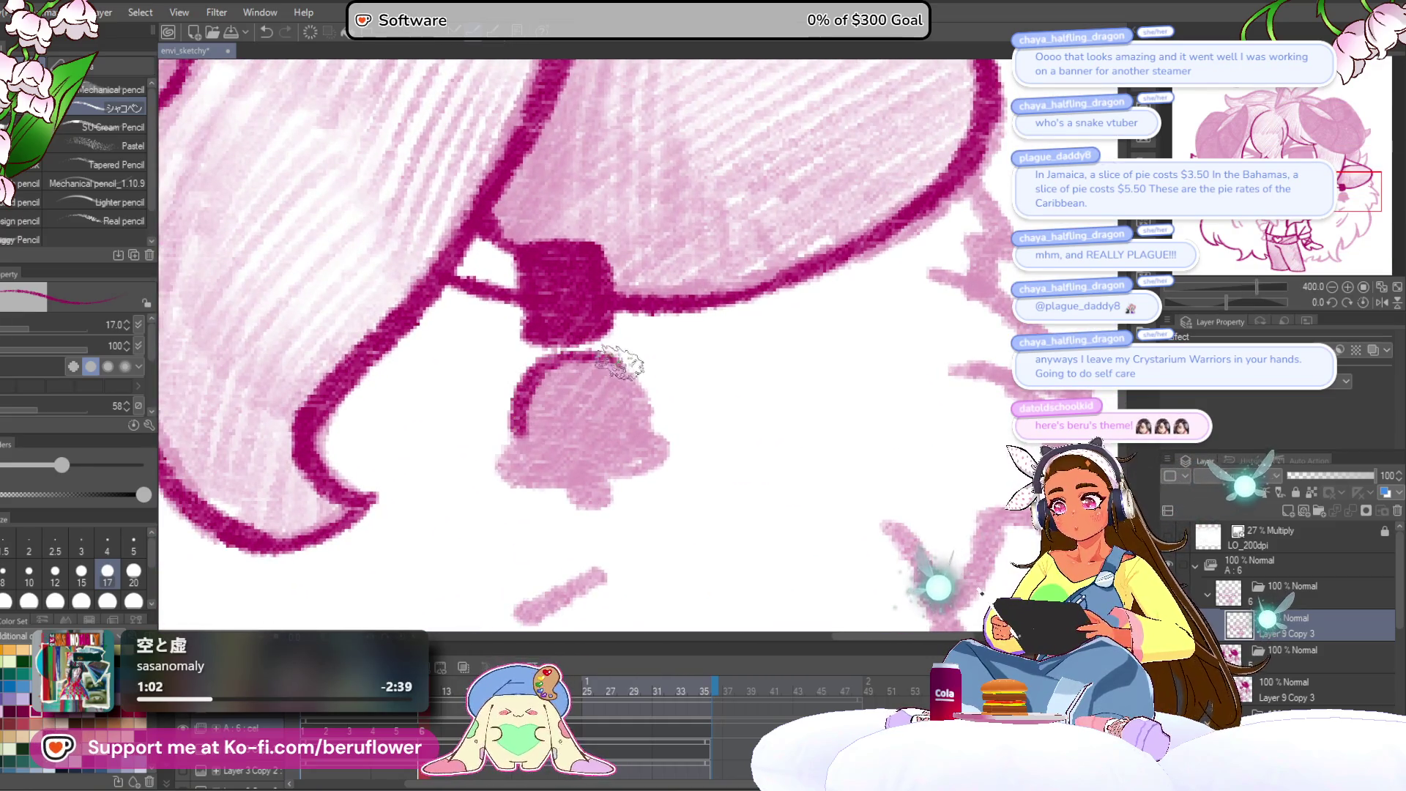
pyautogui.moveTo(639, 430); pyautogui.dragTo(632, 471)
pyautogui.moveTo(507, 465); pyautogui.dragTo(489, 437)
pyautogui.moveTo(605, 457)
pyautogui.mouseDown()
pyautogui.moveTo(598, 398)
pyautogui.moveTo(538, 375)
pyautogui.moveTo(516, 392)
pyautogui.moveTo(575, 379)
pyautogui.moveTo(644, 392)
pyautogui.moveTo(579, 315)
pyautogui.moveTo(531, 370)
pyautogui.moveTo(600, 326)
pyautogui.mouseUp()
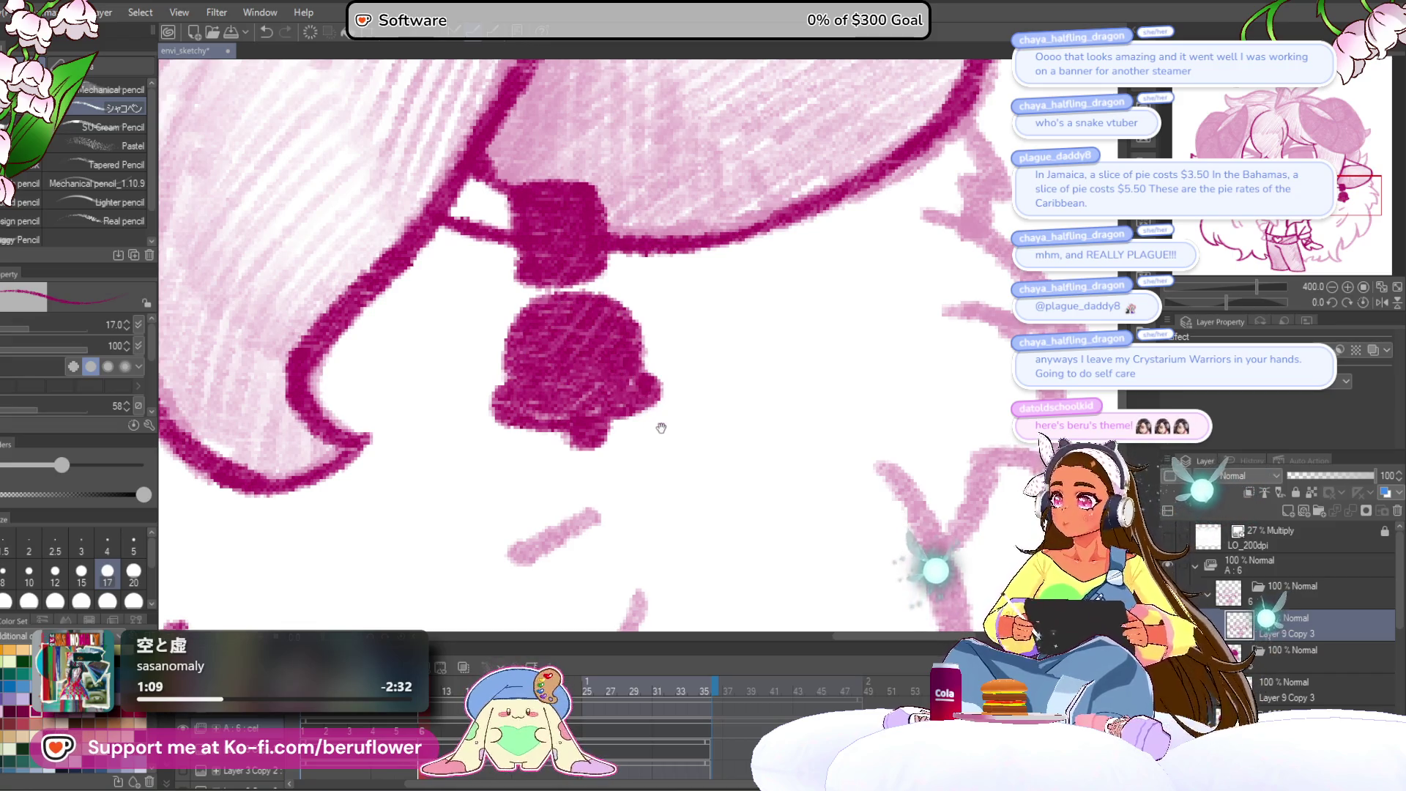
# Darken the short strokes left of the bell and the pink strokes at lower right.
pyautogui.moveTo(707, 538); pyautogui.dragTo(753, 411)
pyautogui.moveTo(640, 439)
pyautogui.mouseDown()
pyautogui.moveTo(728, 376)
pyautogui.moveTo(650, 386)
pyautogui.mouseUp()
pyautogui.moveTo(641, 516)
pyautogui.mouseDown()
pyautogui.moveTo(691, 404)
pyautogui.moveTo(641, 463)
pyautogui.mouseUp()
pyautogui.moveTo(802, 322); pyautogui.dragTo(637, 516)
pyautogui.scroll(-3, 703, 439)
# Trace the wavy fur sketch lines with dark magenta strokes.
pyautogui.moveTo(766, 500)
pyautogui.mouseDown()
pyautogui.moveTo(703, 315)
pyautogui.moveTo(684, 305)
pyautogui.moveTo(696, 292)
pyautogui.moveTo(651, 448)
pyautogui.moveTo(642, 616)
pyautogui.mouseUp()
pyautogui.moveTo(659, 513); pyautogui.dragTo(633, 350)
pyautogui.moveTo(732, 439); pyautogui.dragTo(520, 304)
pyautogui.moveTo(557, 373)
pyautogui.mouseDown()
pyautogui.moveTo(707, 398)
pyautogui.moveTo(505, 447)
pyautogui.moveTo(465, 393)
pyautogui.mouseUp()
pyautogui.moveTo(465, 392)
pyautogui.mouseDown()
pyautogui.moveTo(619, 418)
pyautogui.moveTo(468, 505)
pyautogui.moveTo(476, 396)
pyautogui.mouseUp()
pyautogui.scroll(-4, 582, 447)
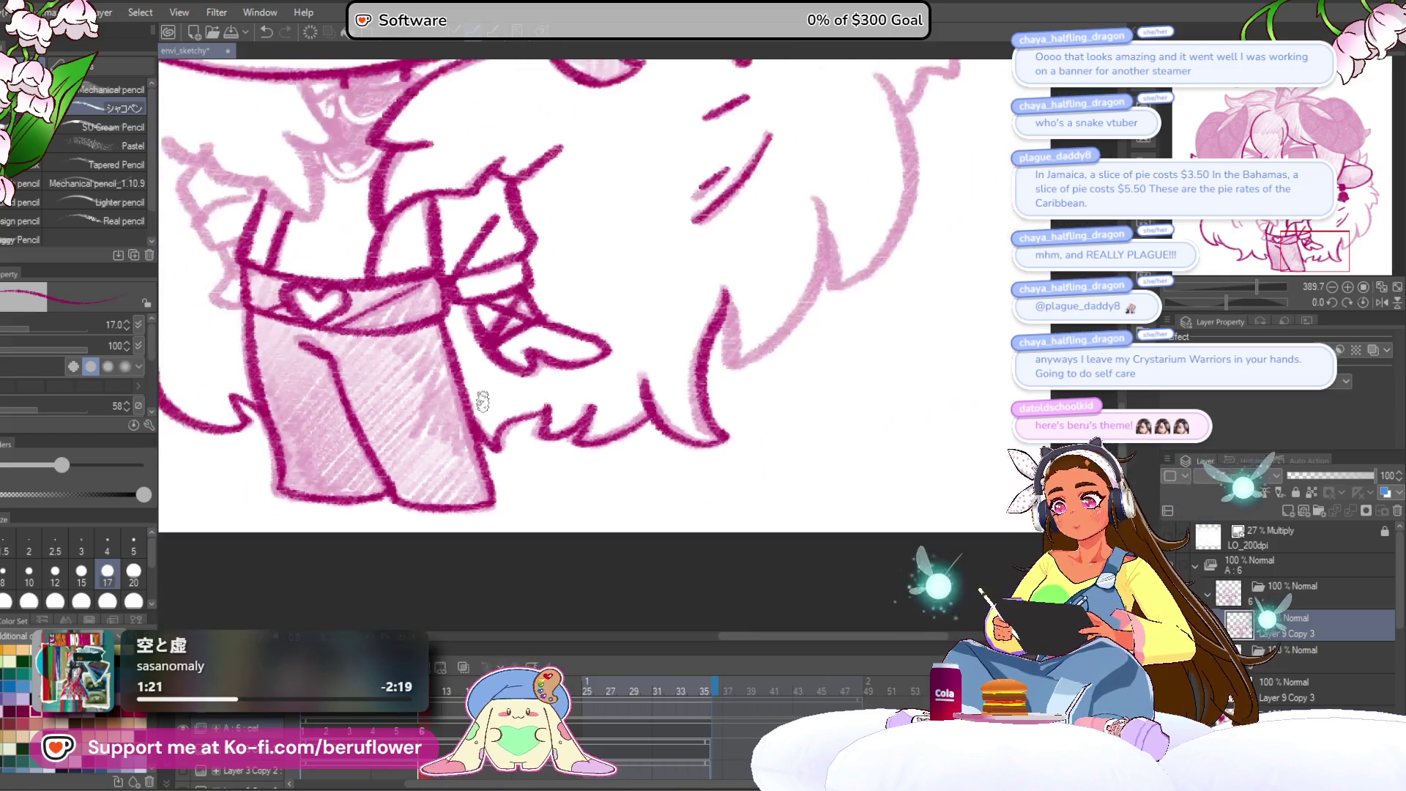
pyautogui.scroll(4, 583, 446)
pyautogui.moveTo(634, 246)
pyautogui.mouseDown()
pyautogui.moveTo(644, 336)
pyautogui.moveTo(461, 560)
pyautogui.moveTo(468, 498)
pyautogui.moveTo(513, 439)
pyautogui.moveTo(627, 542)
pyautogui.mouseUp()
pyautogui.moveTo(647, 253)
pyautogui.mouseDown()
pyautogui.moveTo(674, 502)
pyautogui.moveTo(703, 276)
pyautogui.moveTo(651, 444)
pyautogui.mouseUp()
# Ink the ear curve beside the bell and finish the remaining pink outline.
pyautogui.moveTo(715, 130); pyautogui.dragTo(628, 378)
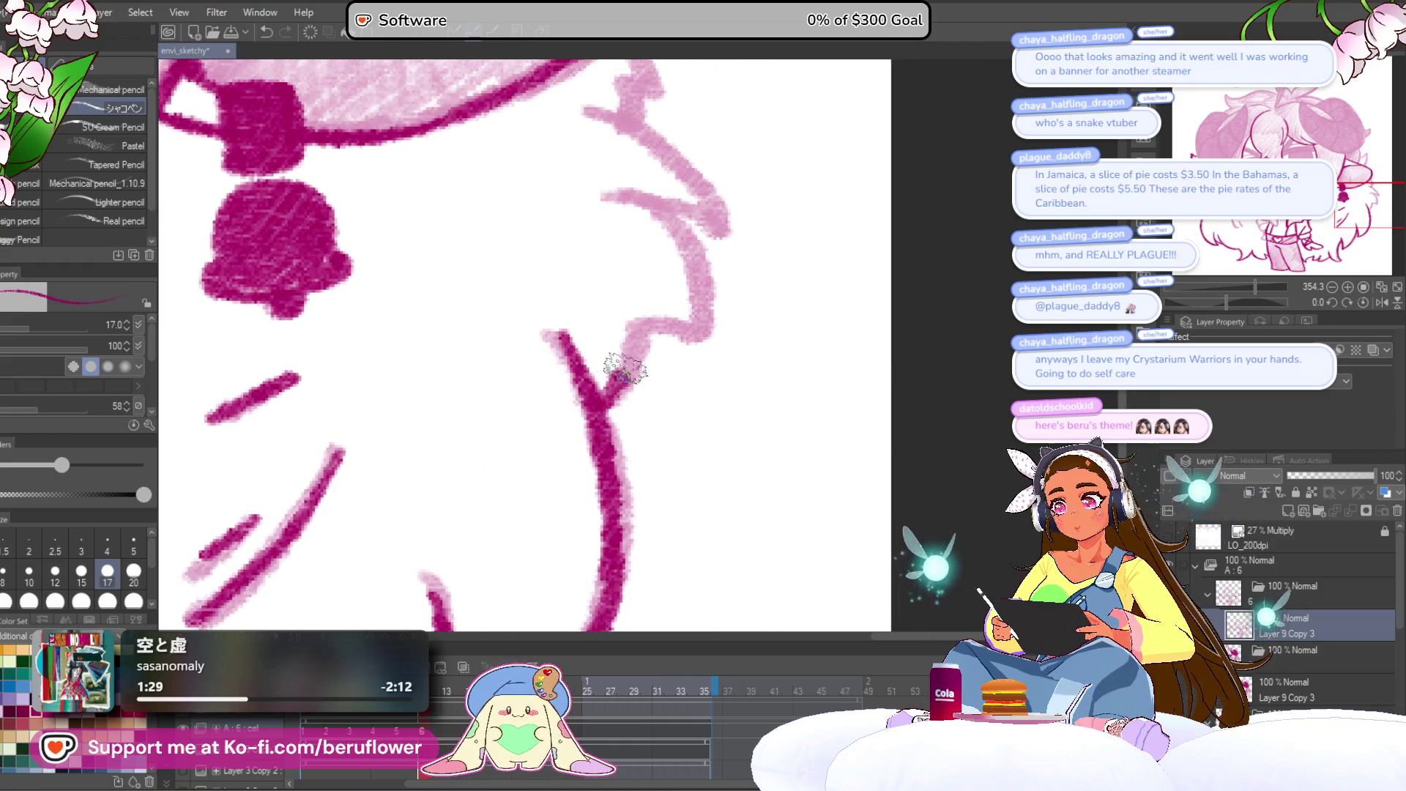
pyautogui.moveTo(677, 329); pyautogui.dragTo(643, 460)
pyautogui.moveTo(593, 323); pyautogui.dragTo(670, 458)
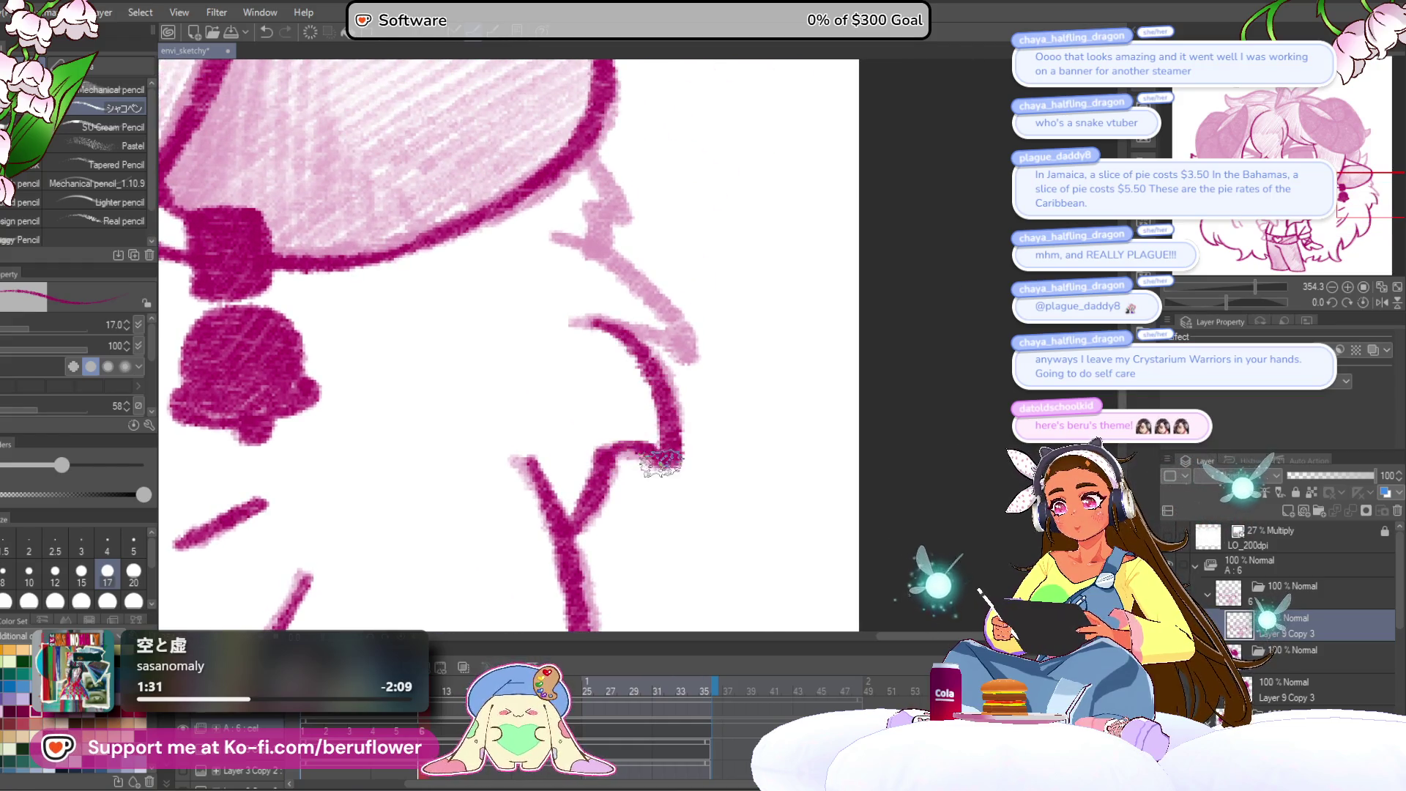
pyautogui.scroll(3, 661, 460)
pyautogui.moveTo(617, 355); pyautogui.dragTo(690, 438)
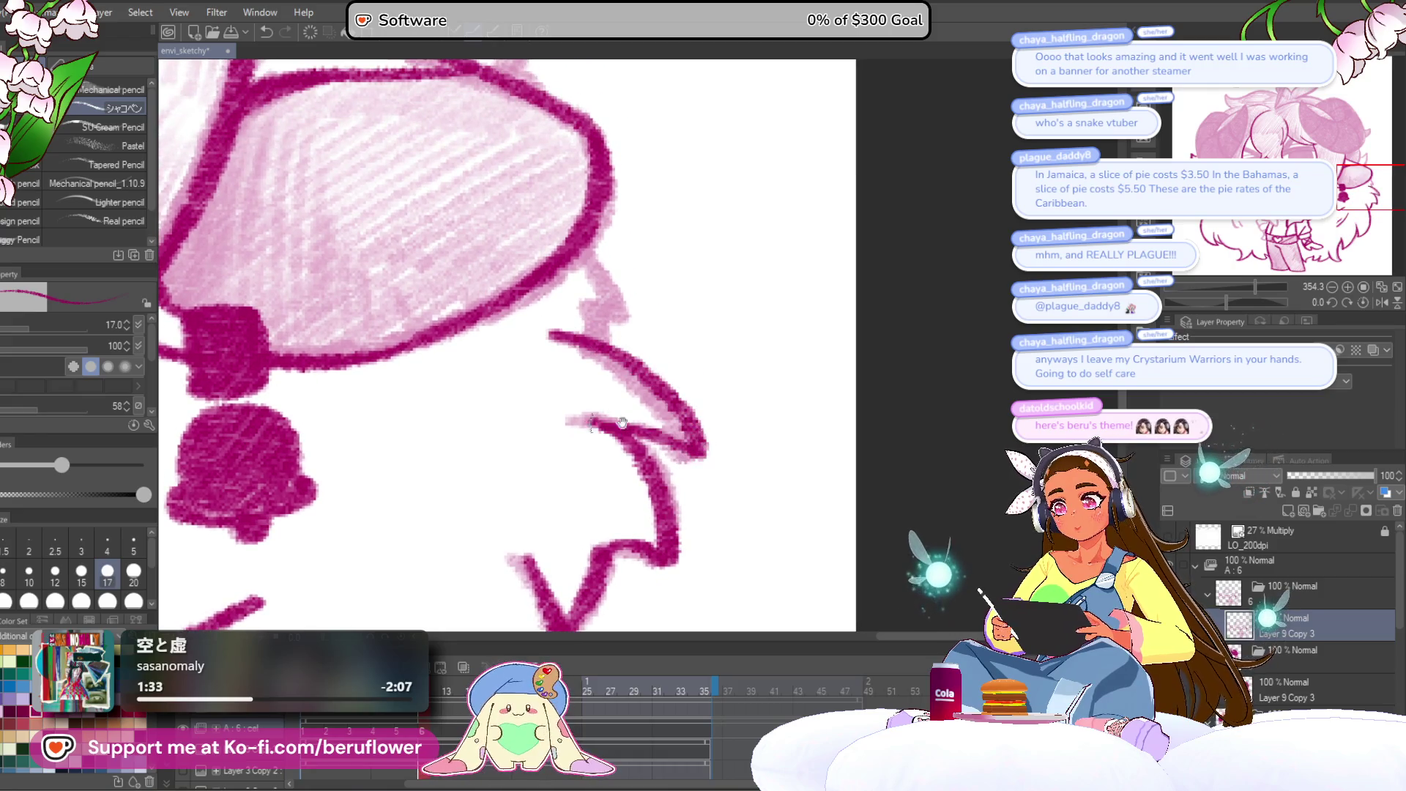
pyautogui.scroll(2, 607, 425)
pyautogui.scroll(4, 609, 375)
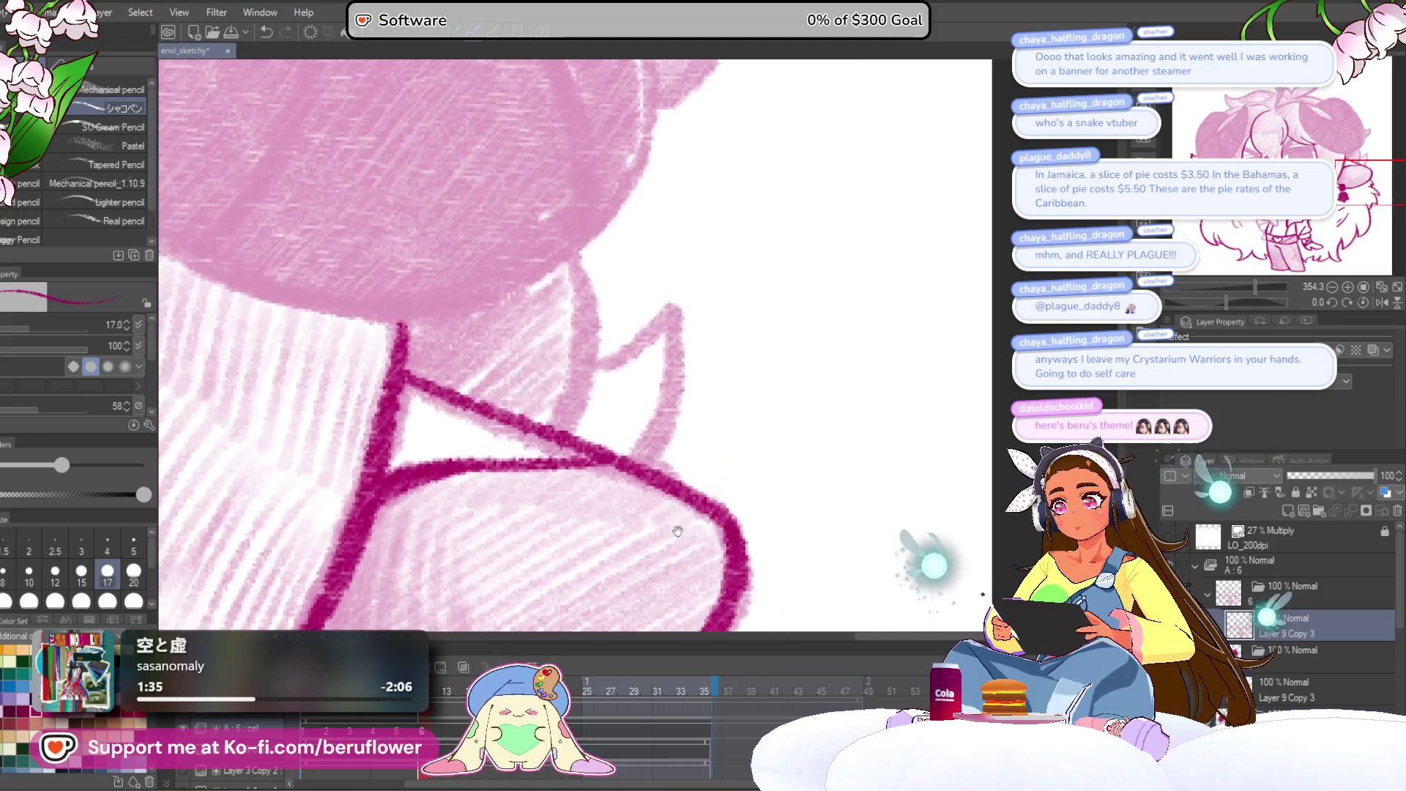
pyautogui.moveTo(639, 339); pyautogui.dragTo(670, 472)
pyautogui.scroll(-5, 640, 532)
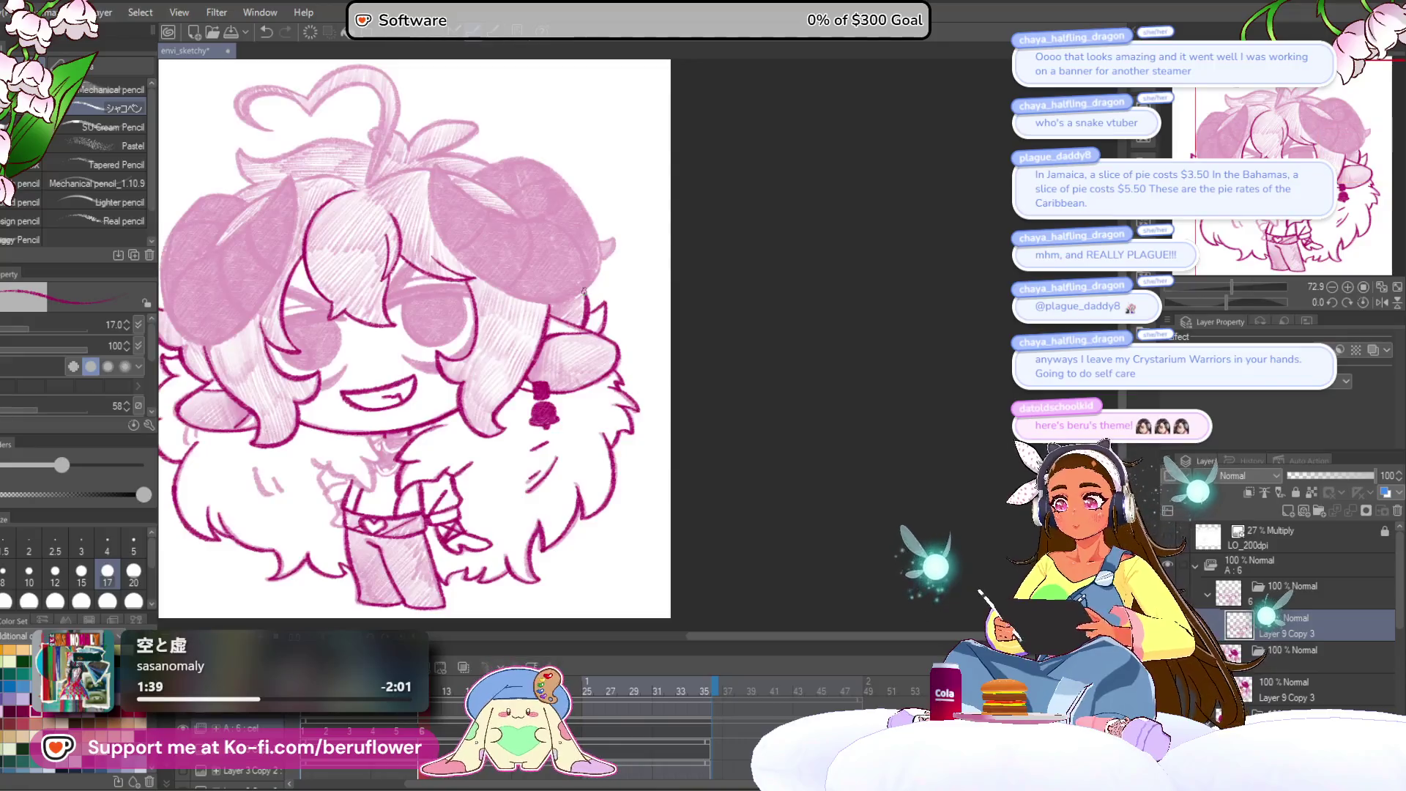
# Ink the mouth's lower outline and the lines around the mouth and chin.
pyautogui.scroll(1, 641, 532)
pyautogui.hscroll(-3, 600, 483)
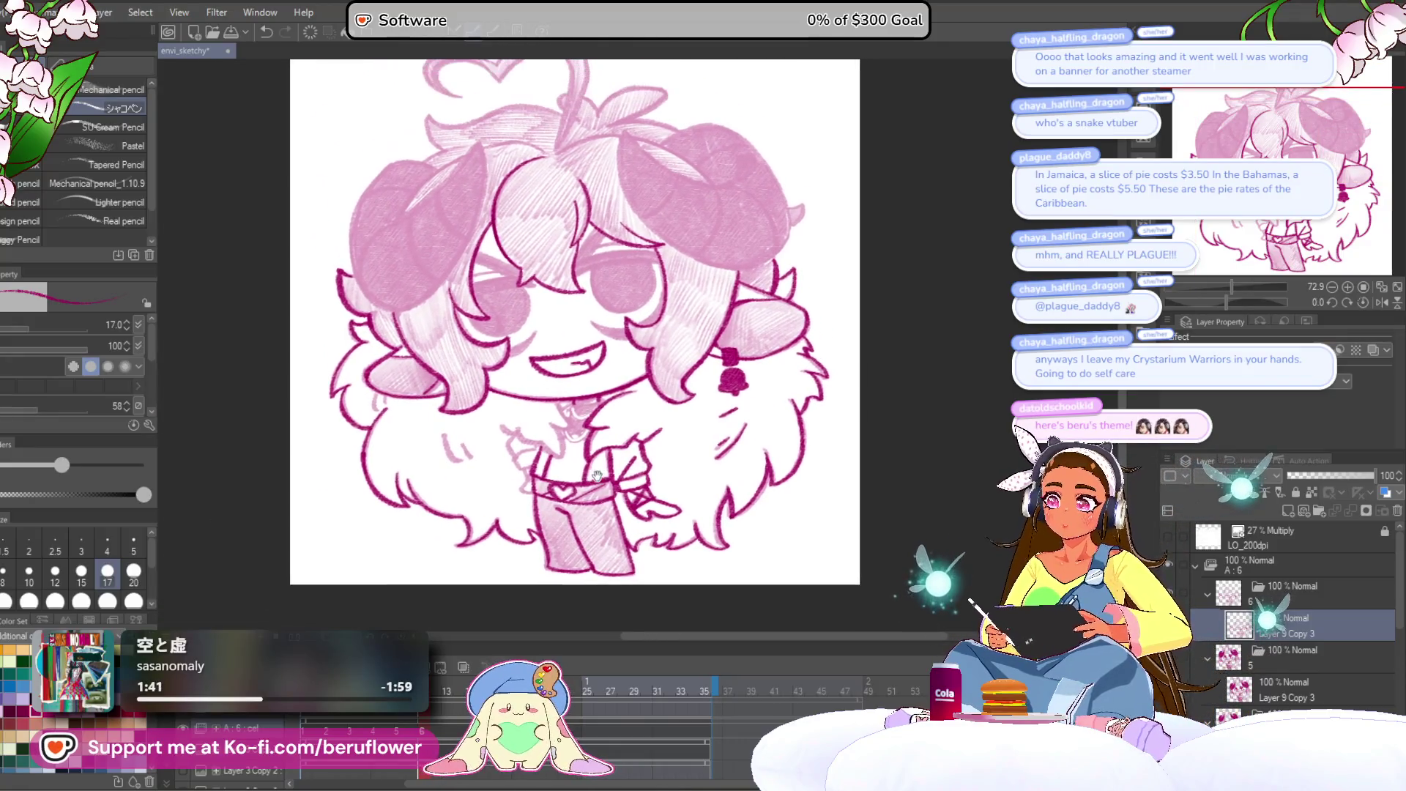
pyautogui.scroll(5, 560, 432)
pyautogui.moveTo(589, 350); pyautogui.dragTo(696, 317)
pyautogui.moveTo(693, 413); pyautogui.dragTo(684, 415)
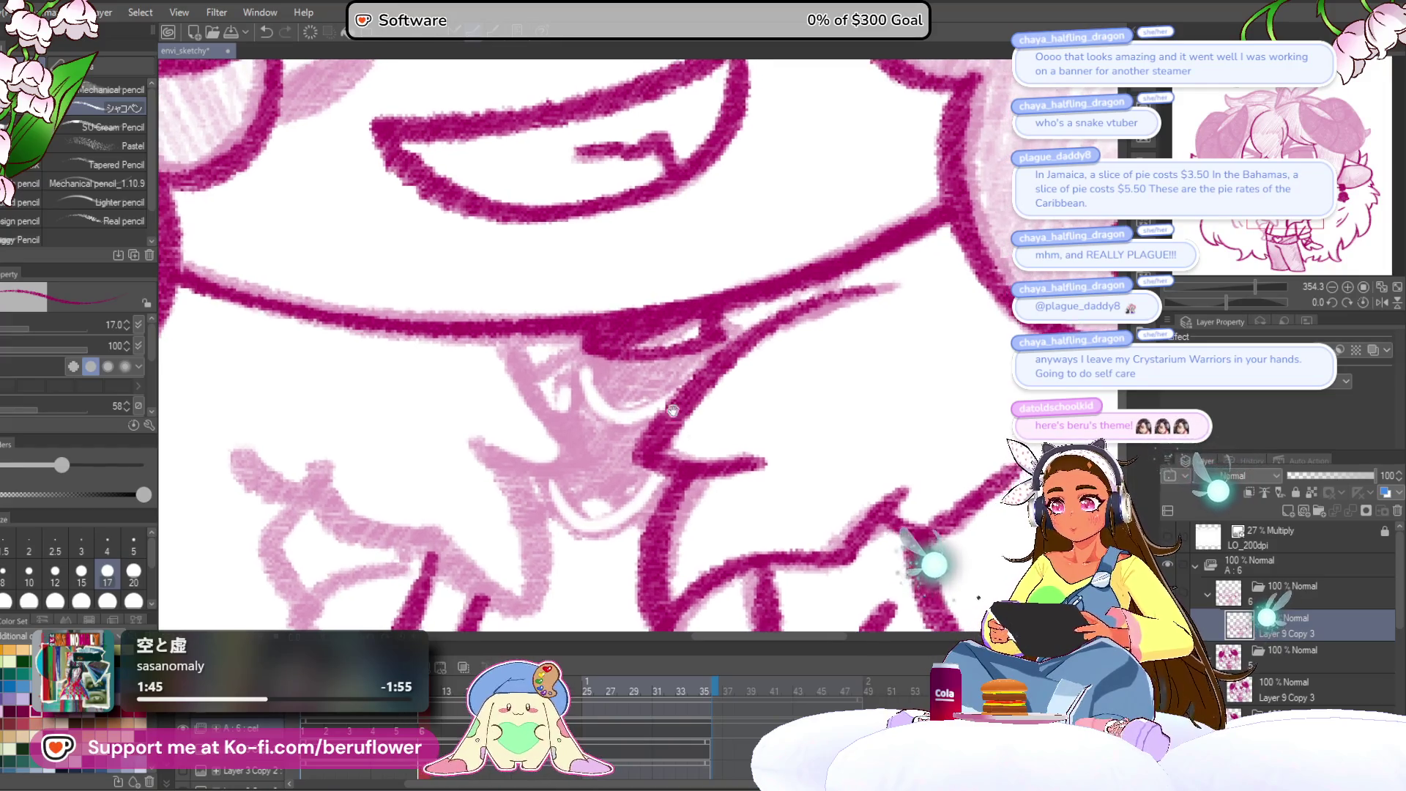
pyautogui.moveTo(584, 354)
pyautogui.mouseDown()
pyautogui.moveTo(663, 432)
pyautogui.moveTo(758, 355)
pyautogui.mouseUp()
pyautogui.moveTo(688, 425); pyautogui.dragTo(693, 409)
pyautogui.moveTo(549, 432)
pyautogui.mouseDown()
pyautogui.moveTo(579, 472)
pyautogui.moveTo(675, 433)
pyautogui.mouseUp()
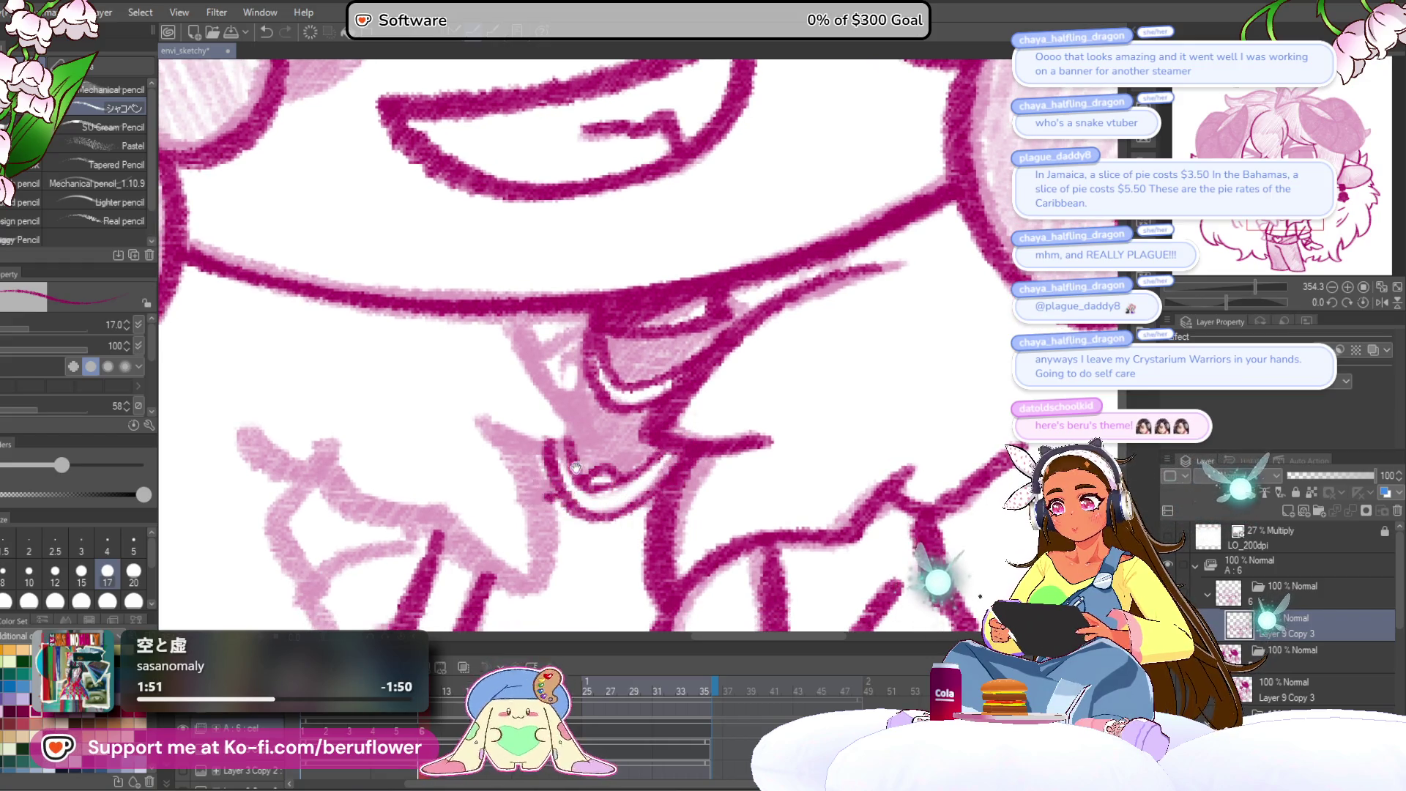
pyautogui.moveTo(574, 470); pyautogui.dragTo(578, 509)
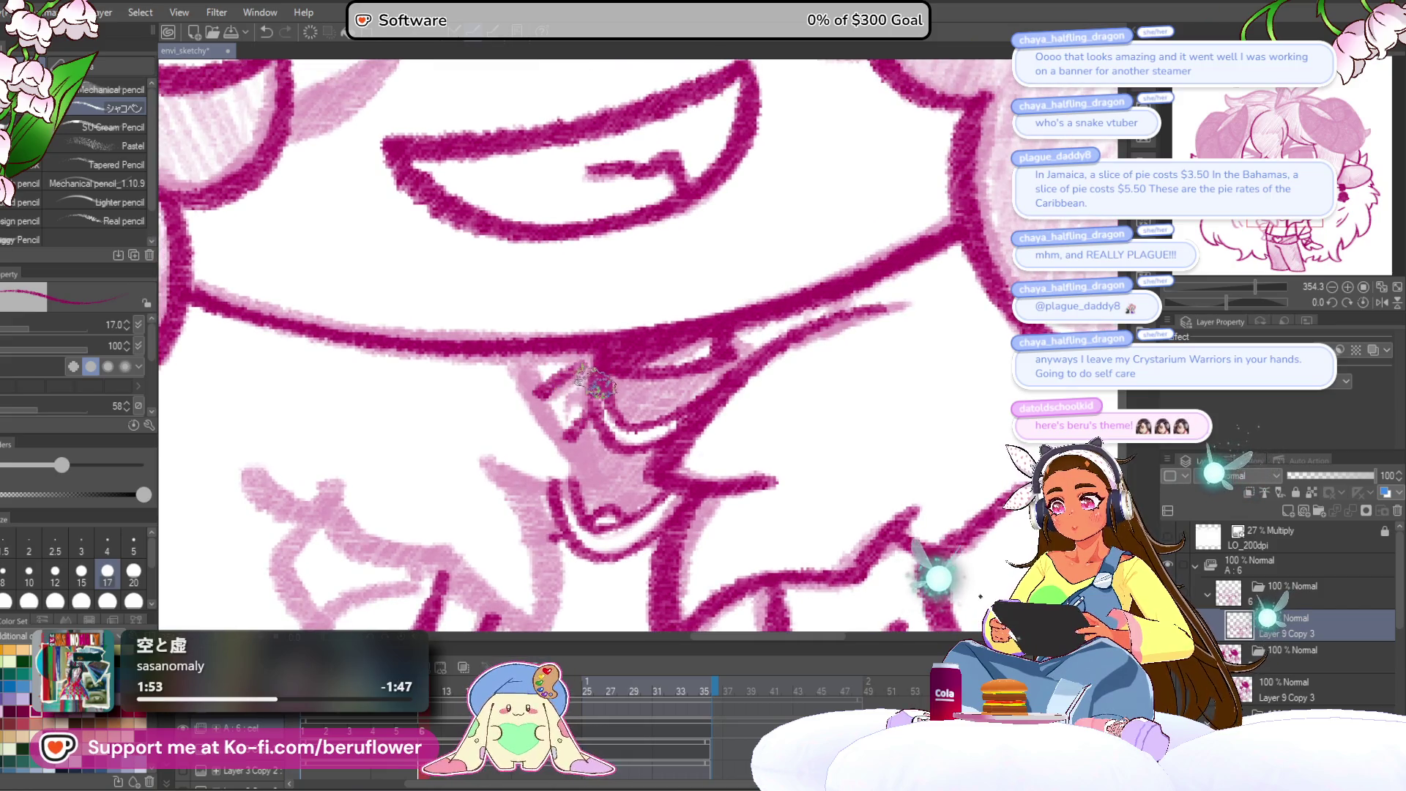
pyautogui.moveTo(740, 407); pyautogui.dragTo(727, 412)
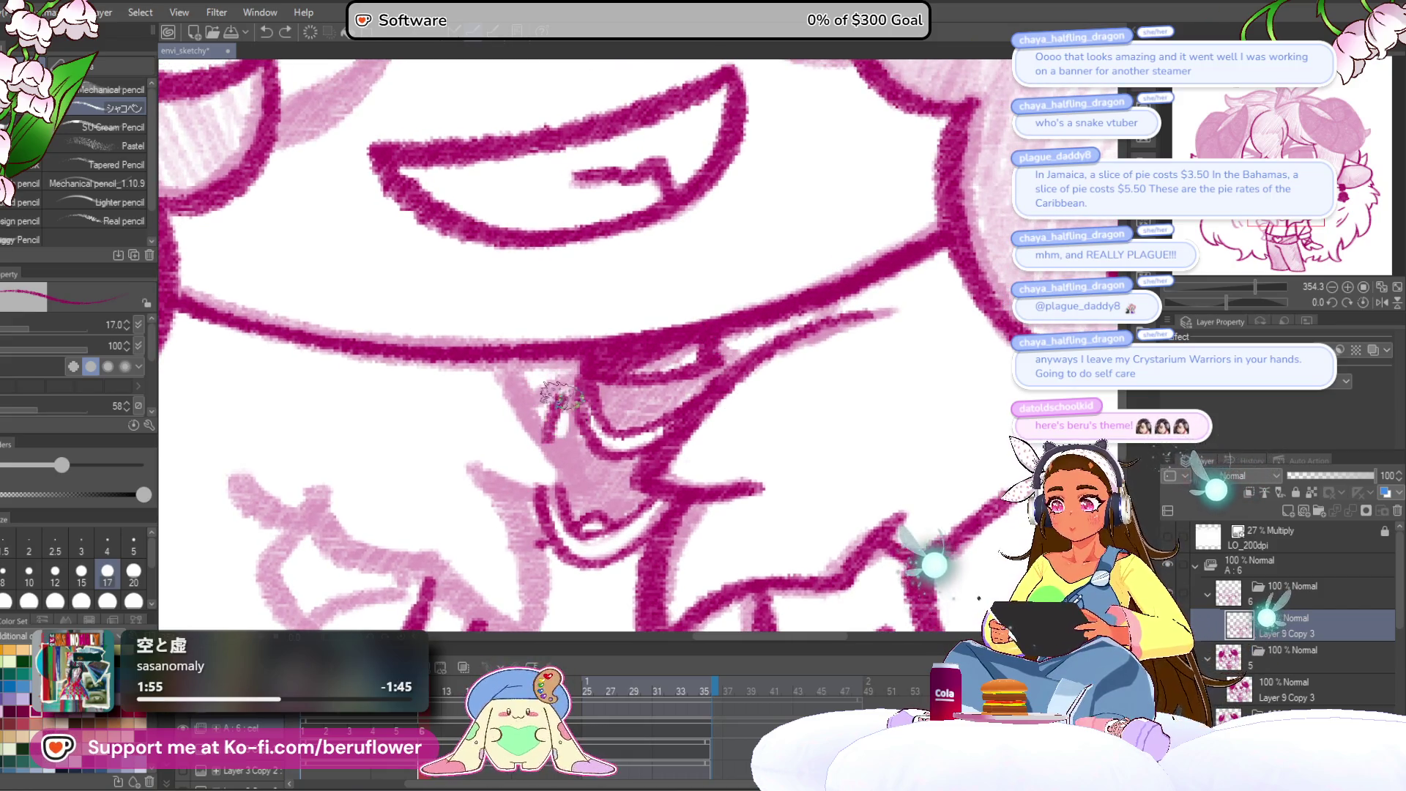
# Ink the collar line down from the chin and the arm outline toward the belt.
pyautogui.moveTo(516, 366)
pyautogui.mouseDown()
pyautogui.moveTo(560, 476)
pyautogui.moveTo(464, 439)
pyautogui.mouseUp()
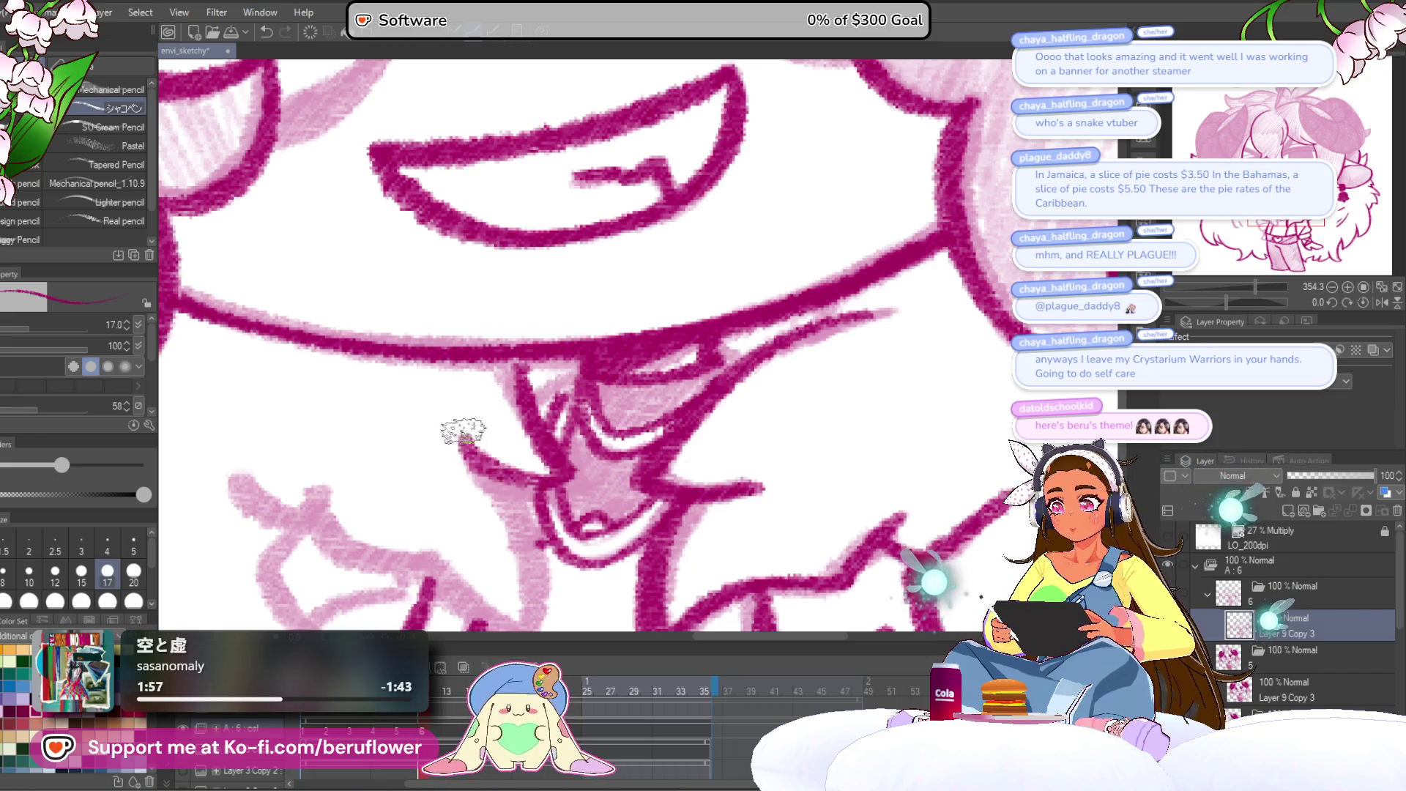
pyautogui.moveTo(631, 442); pyautogui.dragTo(575, 338)
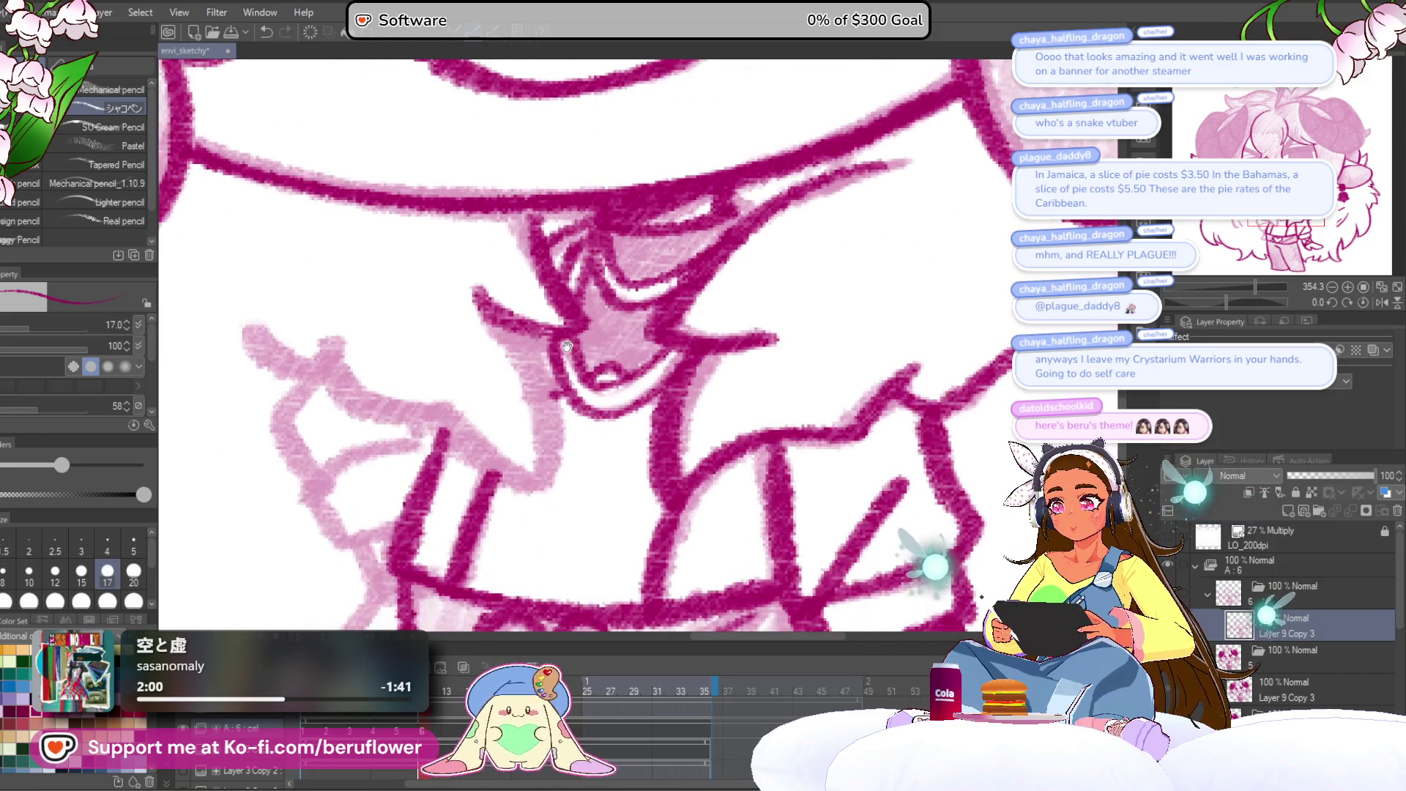
pyautogui.moveTo(322, 359); pyautogui.dragTo(366, 392)
pyautogui.moveTo(366, 391); pyautogui.dragTo(572, 528)
pyautogui.moveTo(452, 444)
pyautogui.mouseDown()
pyautogui.moveTo(555, 462)
pyautogui.moveTo(536, 464)
pyautogui.mouseUp()
pyautogui.moveTo(542, 339)
pyautogui.mouseDown()
pyautogui.moveTo(518, 352)
pyautogui.moveTo(513, 454)
pyautogui.mouseUp()
# Outline the hand resting above the belt.
pyautogui.moveTo(612, 406)
pyautogui.mouseDown()
pyautogui.moveTo(513, 447)
pyautogui.moveTo(527, 512)
pyautogui.moveTo(623, 473)
pyautogui.mouseUp()
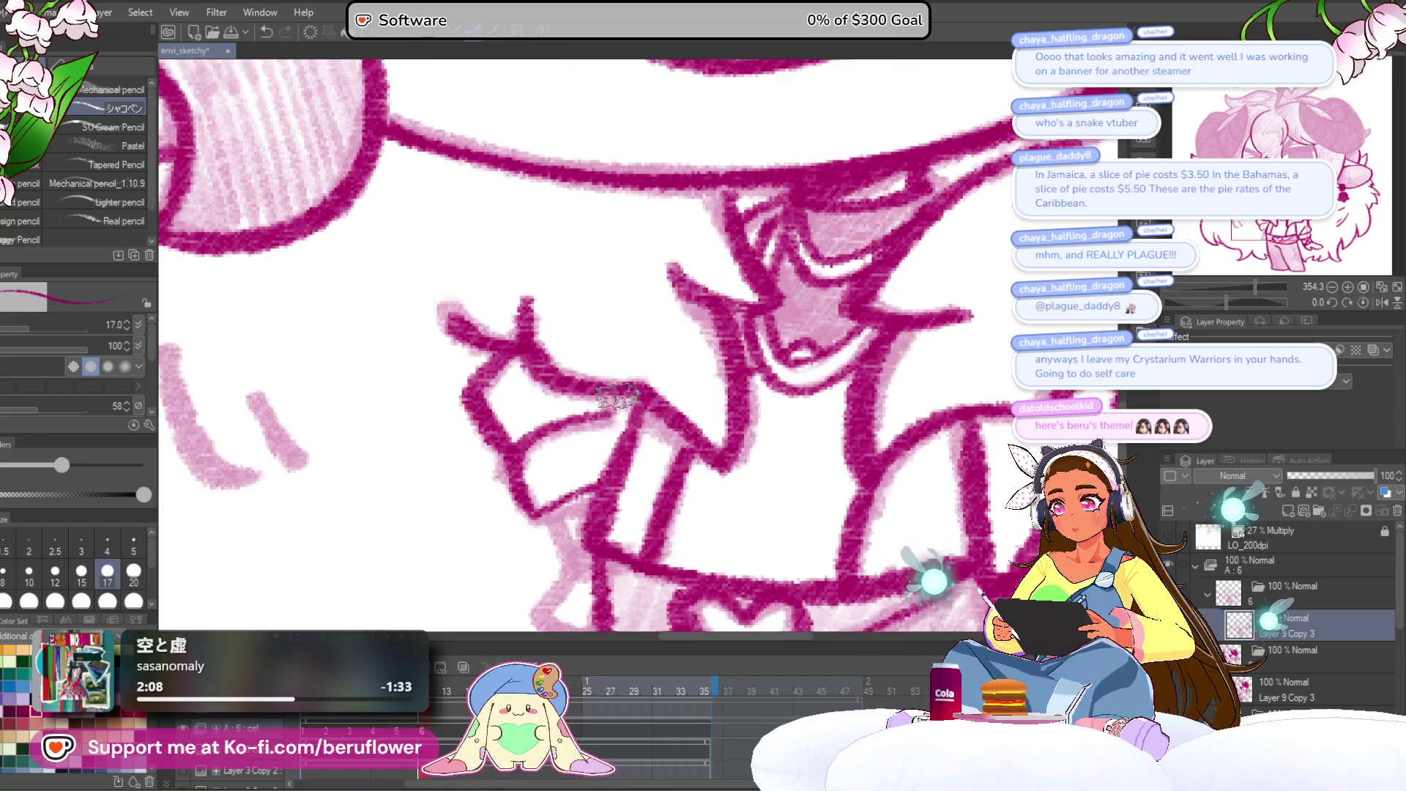
pyautogui.scroll(-3, 619, 405)
pyautogui.scroll(-3, 571, 435)
pyautogui.moveTo(586, 432); pyautogui.dragTo(541, 479)
pyautogui.moveTo(520, 527); pyautogui.dragTo(619, 490)
pyautogui.scroll(-3, 579, 439)
pyautogui.scroll(-5, 575, 385)
pyautogui.scroll(3, 433, 405)
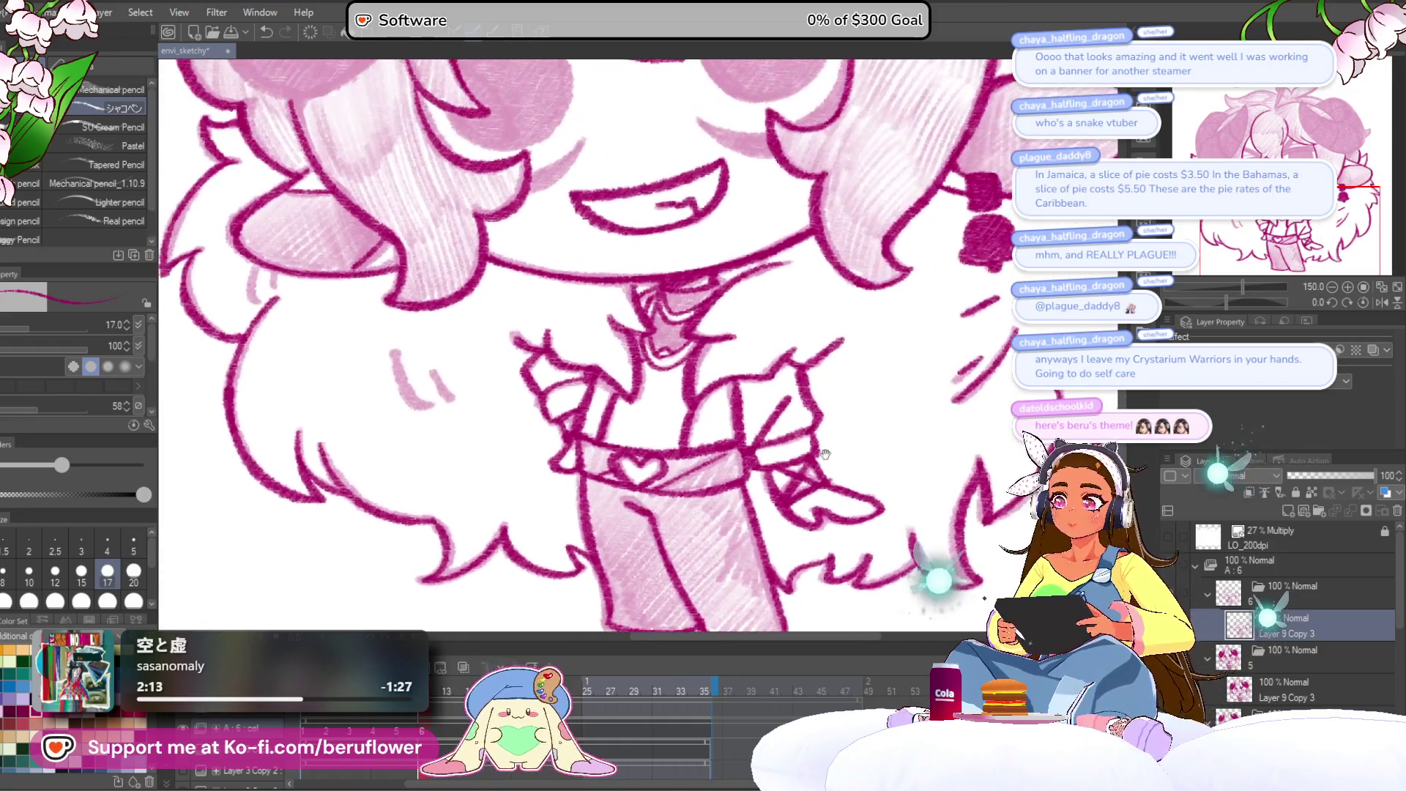
# Ink the diagonal and down-left hair strands on top of the head in dark magenta.
pyautogui.moveTo(559, 370); pyautogui.dragTo(738, 510)
pyautogui.moveTo(514, 391)
pyautogui.mouseDown()
pyautogui.moveTo(523, 557)
pyautogui.moveTo(556, 623)
pyautogui.mouseUp()
pyautogui.scroll(4, 579, 306)
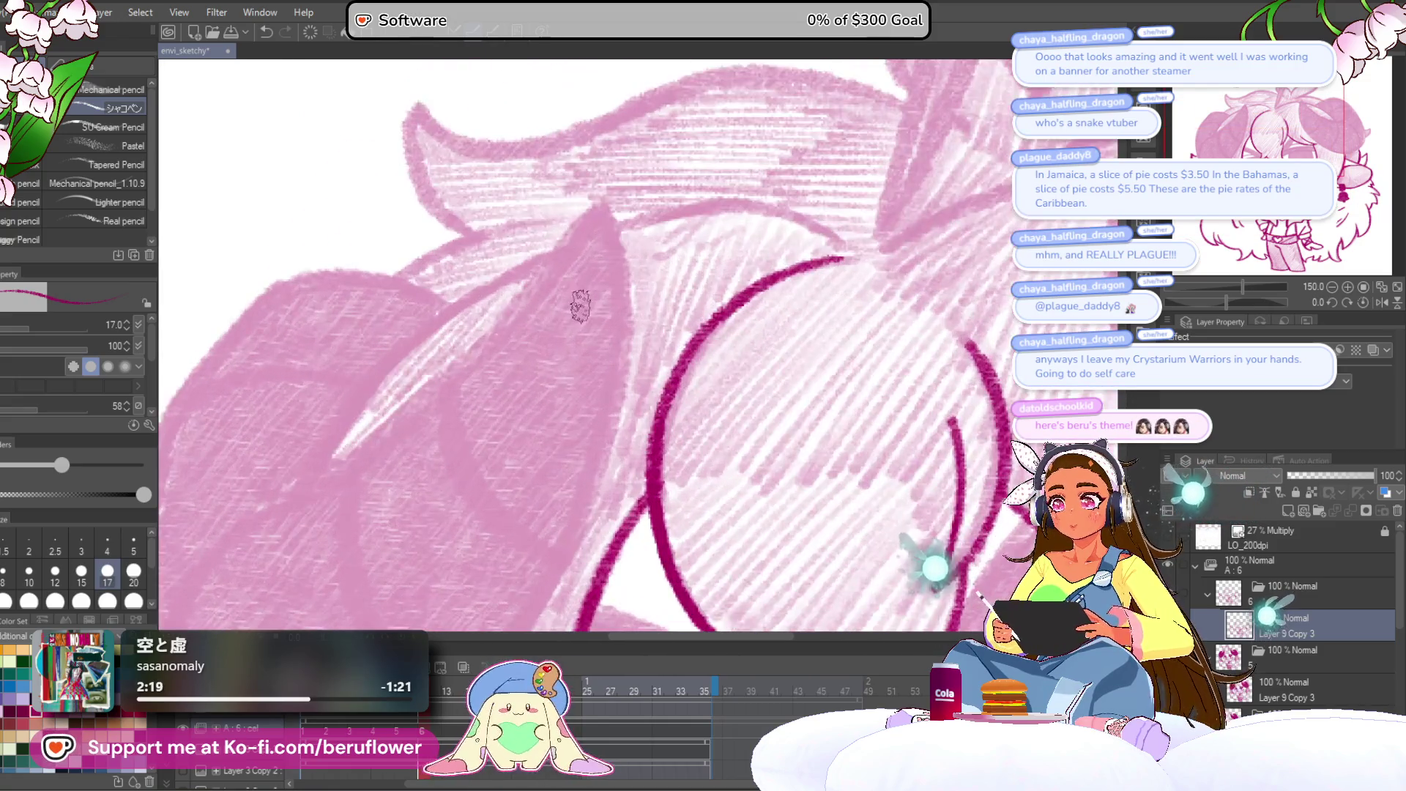
pyautogui.moveTo(357, 502); pyautogui.dragTo(520, 392)
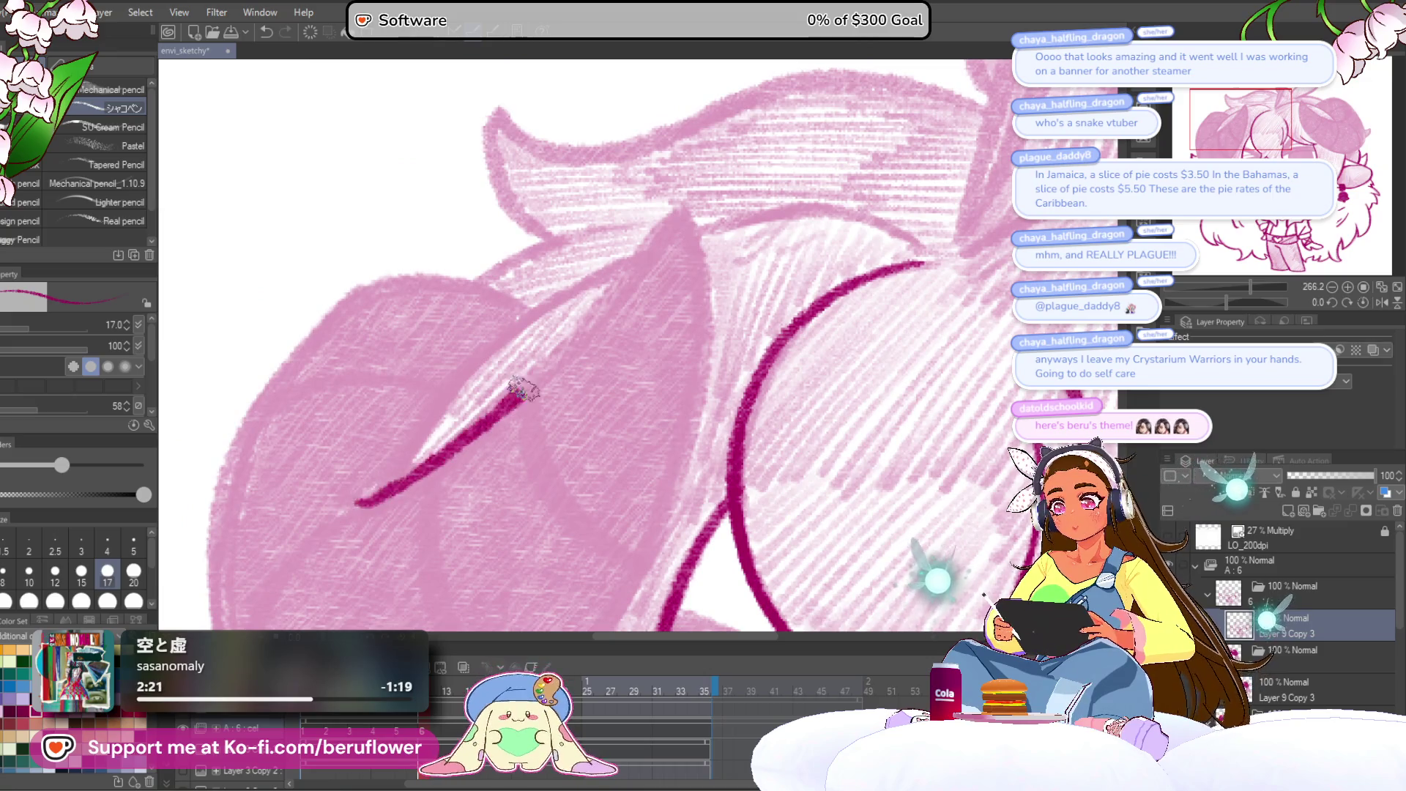
pyautogui.moveTo(732, 269)
pyautogui.mouseDown()
pyautogui.moveTo(592, 196)
pyautogui.moveTo(524, 449)
pyautogui.moveTo(623, 190)
pyautogui.moveTo(490, 408)
pyautogui.moveTo(421, 465)
pyautogui.moveTo(439, 329)
pyautogui.moveTo(586, 232)
pyautogui.mouseUp()
pyautogui.moveTo(1244, 298); pyautogui.dragTo(1224, 301)
pyautogui.moveTo(561, 339)
pyautogui.mouseDown()
pyautogui.moveTo(469, 453)
pyautogui.moveTo(514, 438)
pyautogui.mouseUp()
pyautogui.moveTo(476, 268)
pyautogui.mouseDown()
pyautogui.moveTo(315, 476)
pyautogui.moveTo(356, 359)
pyautogui.mouseUp()
pyautogui.moveTo(371, 289)
pyautogui.mouseDown()
pyautogui.moveTo(345, 402)
pyautogui.moveTo(360, 545)
pyautogui.mouseUp()
# Ink the pointed ear's outline from its tip down the outer and right edges.
pyautogui.moveTo(457, 393)
pyautogui.mouseDown()
pyautogui.moveTo(463, 470)
pyautogui.moveTo(311, 589)
pyautogui.mouseUp()
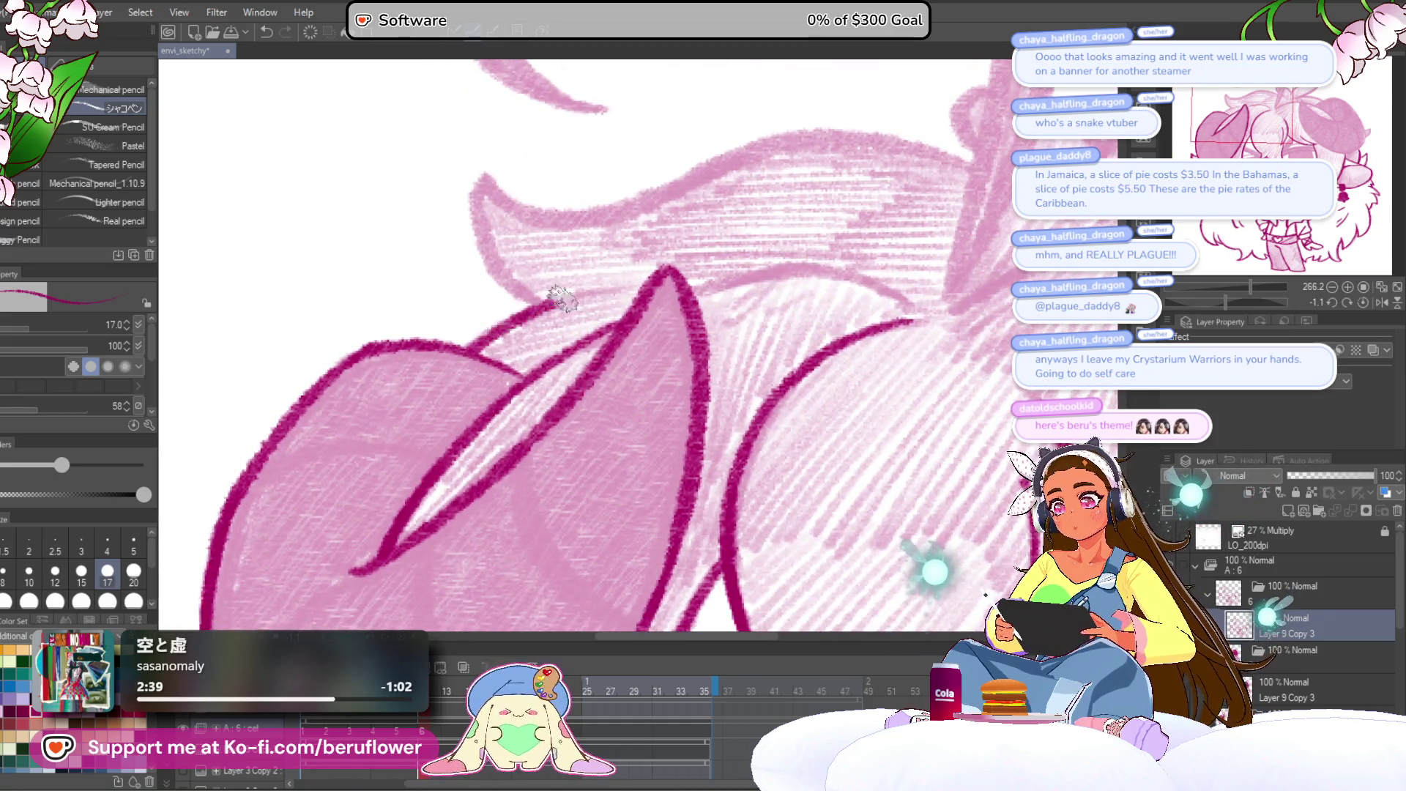
pyautogui.moveTo(545, 306); pyautogui.dragTo(637, 285)
pyautogui.moveTo(587, 323); pyautogui.dragTo(608, 408)
pyautogui.moveTo(535, 375); pyautogui.dragTo(505, 273)
pyautogui.moveTo(1245, 287)
pyautogui.mouseDown()
pyautogui.moveTo(1267, 302)
pyautogui.moveTo(772, 300)
pyautogui.moveTo(754, 195)
pyautogui.mouseUp()
pyautogui.moveTo(628, 283)
pyautogui.mouseDown()
pyautogui.moveTo(657, 167)
pyautogui.moveTo(637, 234)
pyautogui.moveTo(626, 458)
pyautogui.moveTo(641, 281)
pyautogui.mouseUp()
pyautogui.moveTo(643, 226)
pyautogui.mouseDown()
pyautogui.moveTo(520, 455)
pyautogui.moveTo(473, 468)
pyautogui.mouseUp()
pyautogui.scroll(-2, 513, 366)
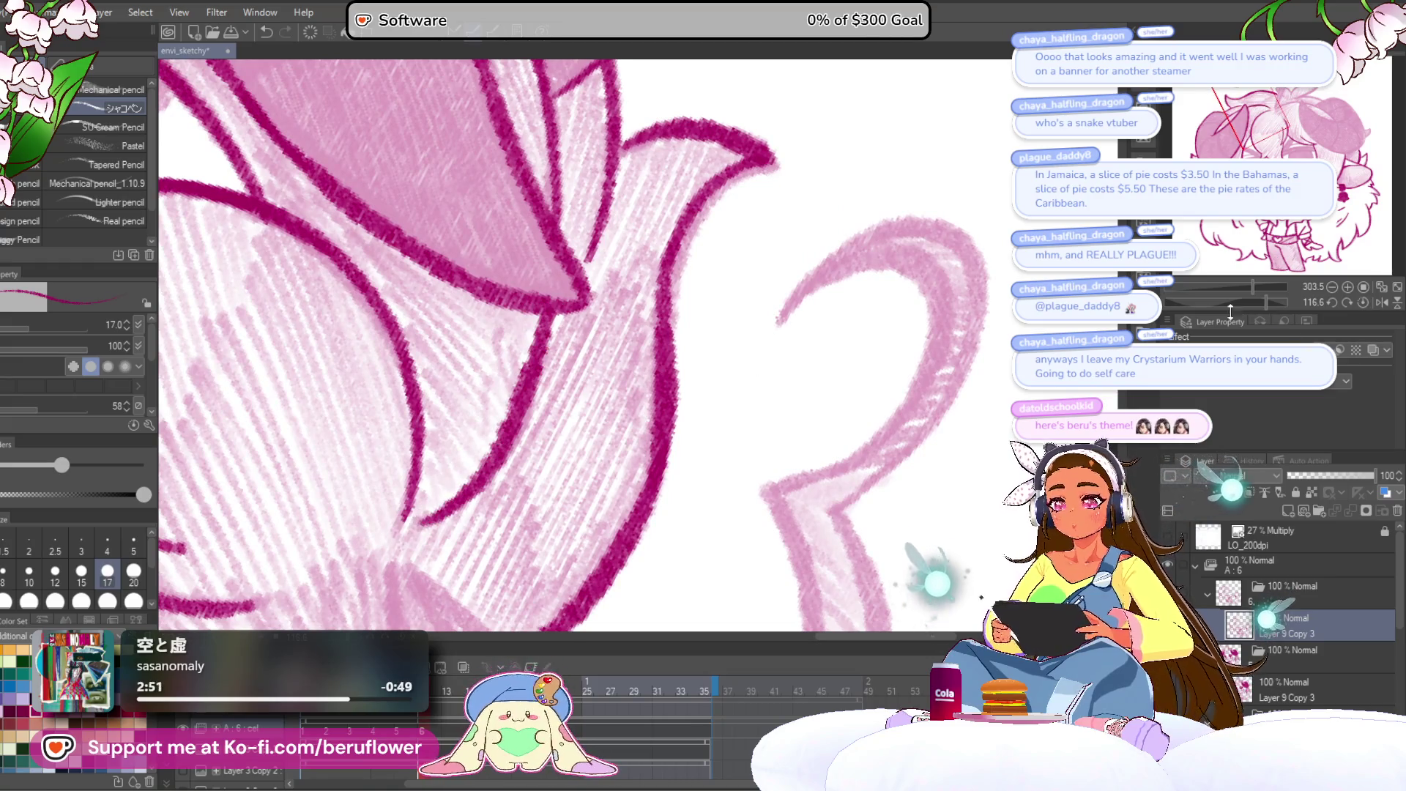
pyautogui.click(1362, 302)
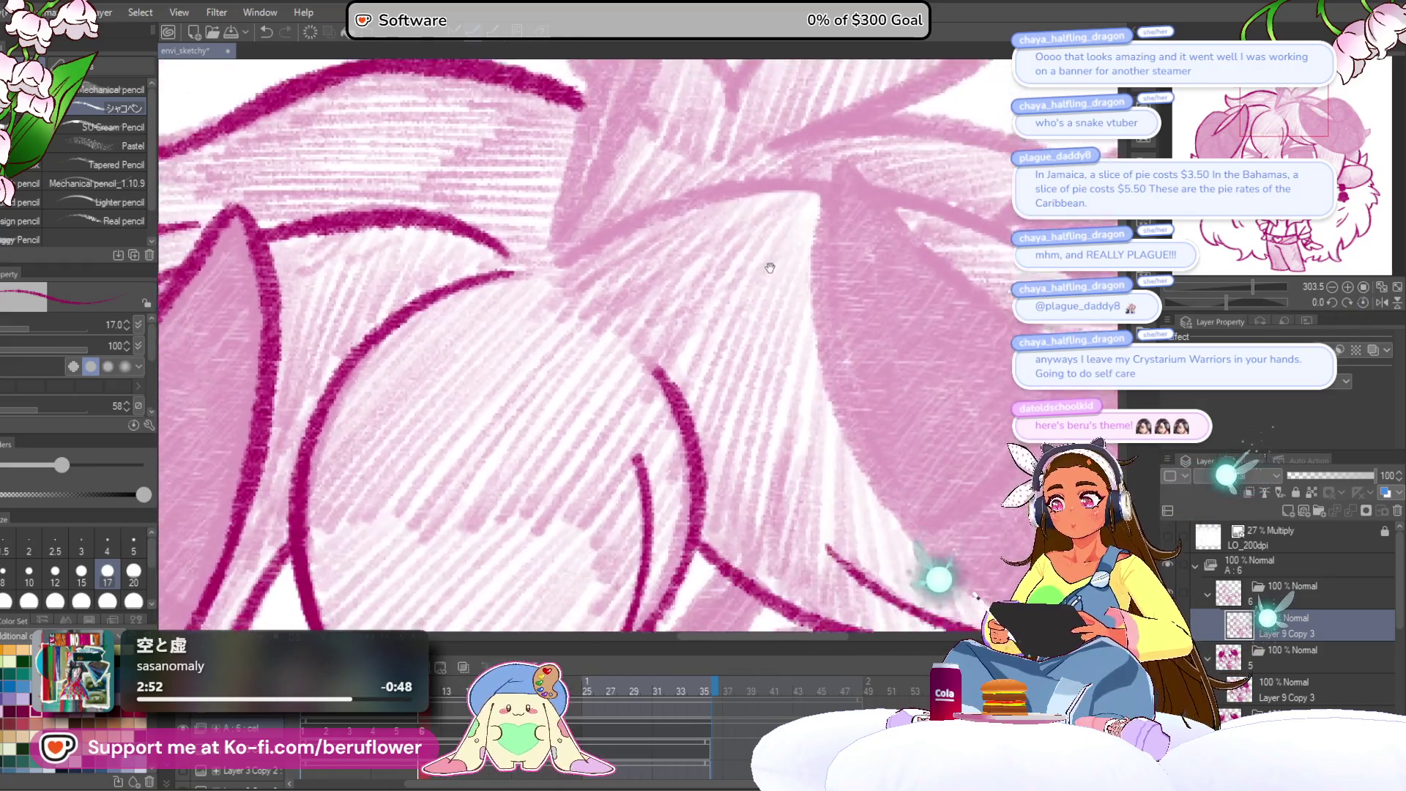
# Ink the first long curved lines along the horn in dark magenta.
pyautogui.scroll(-3, 828, 286)
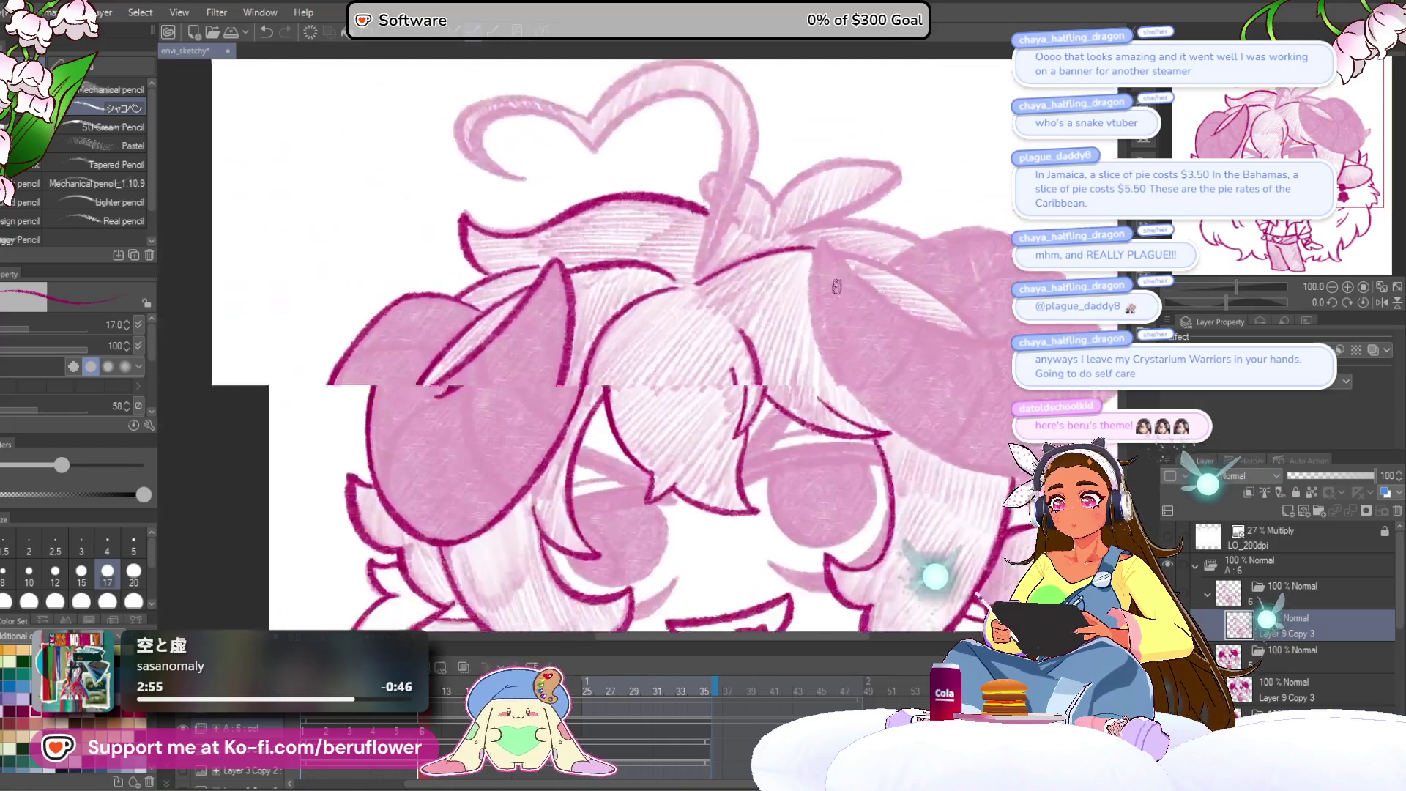
pyautogui.moveTo(669, 283); pyautogui.dragTo(608, 365)
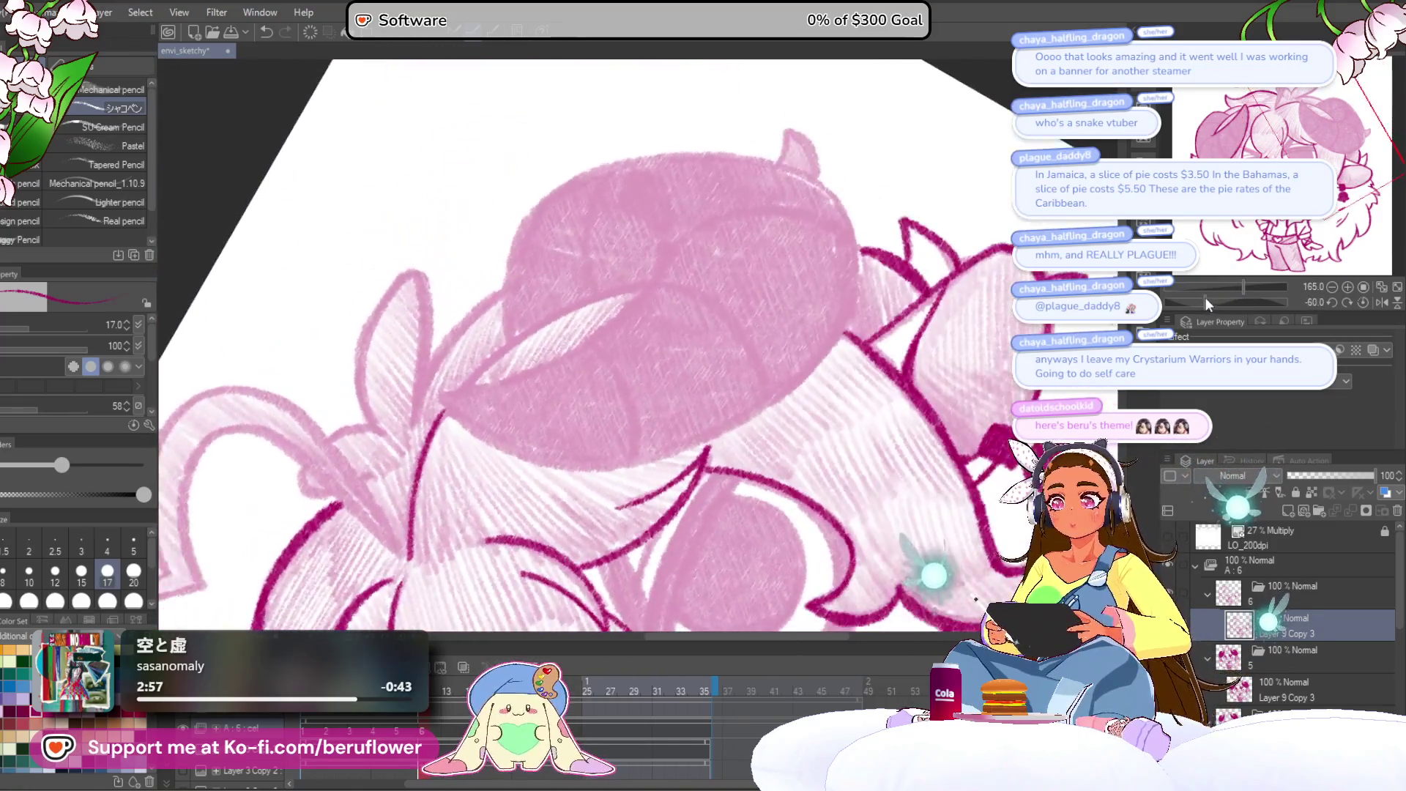
pyautogui.scroll(3, 608, 365)
pyautogui.moveTo(436, 405); pyautogui.dragTo(794, 207)
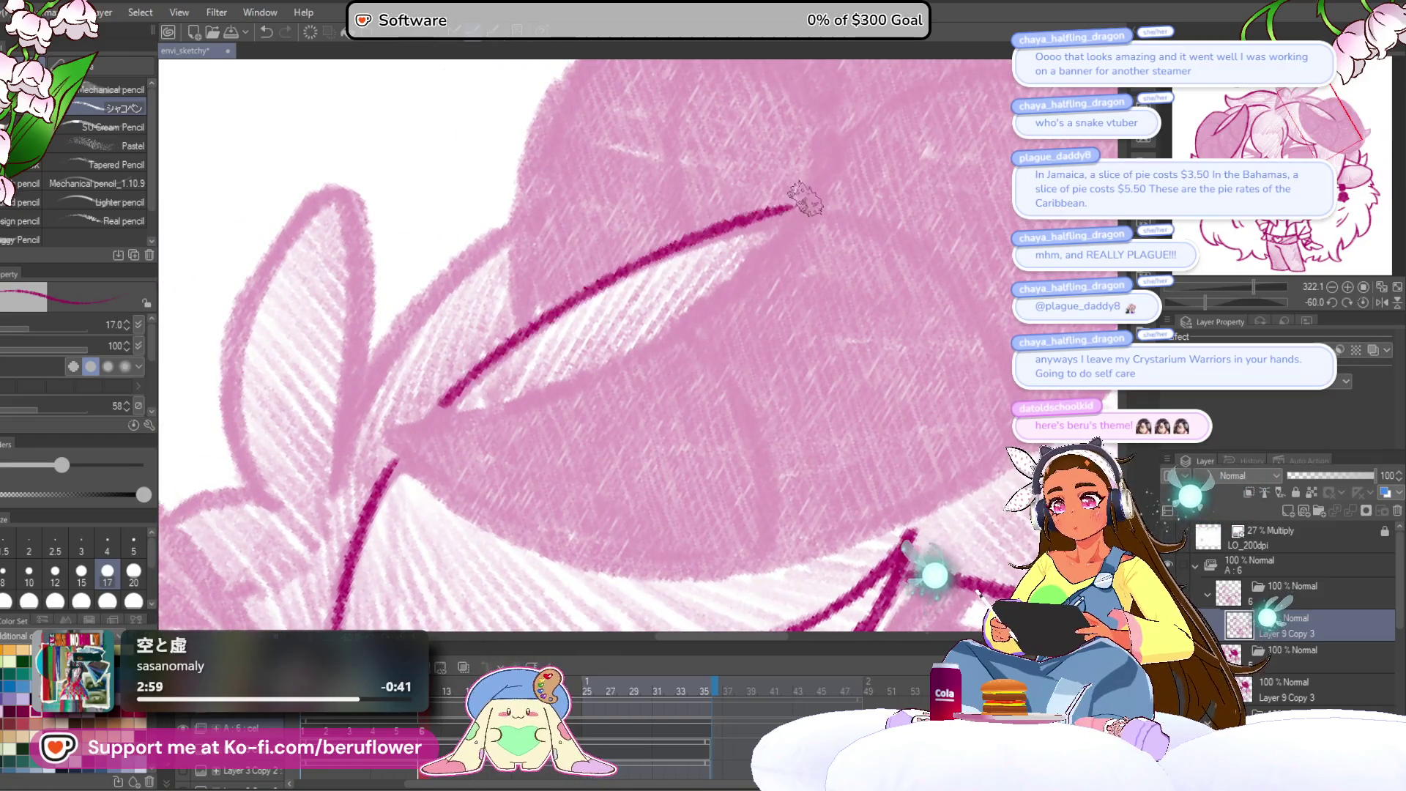
pyautogui.moveTo(743, 258); pyautogui.dragTo(771, 217)
pyautogui.moveTo(412, 381)
pyautogui.mouseDown()
pyautogui.moveTo(728, 253)
pyautogui.moveTo(824, 179)
pyautogui.mouseUp()
pyautogui.moveTo(1214, 300); pyautogui.dragTo(1260, 301)
pyautogui.moveTo(529, 496); pyautogui.dragTo(549, 535)
pyautogui.moveTo(562, 158); pyautogui.dragTo(643, 344)
pyautogui.moveTo(705, 236)
pyautogui.mouseDown()
pyautogui.moveTo(483, 304)
pyautogui.moveTo(358, 406)
pyautogui.mouseUp()
pyautogui.moveTo(359, 406); pyautogui.dragTo(460, 251)
pyautogui.moveTo(513, 176)
pyautogui.mouseDown()
pyautogui.moveTo(362, 380)
pyautogui.moveTo(362, 564)
pyautogui.mouseUp()
# Ink the short horn strokes and the horn circle's lower and lower-right edges.
pyautogui.moveTo(410, 439)
pyautogui.mouseDown()
pyautogui.moveTo(472, 198)
pyautogui.moveTo(391, 344)
pyautogui.mouseUp()
pyautogui.moveTo(391, 344)
pyautogui.mouseDown()
pyautogui.moveTo(399, 472)
pyautogui.moveTo(454, 600)
pyautogui.mouseUp()
pyautogui.moveTo(478, 530); pyautogui.dragTo(411, 369)
pyautogui.moveTo(411, 439)
pyautogui.mouseDown()
pyautogui.moveTo(593, 487)
pyautogui.moveTo(576, 467)
pyautogui.mouseUp()
pyautogui.moveTo(793, 199)
pyautogui.mouseDown()
pyautogui.moveTo(729, 308)
pyautogui.moveTo(564, 452)
pyautogui.mouseUp()
pyautogui.moveTo(419, 331)
pyautogui.mouseDown()
pyautogui.moveTo(624, 287)
pyautogui.moveTo(381, 545)
pyautogui.mouseUp()
pyautogui.scroll(2, 637, 315)
pyautogui.moveTo(688, 300)
pyautogui.mouseDown()
pyautogui.moveTo(388, 351)
pyautogui.moveTo(395, 527)
pyautogui.mouseUp()
pyautogui.moveTo(706, 333); pyautogui.dragTo(479, 256)
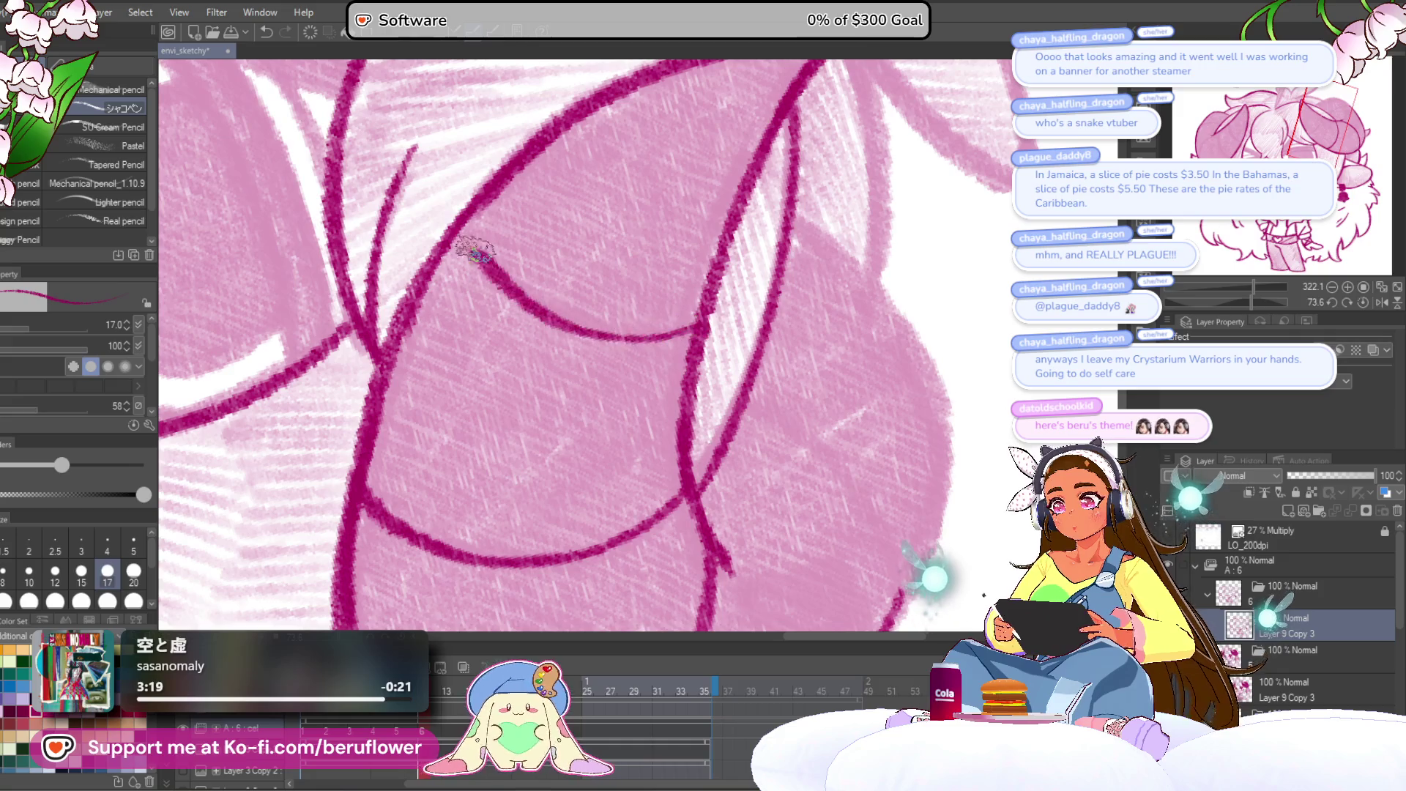
# Ink the long curve and the lines down the other horn.
pyautogui.moveTo(933, 243); pyautogui.dragTo(867, 167)
pyautogui.moveTo(778, 146)
pyautogui.mouseDown()
pyautogui.moveTo(518, 245)
pyautogui.moveTo(465, 425)
pyautogui.mouseUp()
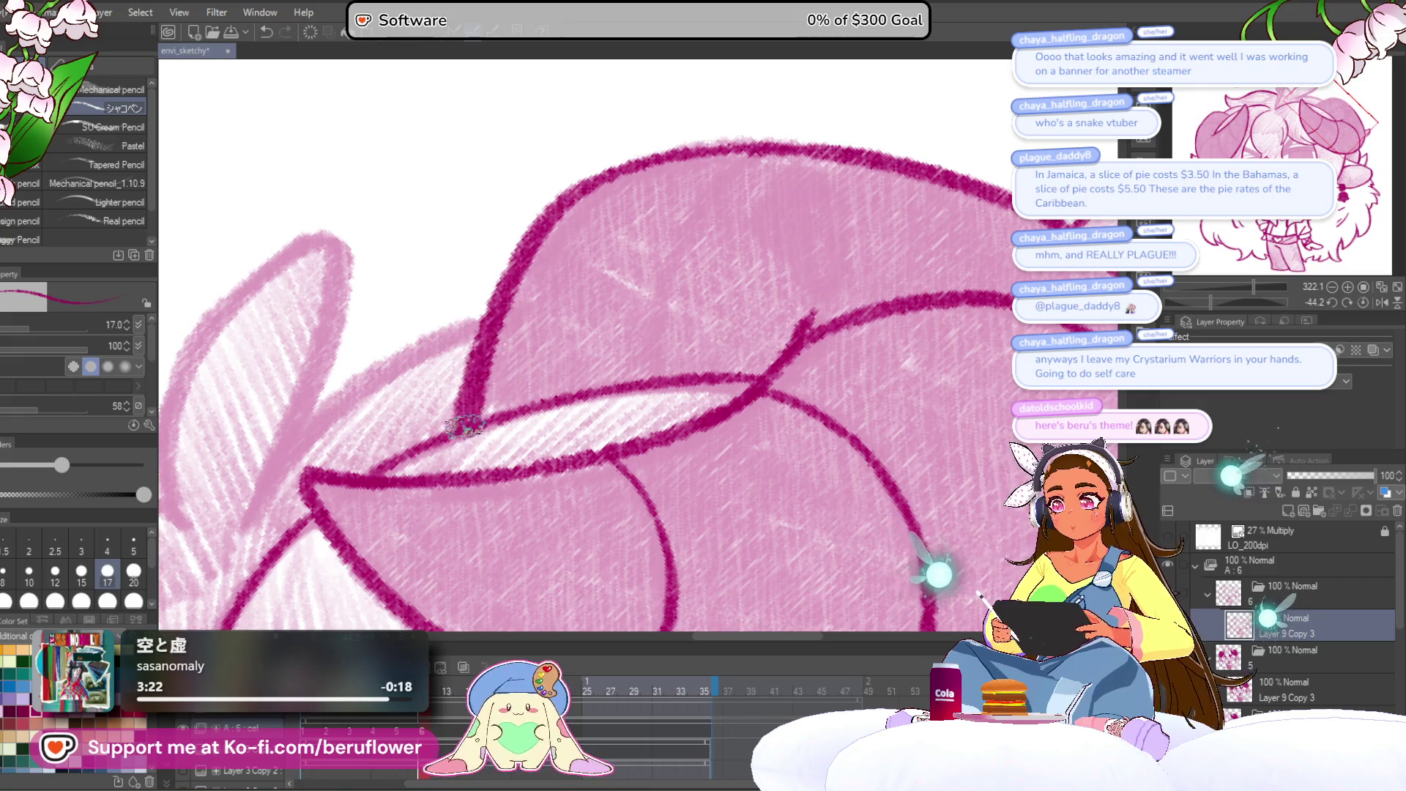
pyautogui.moveTo(703, 201); pyautogui.dragTo(626, 381)
pyautogui.moveTo(640, 298); pyautogui.dragTo(776, 248)
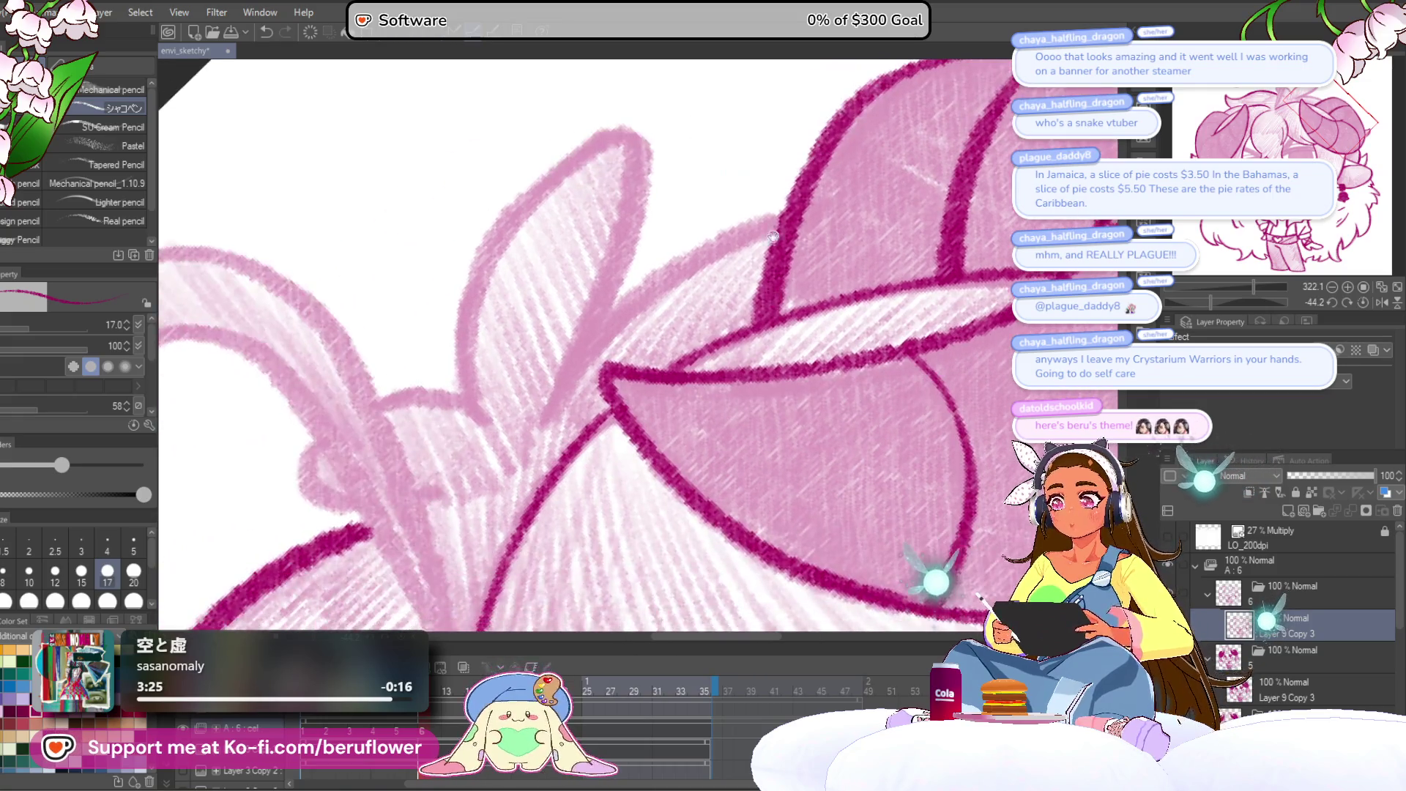
# Outline the leaf-shaped hair tuft and the hair arc down from the notch.
pyautogui.moveTo(691, 256)
pyautogui.mouseDown()
pyautogui.moveTo(538, 421)
pyautogui.moveTo(547, 467)
pyautogui.mouseUp()
pyautogui.moveTo(471, 429)
pyautogui.mouseDown()
pyautogui.moveTo(629, 174)
pyautogui.moveTo(586, 401)
pyautogui.moveTo(739, 311)
pyautogui.mouseUp()
pyautogui.moveTo(617, 284)
pyautogui.mouseDown()
pyautogui.moveTo(627, 370)
pyautogui.moveTo(672, 165)
pyautogui.mouseUp()
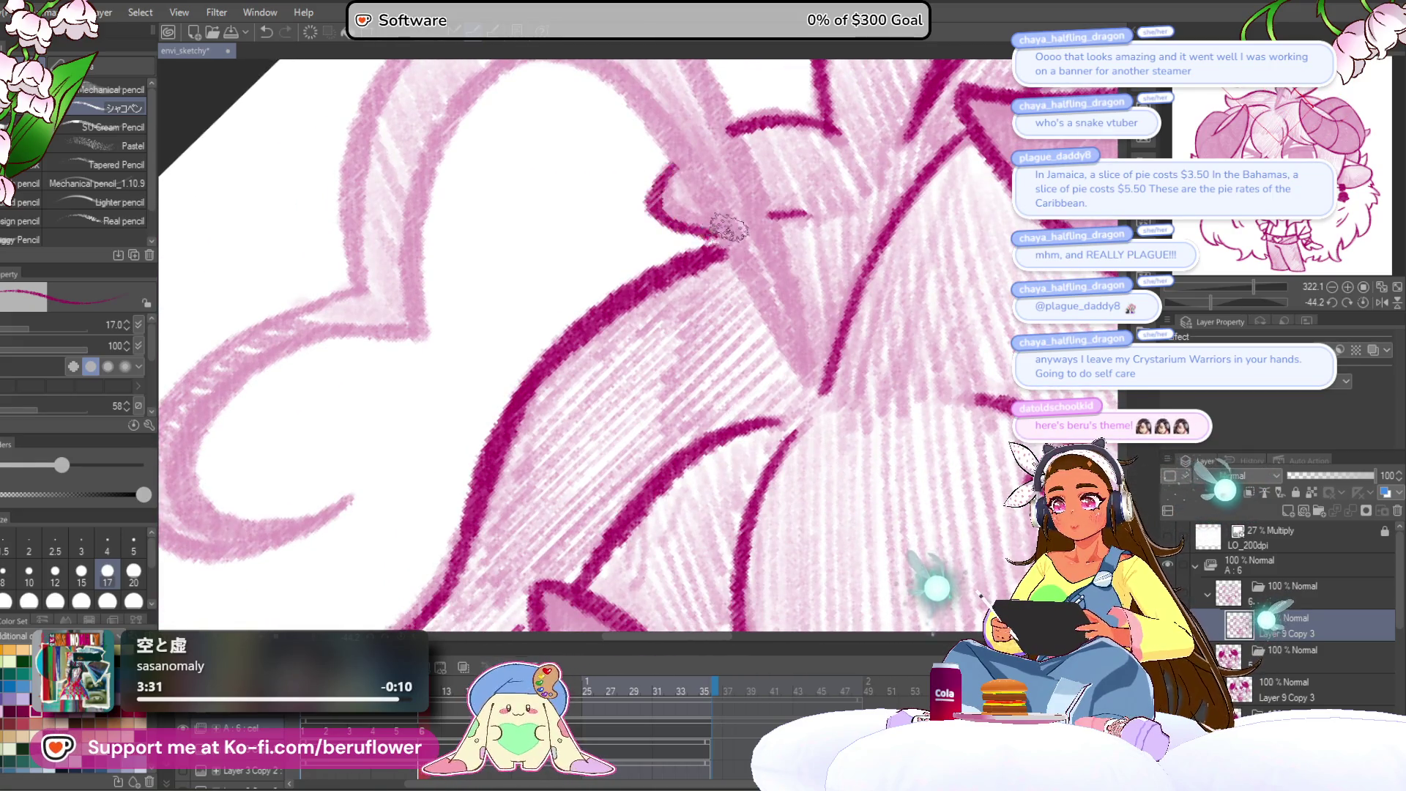
pyautogui.moveTo(725, 231); pyautogui.dragTo(681, 247)
pyautogui.moveTo(499, 100)
pyautogui.mouseDown()
pyautogui.moveTo(609, 188)
pyautogui.moveTo(498, 241)
pyautogui.moveTo(678, 117)
pyautogui.mouseUp()
pyautogui.moveTo(670, 290)
pyautogui.mouseDown()
pyautogui.moveTo(572, 322)
pyautogui.moveTo(427, 464)
pyautogui.moveTo(612, 471)
pyautogui.moveTo(623, 357)
pyautogui.mouseUp()
# Ink the heart-shaped curl's C outline, upper arch, stem and inner curve.
pyautogui.moveTo(604, 370)
pyautogui.mouseDown()
pyautogui.moveTo(590, 389)
pyautogui.moveTo(424, 424)
pyautogui.moveTo(533, 180)
pyautogui.moveTo(351, 509)
pyautogui.mouseUp()
pyautogui.moveTo(429, 479)
pyautogui.mouseDown()
pyautogui.moveTo(539, 179)
pyautogui.moveTo(644, 158)
pyautogui.mouseUp()
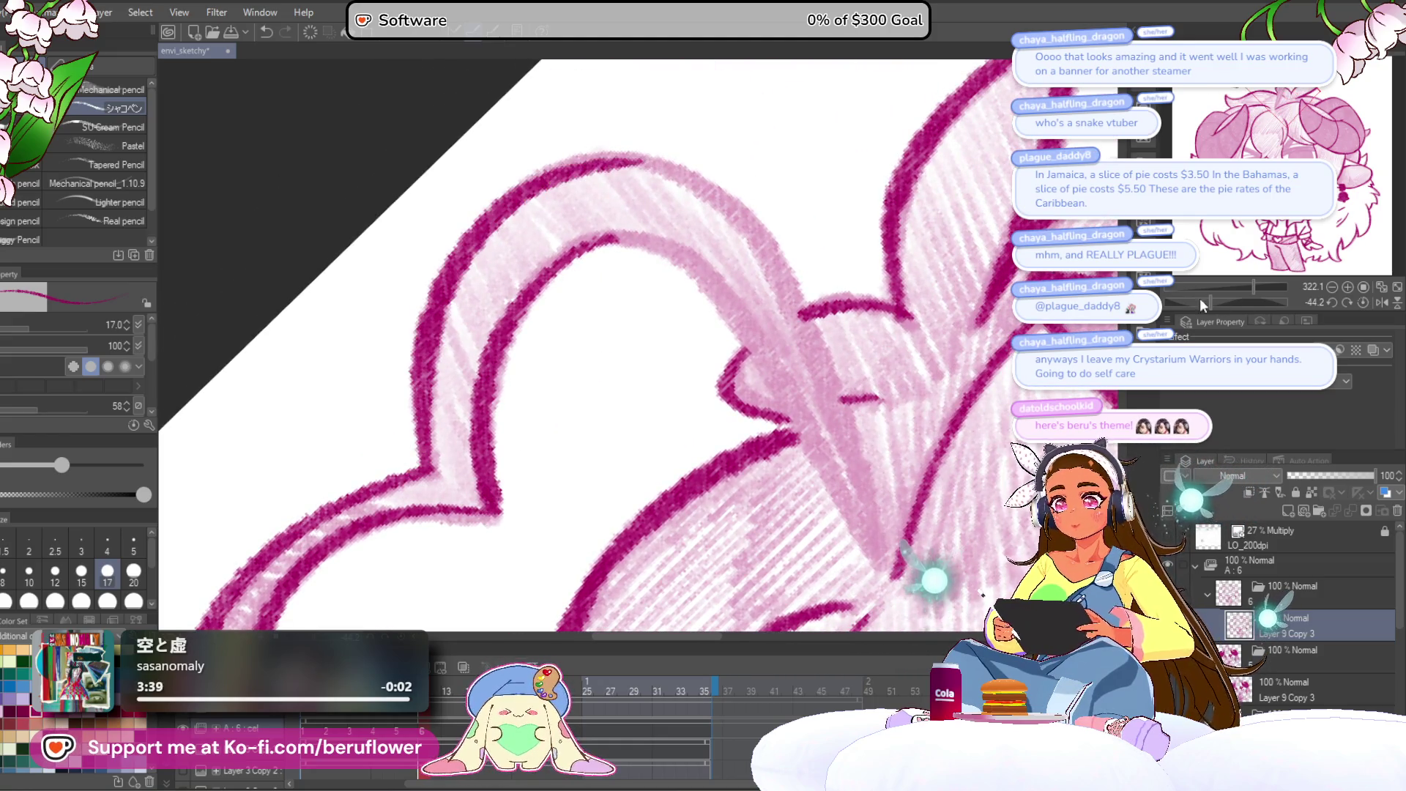
pyautogui.moveTo(1214, 301)
pyautogui.mouseDown()
pyautogui.moveTo(1173, 287)
pyautogui.moveTo(1168, 300)
pyautogui.mouseUp()
pyautogui.moveTo(595, 162)
pyautogui.mouseDown()
pyautogui.moveTo(432, 439)
pyautogui.moveTo(410, 545)
pyautogui.mouseUp()
pyautogui.moveTo(556, 593)
pyautogui.mouseDown()
pyautogui.moveTo(505, 458)
pyautogui.moveTo(608, 146)
pyautogui.mouseUp()
pyautogui.click(1361, 304)
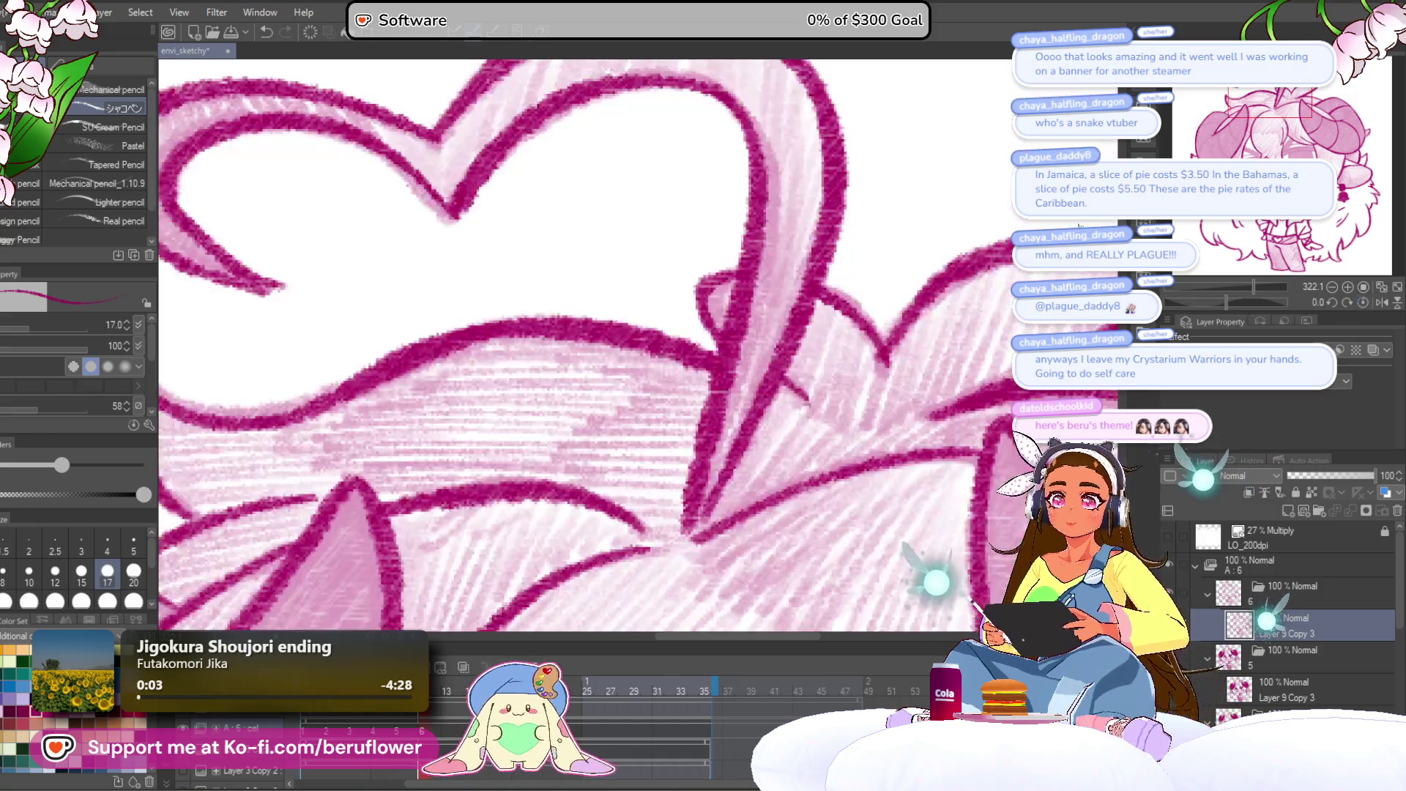
# Hide the pink shading layer Layer 9 Copy 2 and show the lavender fill layer.
pyautogui.hotkey('ctrl', '0')
pyautogui.moveTo(717, 478); pyautogui.dragTo(721, 356)
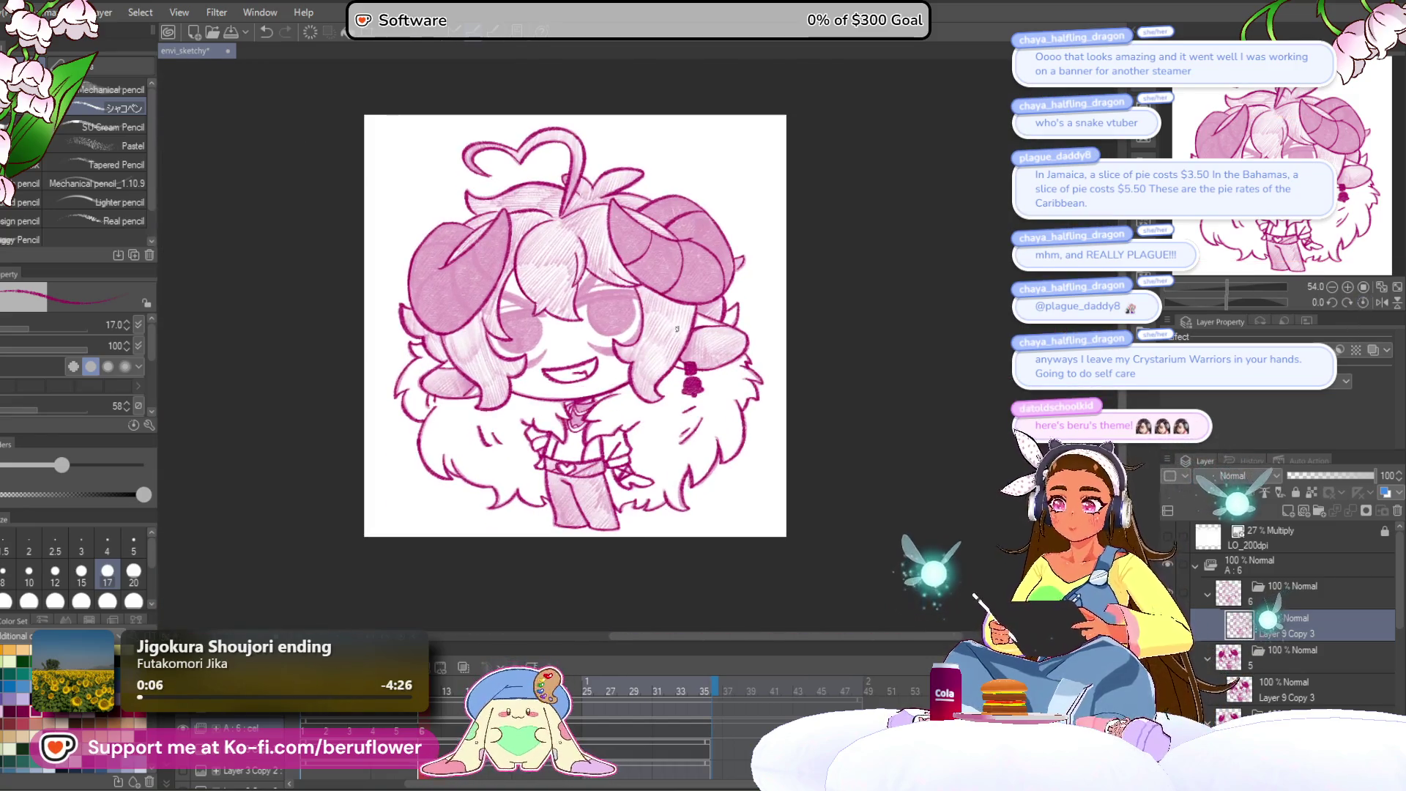
pyautogui.scroll(2, 676, 329)
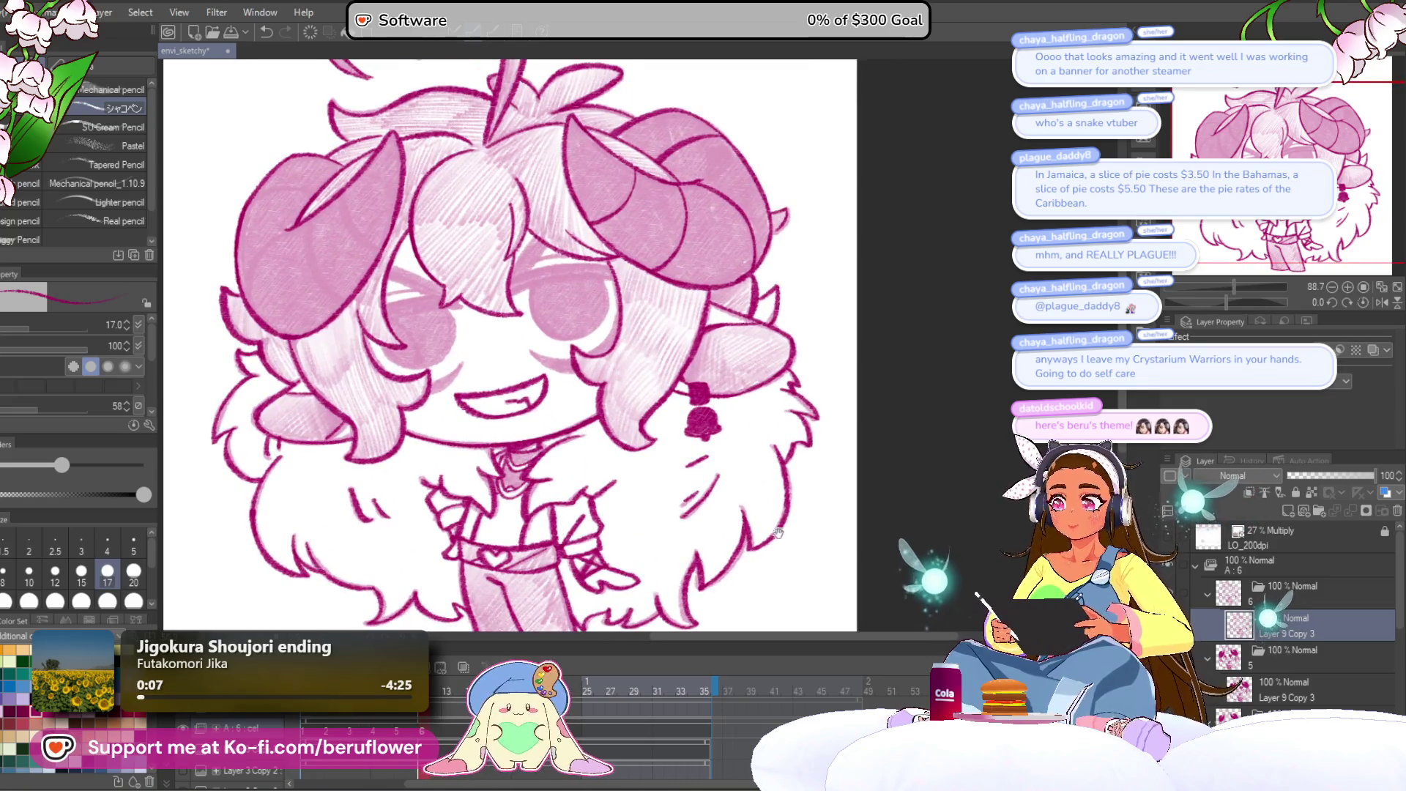
pyautogui.moveTo(774, 526); pyautogui.dragTo(845, 468)
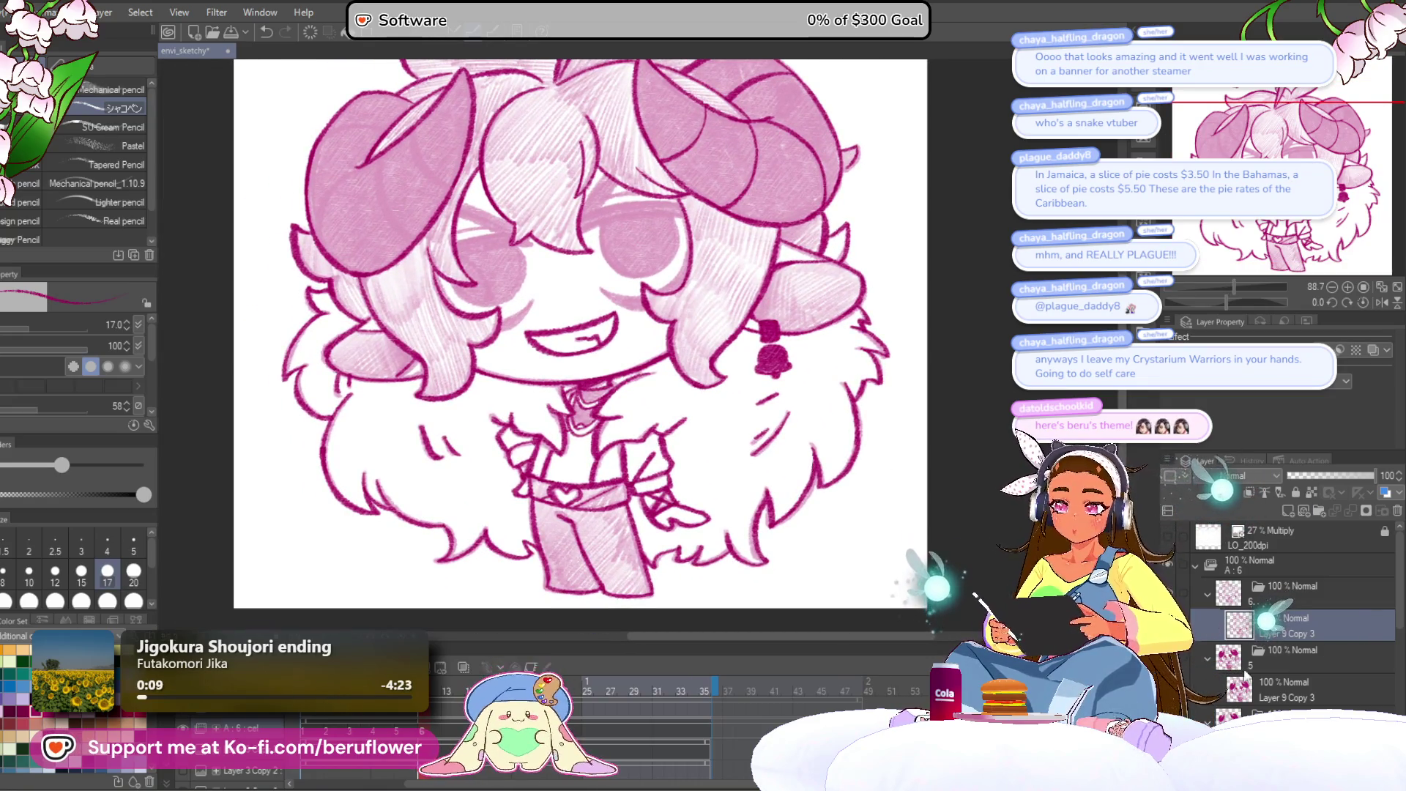
pyautogui.scroll(-5, 1170, 581)
pyautogui.click(1169, 579)
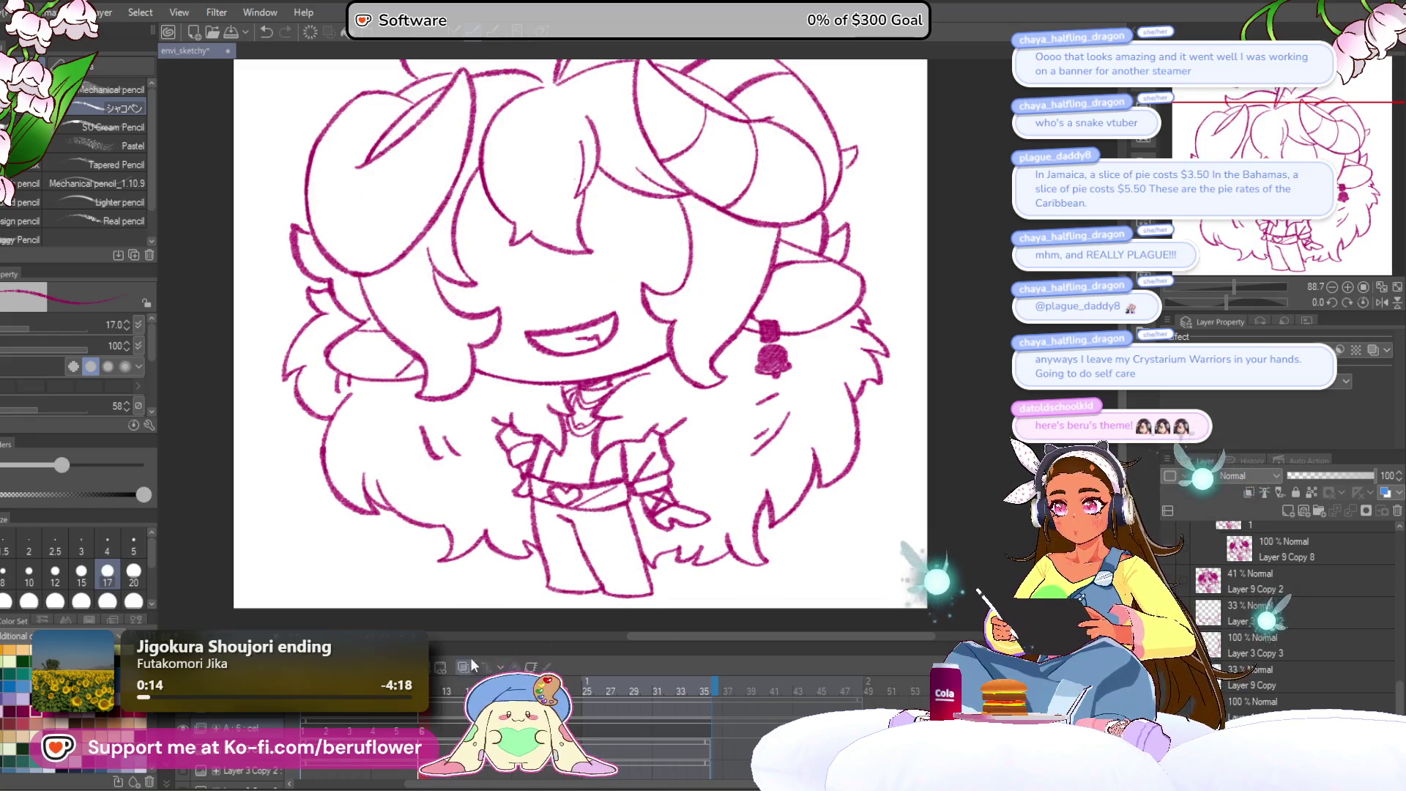
pyautogui.click(1183, 613)
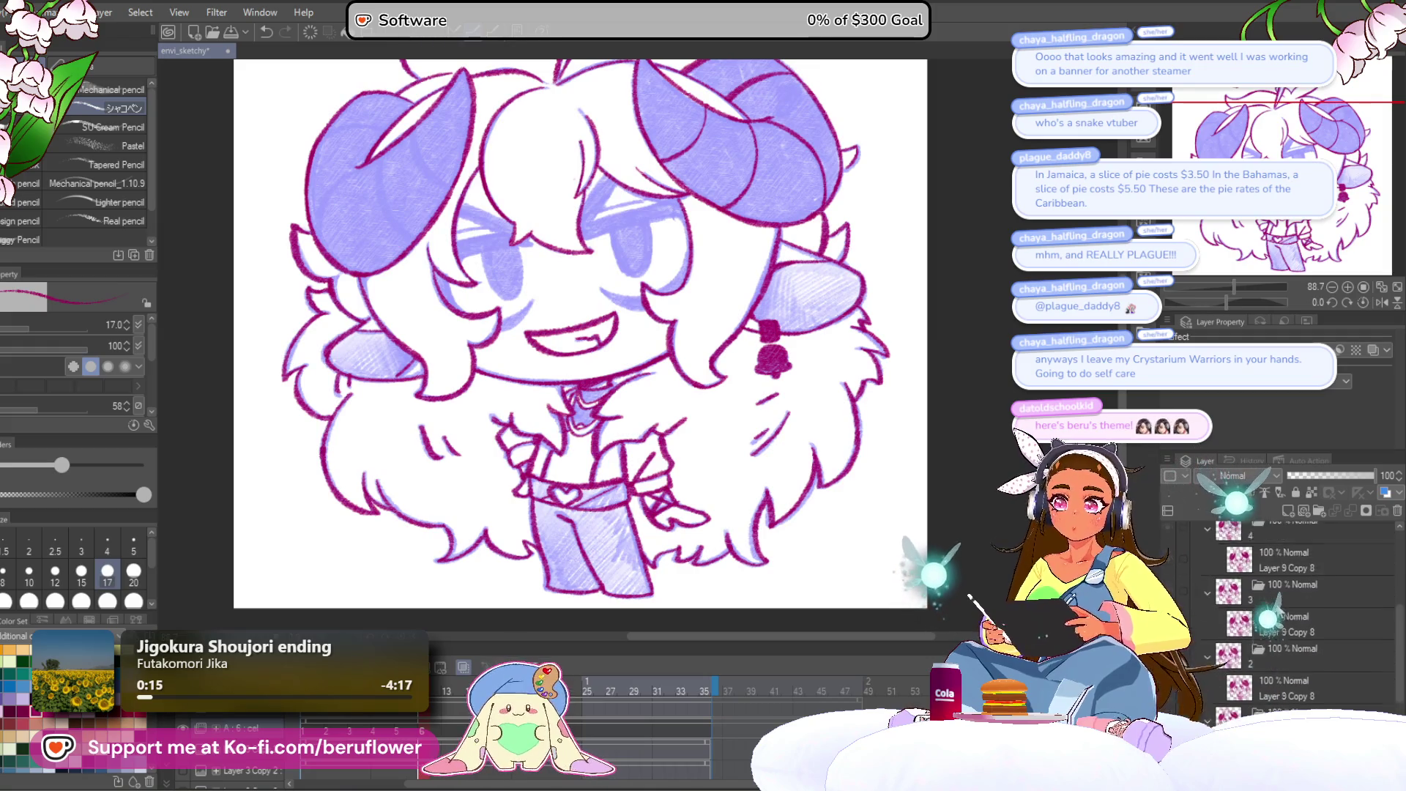
pyautogui.scroll(5, 1292, 574)
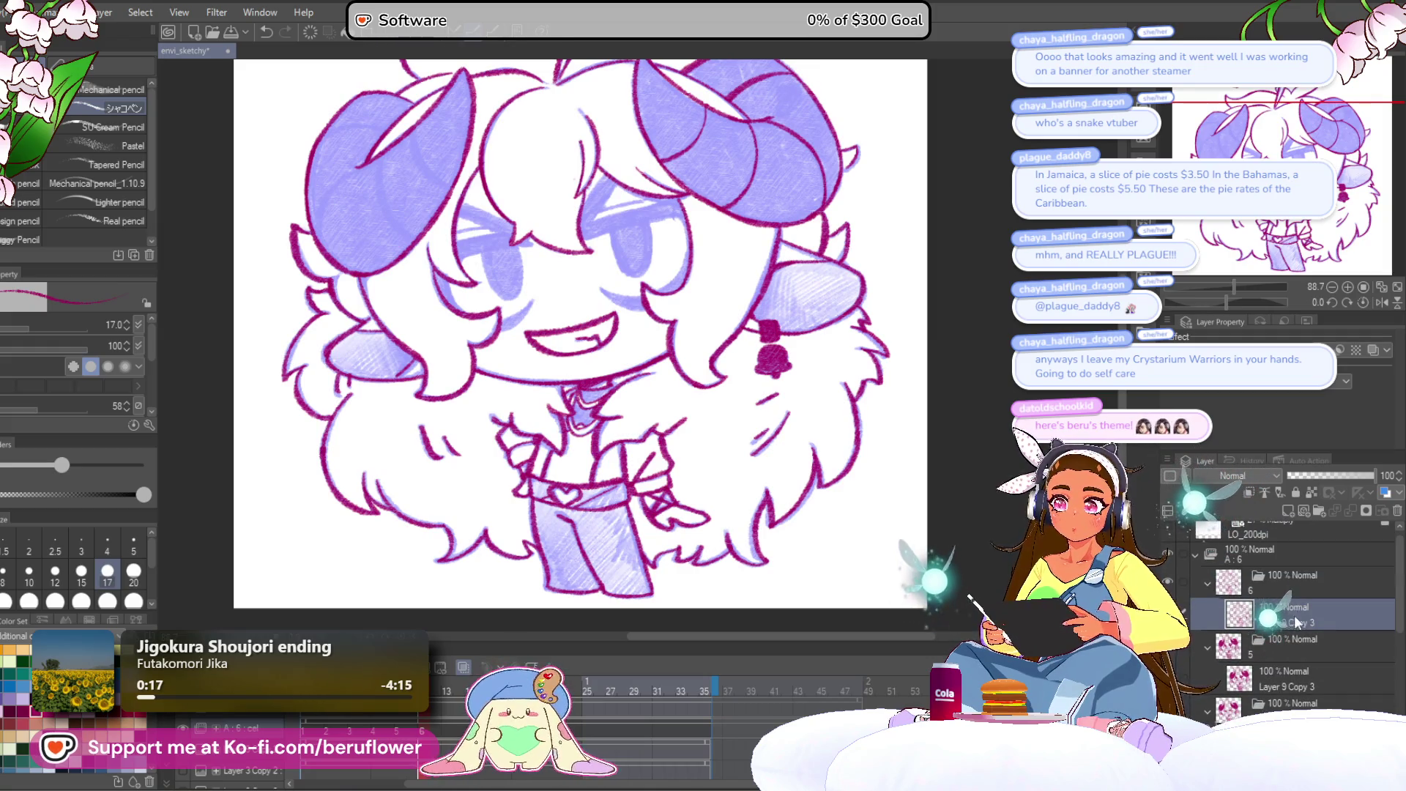
pyautogui.moveTo(1245, 241); pyautogui.dragTo(1245, 213)
# Darken the first eye with heavy diagonal dark magenta strokes and hatching.
pyautogui.moveTo(1229, 301)
pyautogui.mouseDown()
pyautogui.moveTo(1214, 300)
pyautogui.moveTo(1247, 287)
pyautogui.mouseUp()
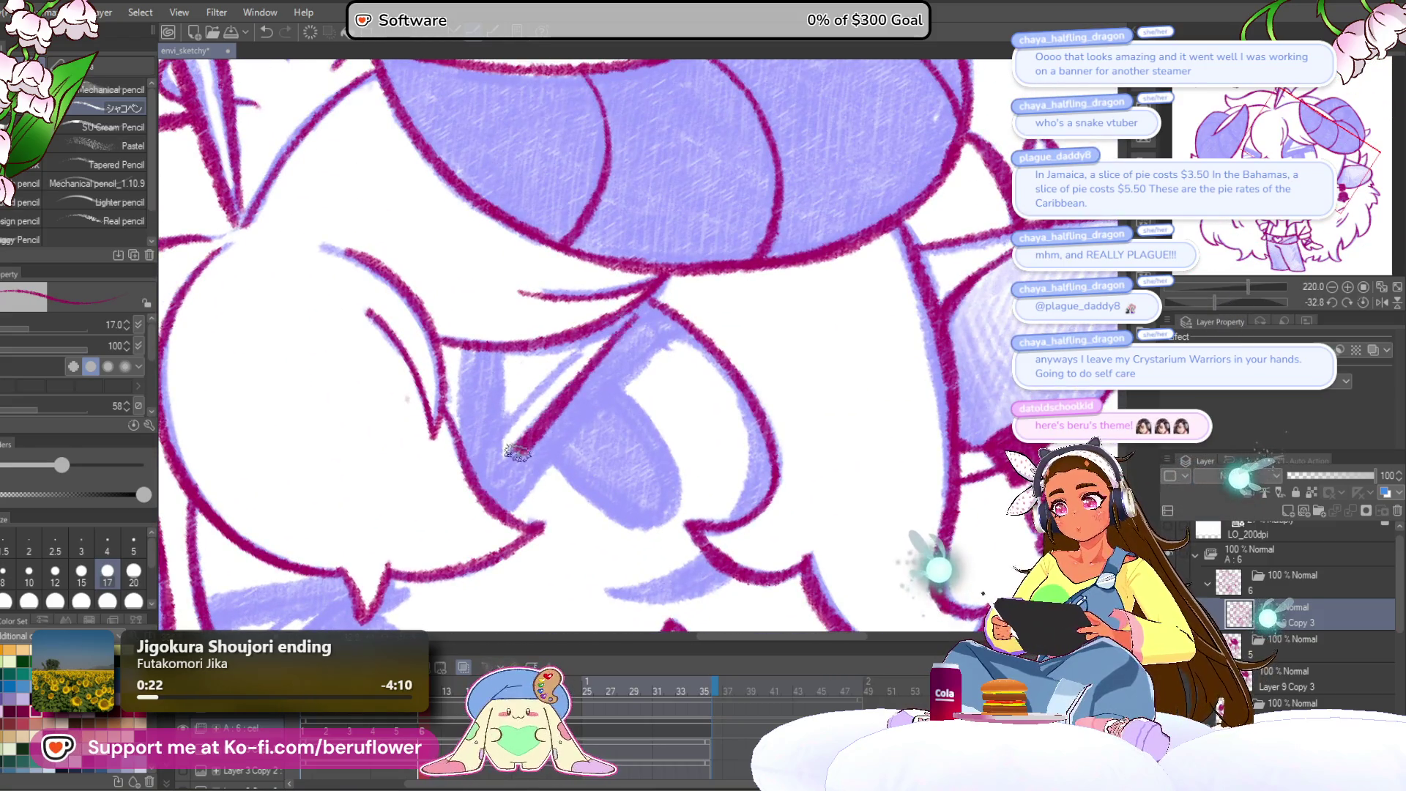
pyautogui.moveTo(620, 337); pyautogui.dragTo(509, 454)
pyautogui.moveTo(502, 516)
pyautogui.mouseDown()
pyautogui.moveTo(667, 338)
pyautogui.moveTo(519, 491)
pyautogui.mouseUp()
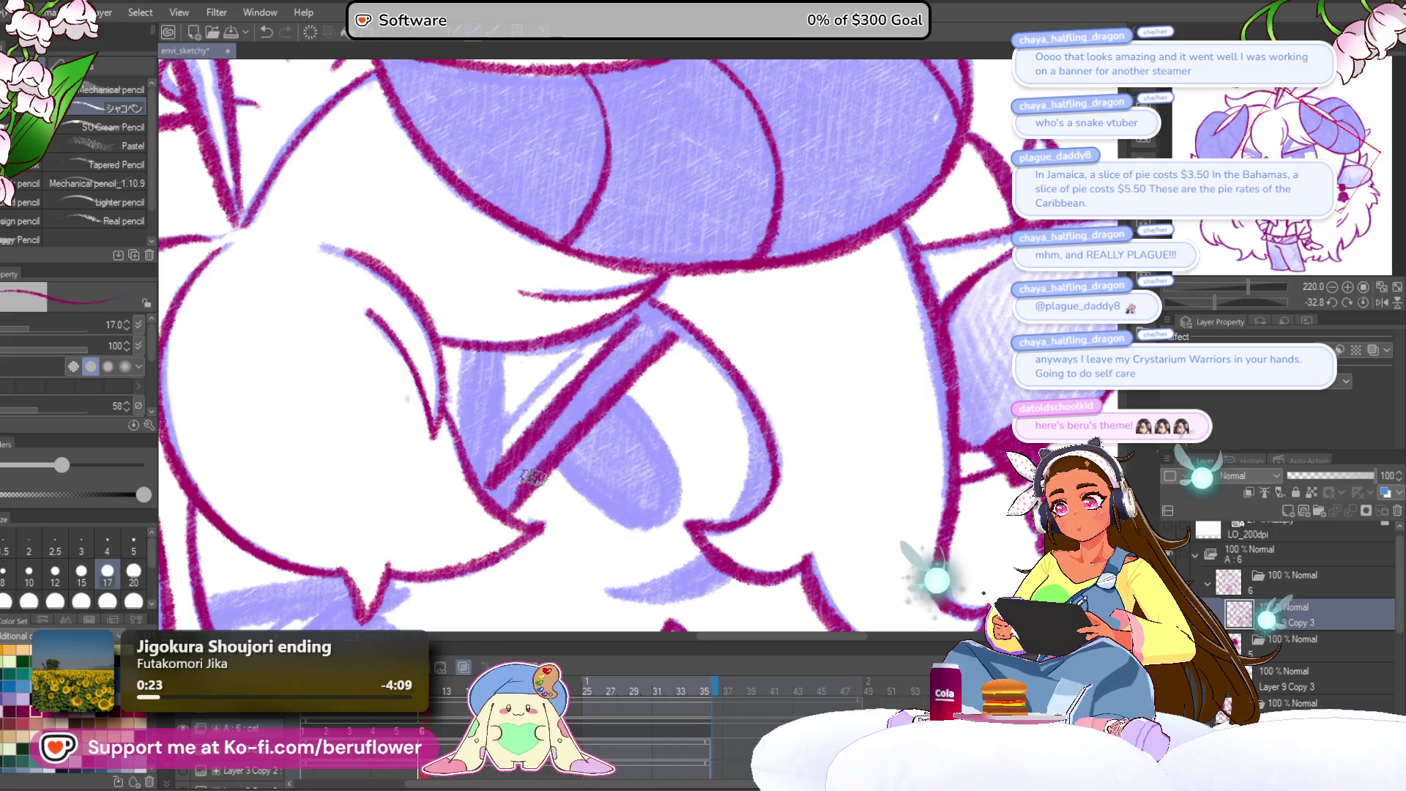
pyautogui.moveTo(630, 358); pyautogui.dragTo(512, 498)
pyautogui.moveTo(575, 406)
pyautogui.mouseDown()
pyautogui.moveTo(498, 496)
pyautogui.moveTo(505, 562)
pyautogui.mouseUp()
pyautogui.moveTo(617, 404); pyautogui.dragTo(558, 477)
pyautogui.moveTo(661, 380)
pyautogui.mouseDown()
pyautogui.moveTo(590, 457)
pyautogui.moveTo(655, 394)
pyautogui.moveTo(631, 395)
pyautogui.moveTo(705, 383)
pyautogui.mouseUp()
pyautogui.moveTo(557, 391); pyautogui.dragTo(564, 513)
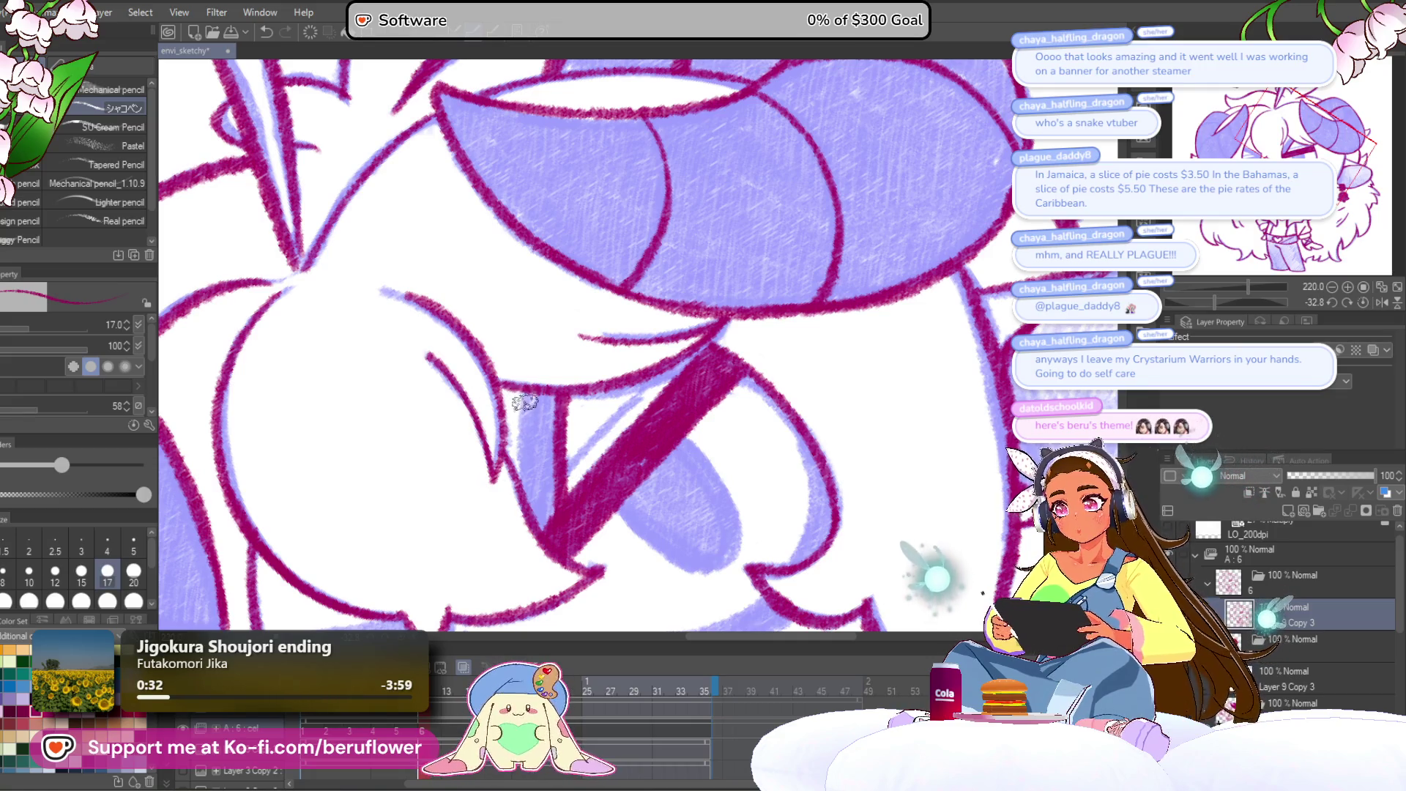
pyautogui.moveTo(519, 444)
pyautogui.mouseDown()
pyautogui.moveTo(542, 512)
pyautogui.moveTo(537, 395)
pyautogui.moveTo(543, 421)
pyautogui.mouseUp()
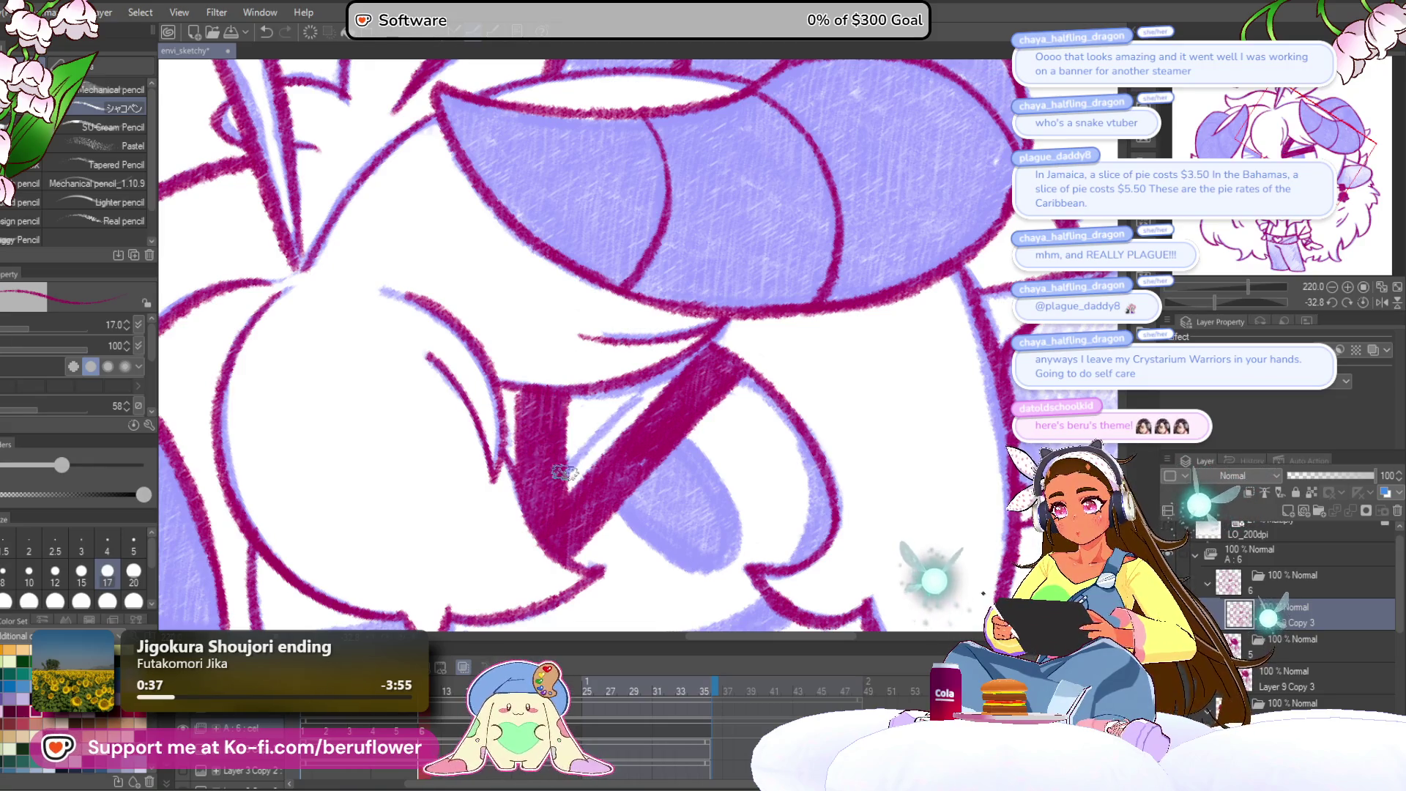
# Trace the eye's lower-left and right outline, then darken the other eye's iris.
pyautogui.moveTo(707, 466); pyautogui.dragTo(717, 334)
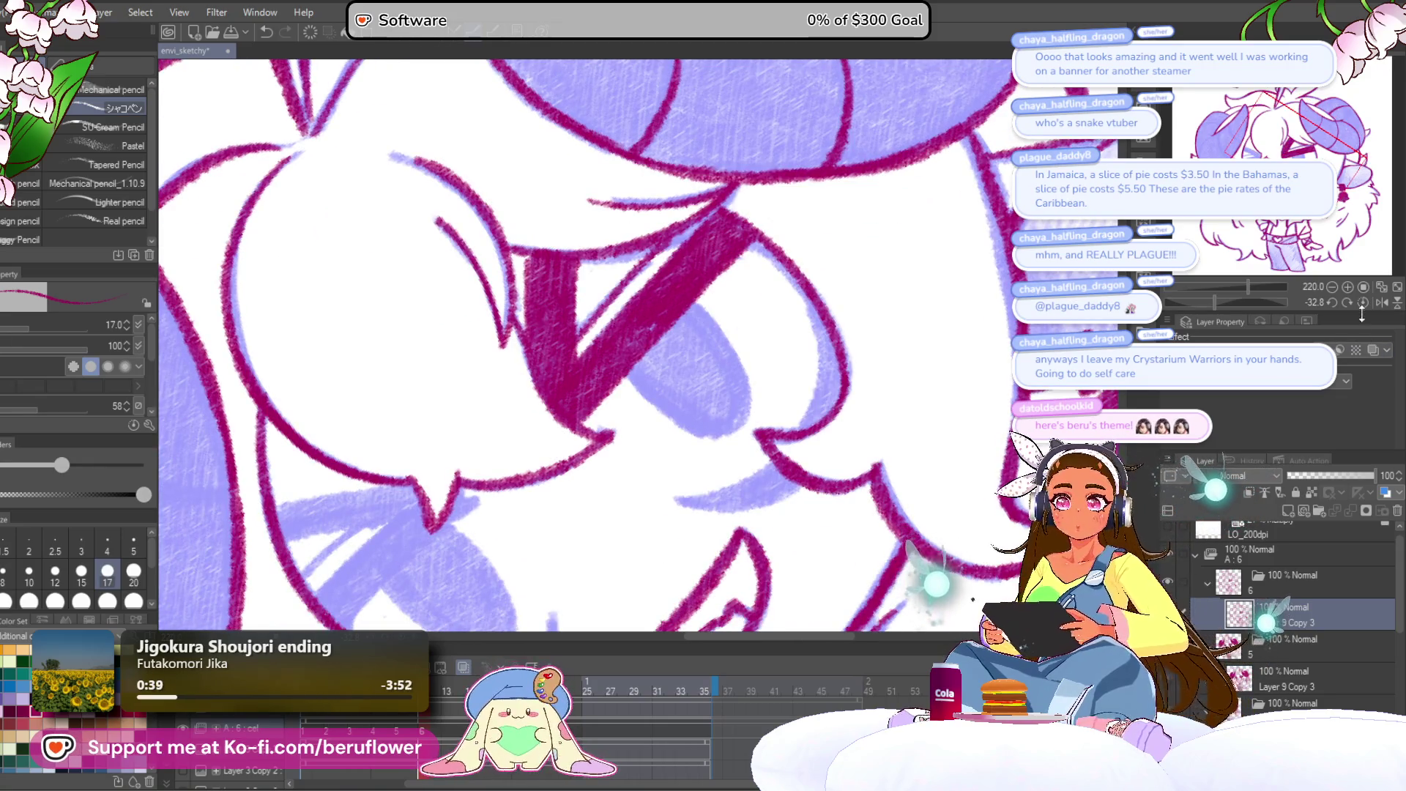
pyautogui.click(1363, 302)
pyautogui.moveTo(622, 366)
pyautogui.mouseDown()
pyautogui.moveTo(699, 481)
pyautogui.moveTo(714, 344)
pyautogui.mouseUp()
pyautogui.moveTo(725, 414); pyautogui.dragTo(729, 326)
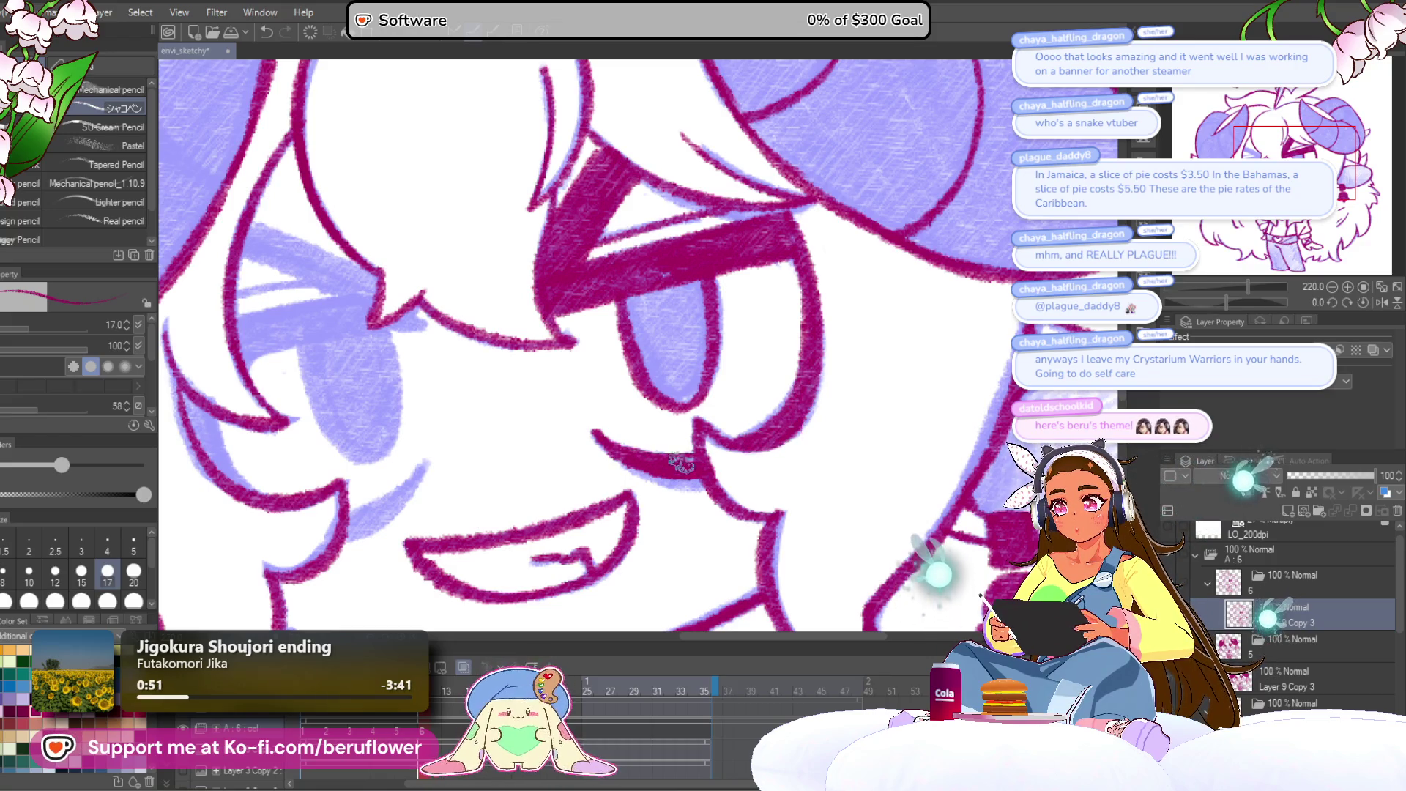
pyautogui.moveTo(726, 415); pyautogui.dragTo(717, 382)
pyautogui.moveTo(787, 443); pyautogui.dragTo(711, 364)
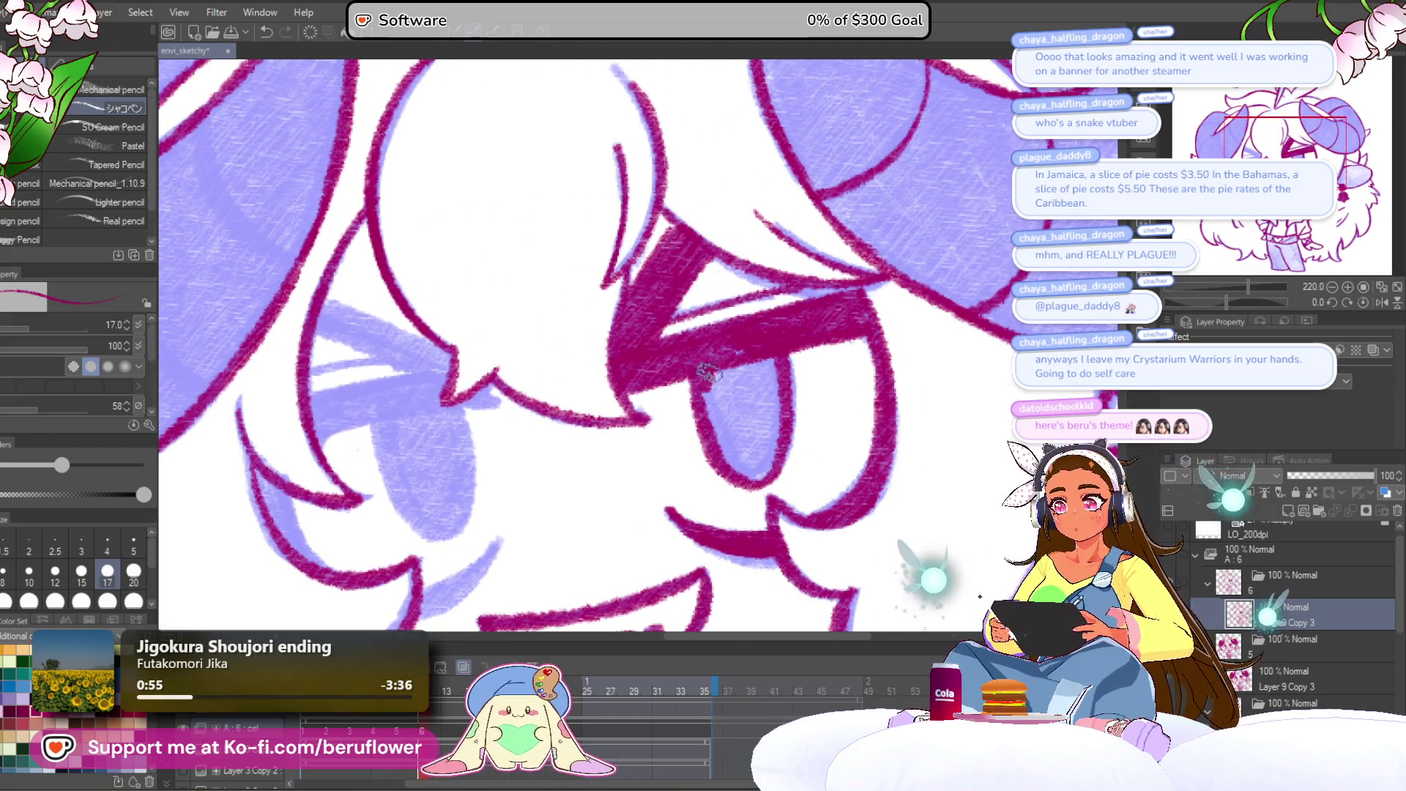
pyautogui.moveTo(716, 429); pyautogui.dragTo(742, 406)
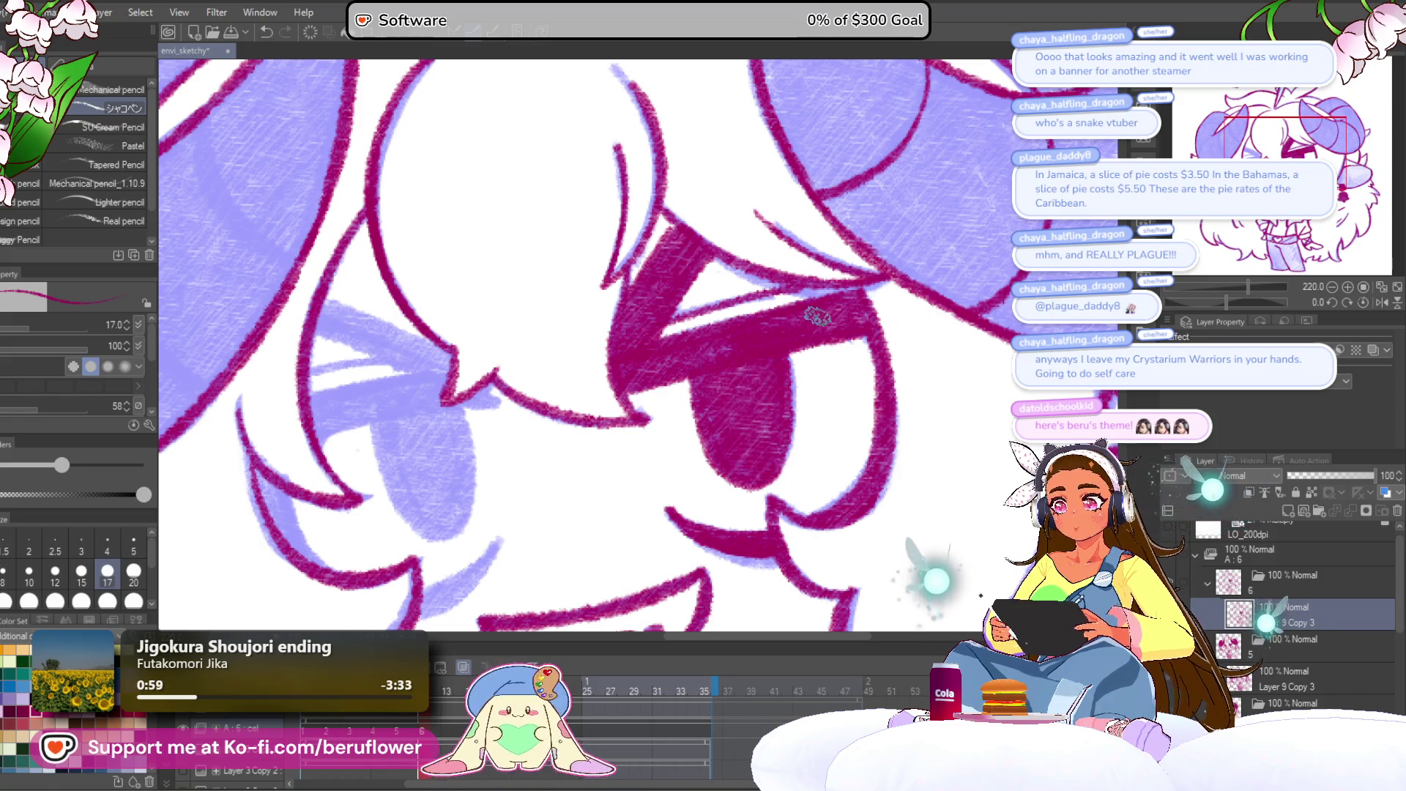
# Draw strokes down from the eye's V notch and fill the notch with magenta.
pyautogui.scroll(-4, 782, 323)
pyautogui.scroll(2, 732, 381)
pyautogui.moveTo(611, 481)
pyautogui.mouseDown()
pyautogui.moveTo(682, 525)
pyautogui.moveTo(699, 565)
pyautogui.mouseUp()
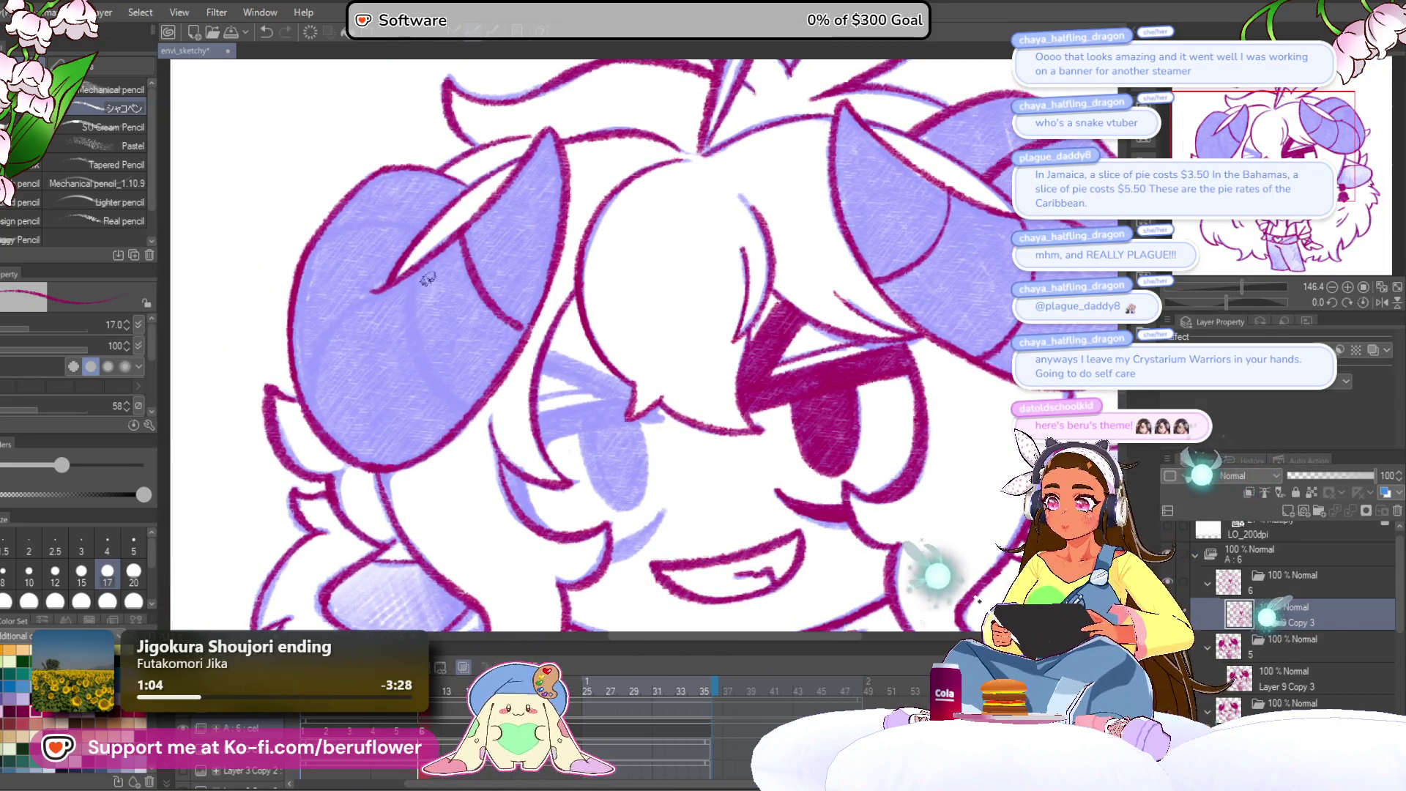
pyautogui.moveTo(450, 382); pyautogui.dragTo(522, 394)
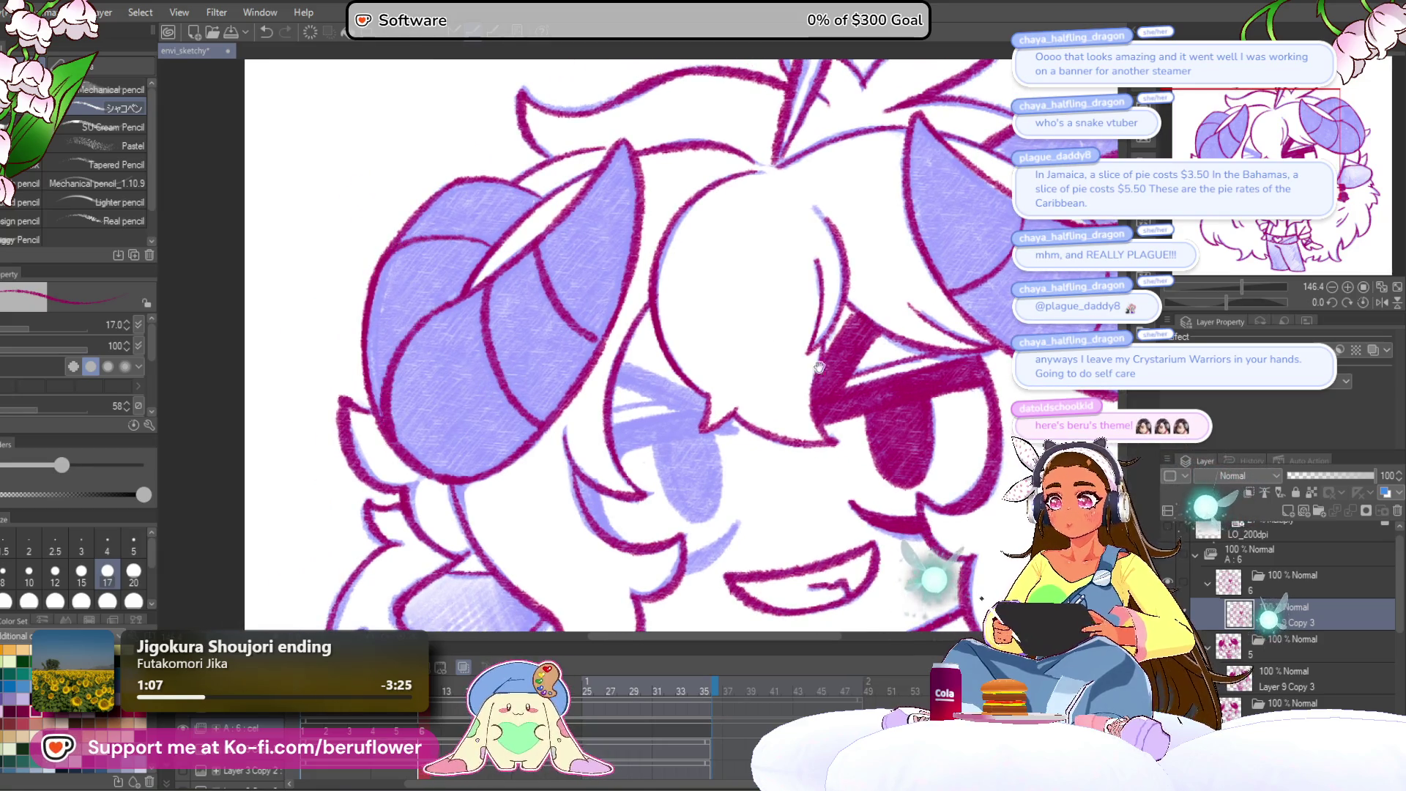
pyautogui.moveTo(809, 358); pyautogui.dragTo(765, 292)
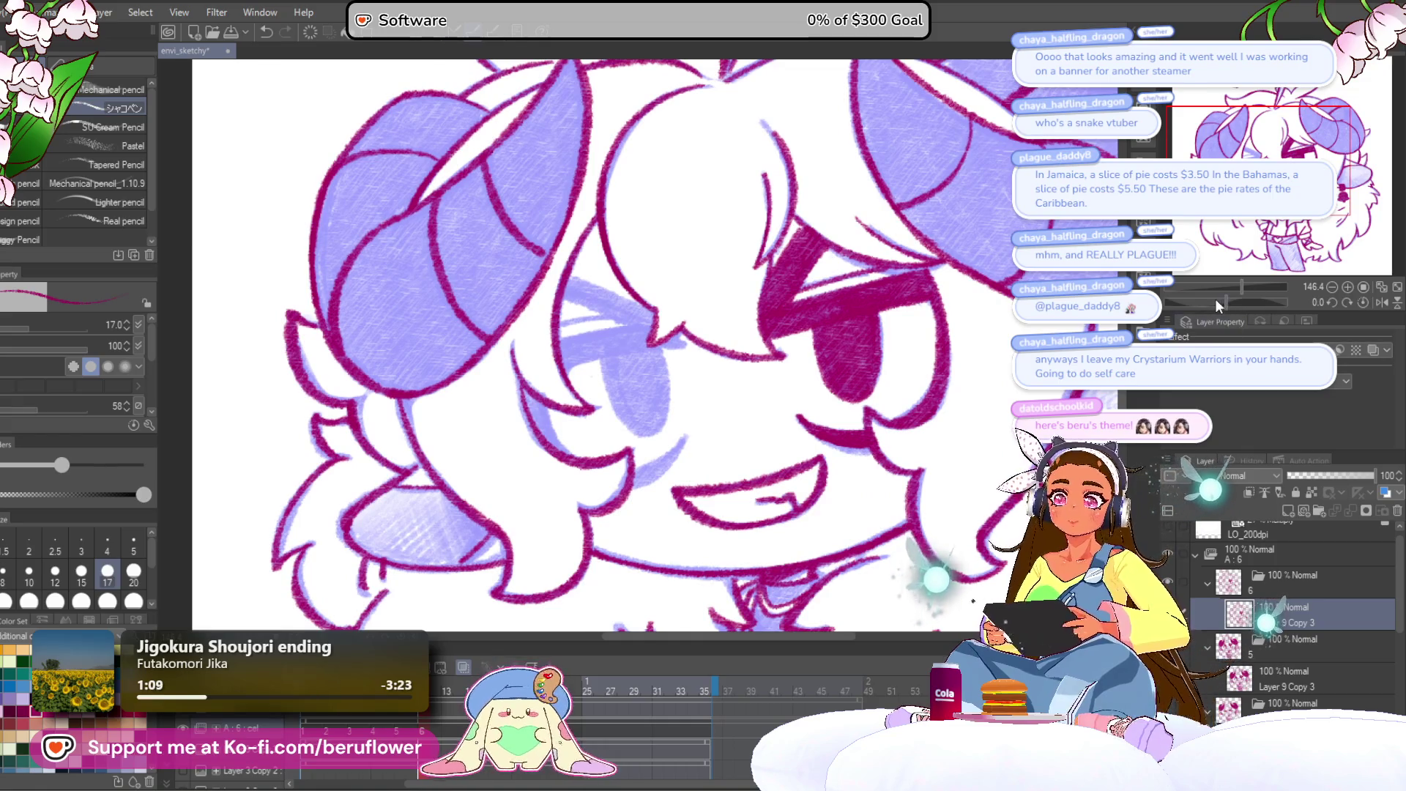
pyautogui.click(1215, 300)
pyautogui.scroll(5, 602, 386)
pyautogui.moveTo(624, 287); pyautogui.dragTo(443, 449)
pyautogui.moveTo(558, 344)
pyautogui.mouseDown()
pyautogui.moveTo(634, 287)
pyautogui.moveTo(506, 476)
pyautogui.moveTo(469, 458)
pyautogui.moveTo(505, 468)
pyautogui.moveTo(538, 436)
pyautogui.moveTo(556, 352)
pyautogui.moveTo(597, 324)
pyautogui.moveTo(677, 359)
pyautogui.moveTo(733, 354)
pyautogui.mouseUp()
pyautogui.moveTo(600, 461)
pyautogui.mouseDown()
pyautogui.moveTo(733, 322)
pyautogui.moveTo(695, 370)
pyautogui.mouseUp()
pyautogui.moveTo(663, 316); pyautogui.dragTo(556, 417)
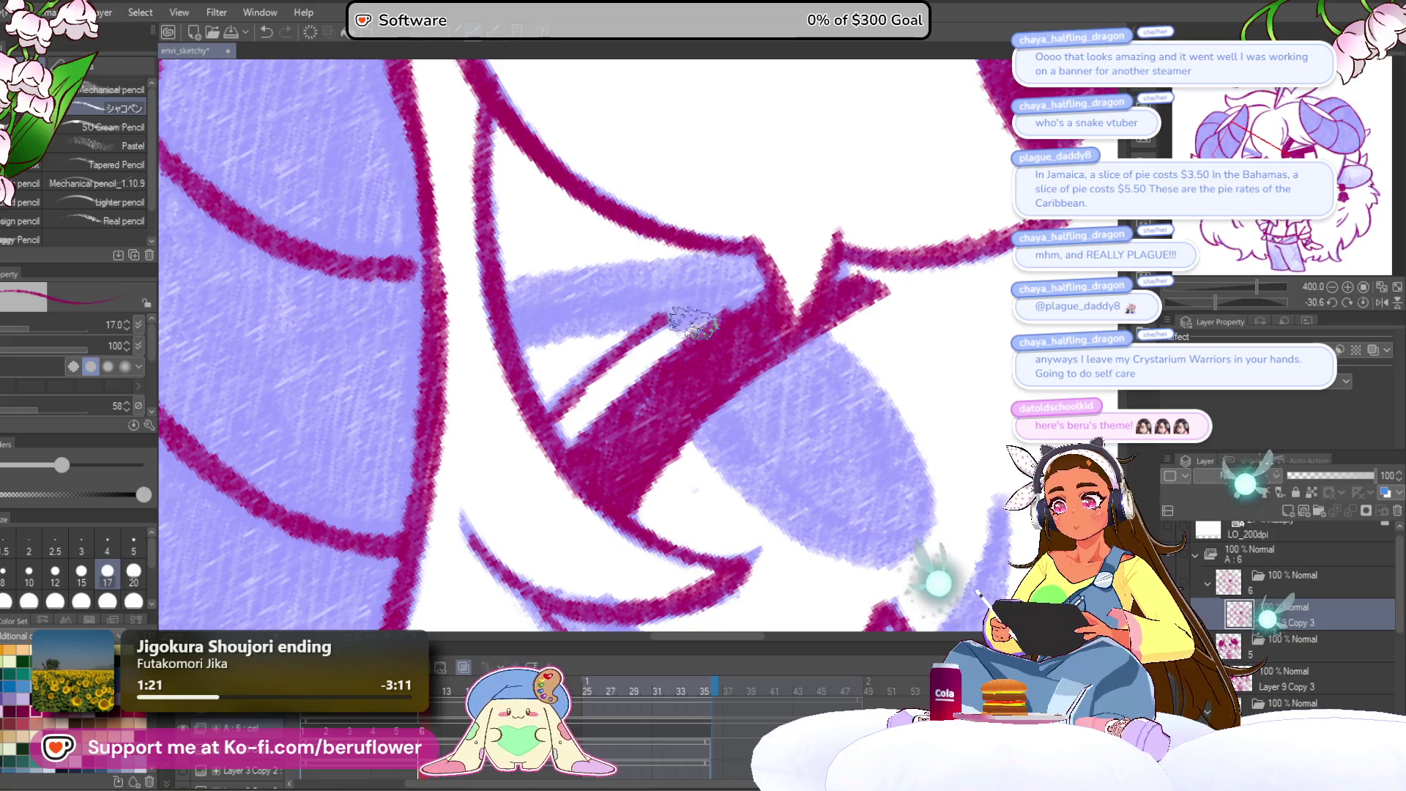
# Fill the wedge between the eye lines and the area below the eye in magenta.
pyautogui.moveTo(1371, 303); pyautogui.dragTo(1264, 302)
pyautogui.moveTo(901, 349); pyautogui.dragTo(886, 379)
pyautogui.moveTo(703, 198); pyautogui.dragTo(578, 322)
pyautogui.moveTo(740, 234)
pyautogui.mouseDown()
pyautogui.moveTo(553, 417)
pyautogui.moveTo(585, 315)
pyautogui.moveTo(559, 379)
pyautogui.moveTo(683, 244)
pyautogui.moveTo(762, 220)
pyautogui.mouseUp()
pyautogui.moveTo(793, 425); pyautogui.dragTo(830, 316)
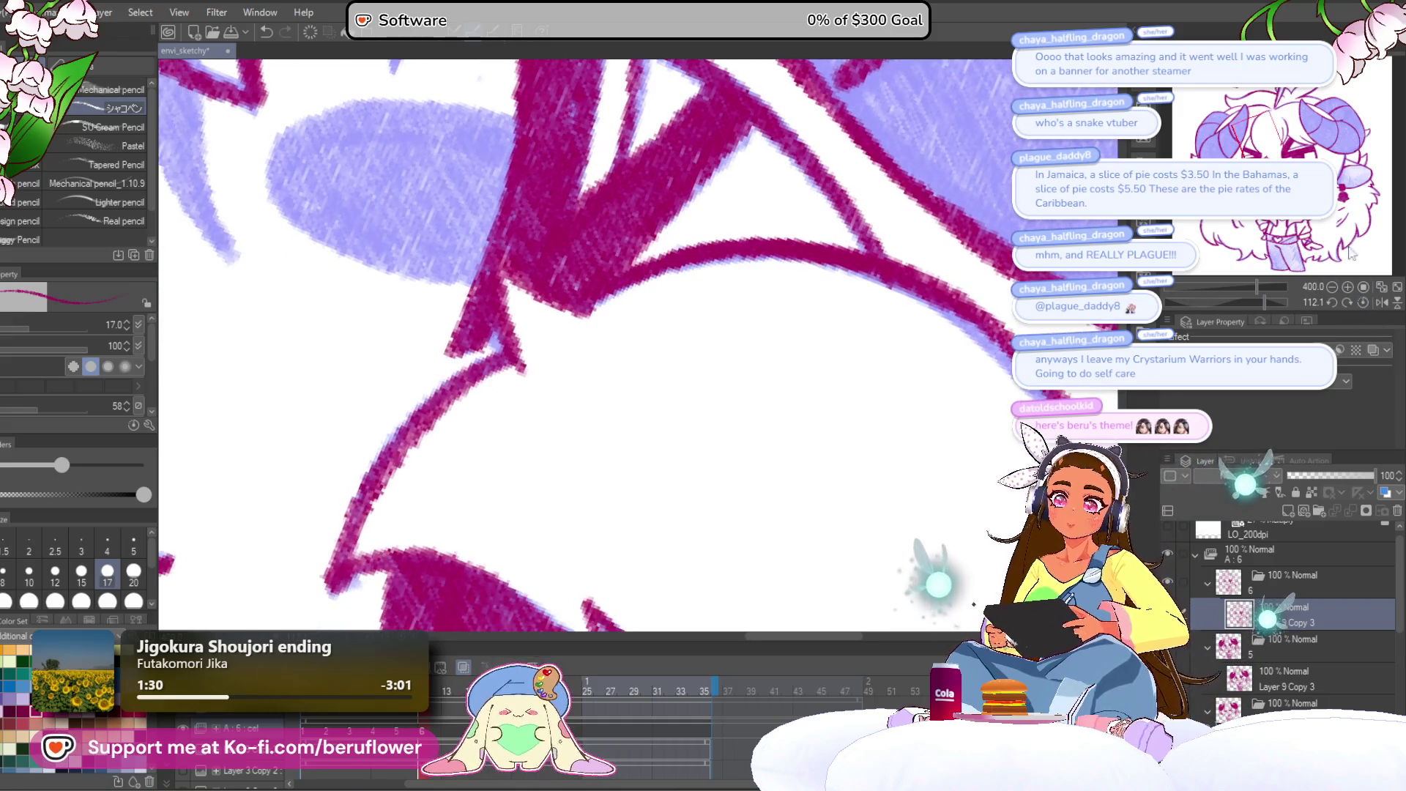
pyautogui.click(1363, 303)
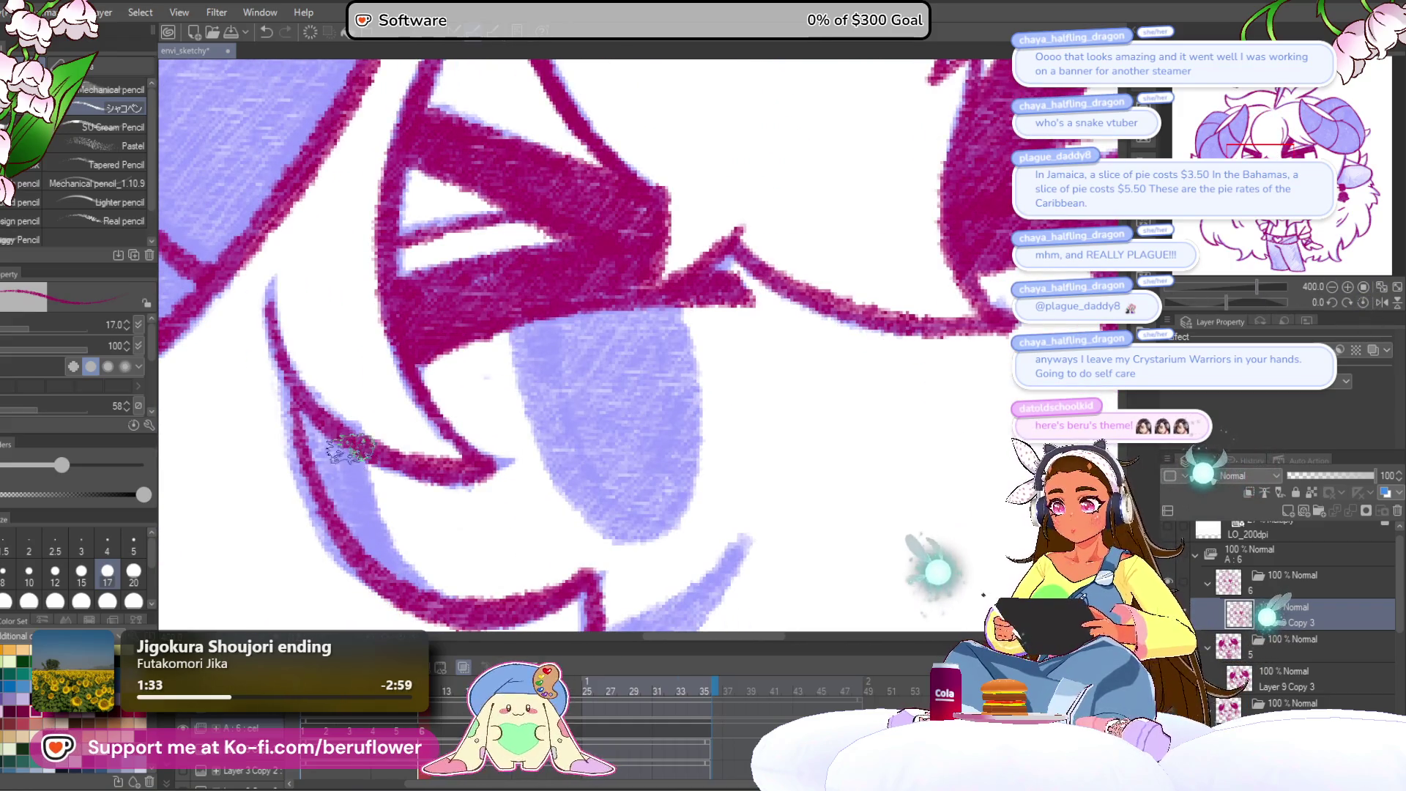
pyautogui.scroll(-5, 785, 461)
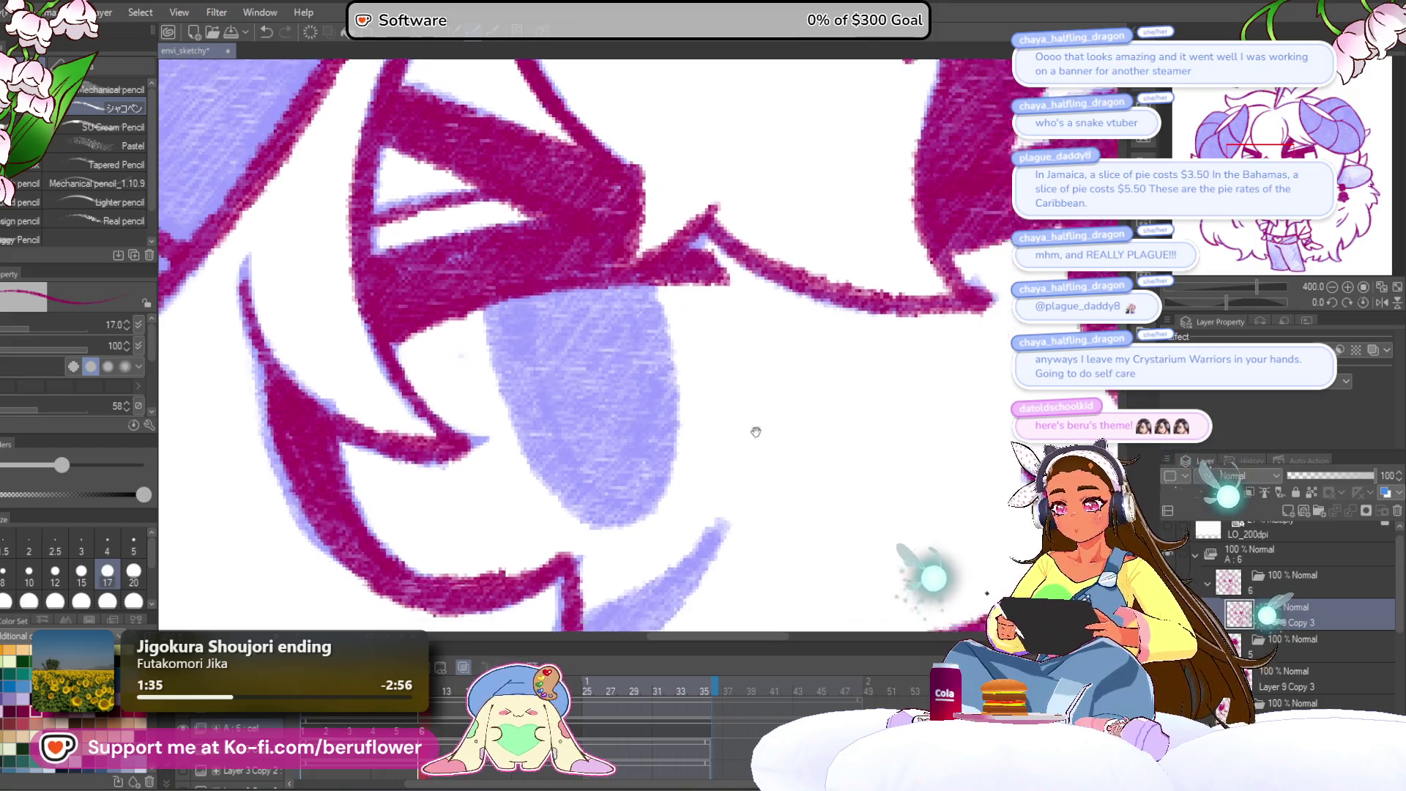
pyautogui.moveTo(604, 385)
pyautogui.mouseDown()
pyautogui.moveTo(596, 408)
pyautogui.moveTo(684, 344)
pyautogui.moveTo(579, 447)
pyautogui.moveTo(632, 400)
pyautogui.mouseUp()
pyautogui.scroll(3, 564, 461)
pyautogui.moveTo(472, 227)
pyautogui.mouseDown()
pyautogui.moveTo(481, 354)
pyautogui.moveTo(571, 447)
pyautogui.moveTo(613, 209)
pyautogui.moveTo(494, 297)
pyautogui.moveTo(550, 220)
pyautogui.moveTo(600, 249)
pyautogui.moveTo(608, 366)
pyautogui.moveTo(570, 356)
pyautogui.moveTo(527, 314)
pyautogui.moveTo(560, 370)
pyautogui.moveTo(597, 352)
pyautogui.moveTo(593, 370)
pyautogui.mouseUp()
pyautogui.scroll(-4, 593, 369)
pyautogui.hotkey('ctrl', '0')
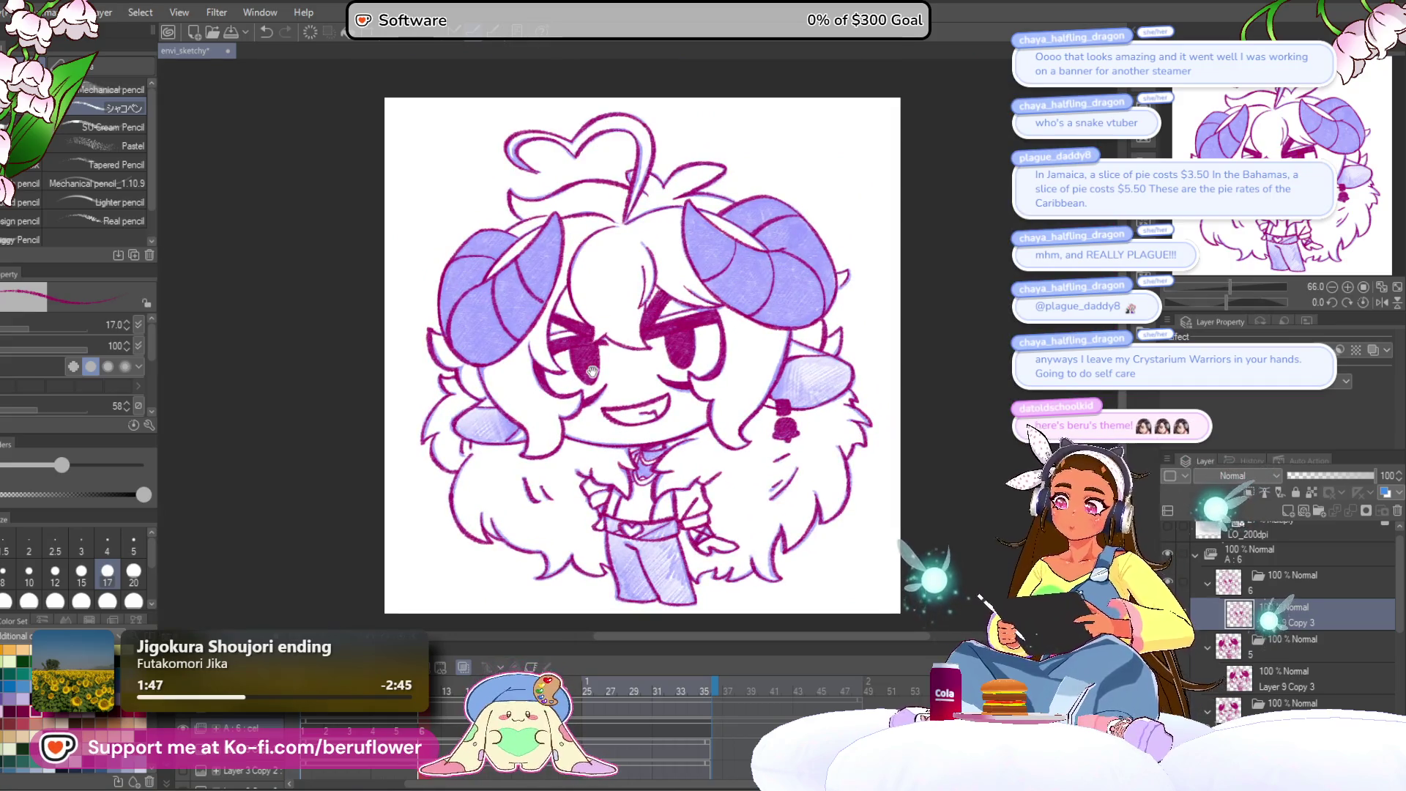
# Hide the lavender fill layer and hatch pencil shading inside the mouth.
pyautogui.click(1167, 615)
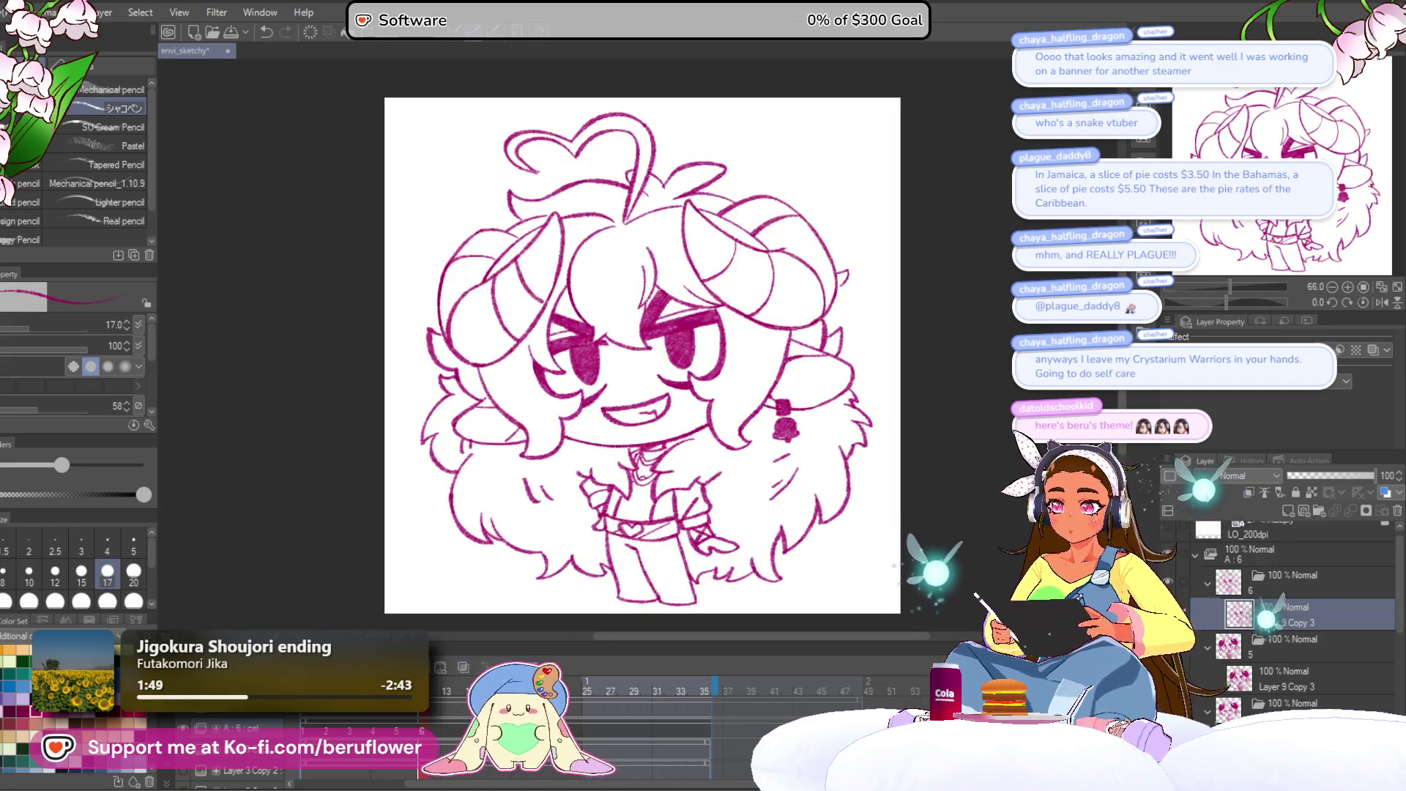
pyautogui.scroll(5, 637, 497)
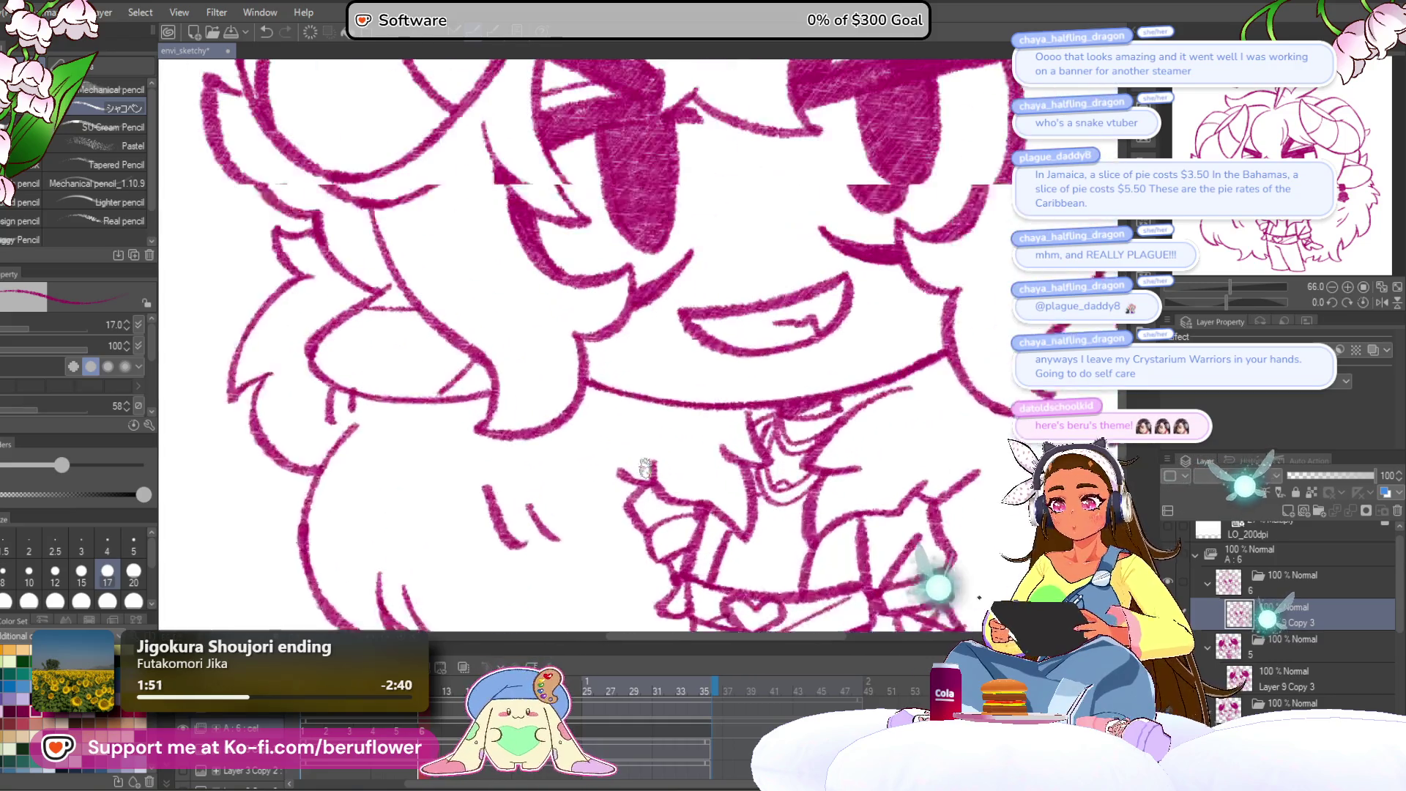
pyautogui.scroll(2, 487, 388)
pyautogui.hscroll(-2, 487, 388)
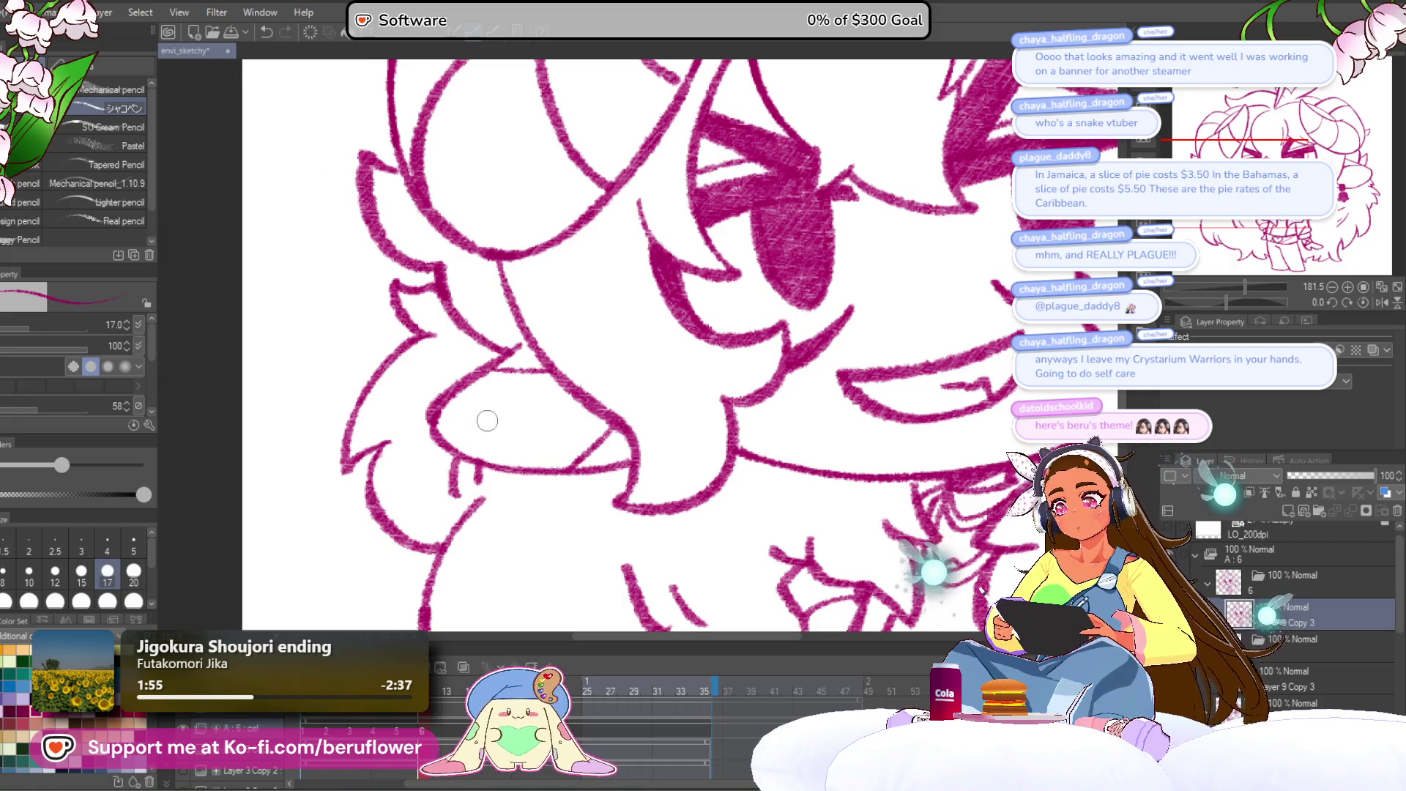
pyautogui.scroll(-1, 642, 357)
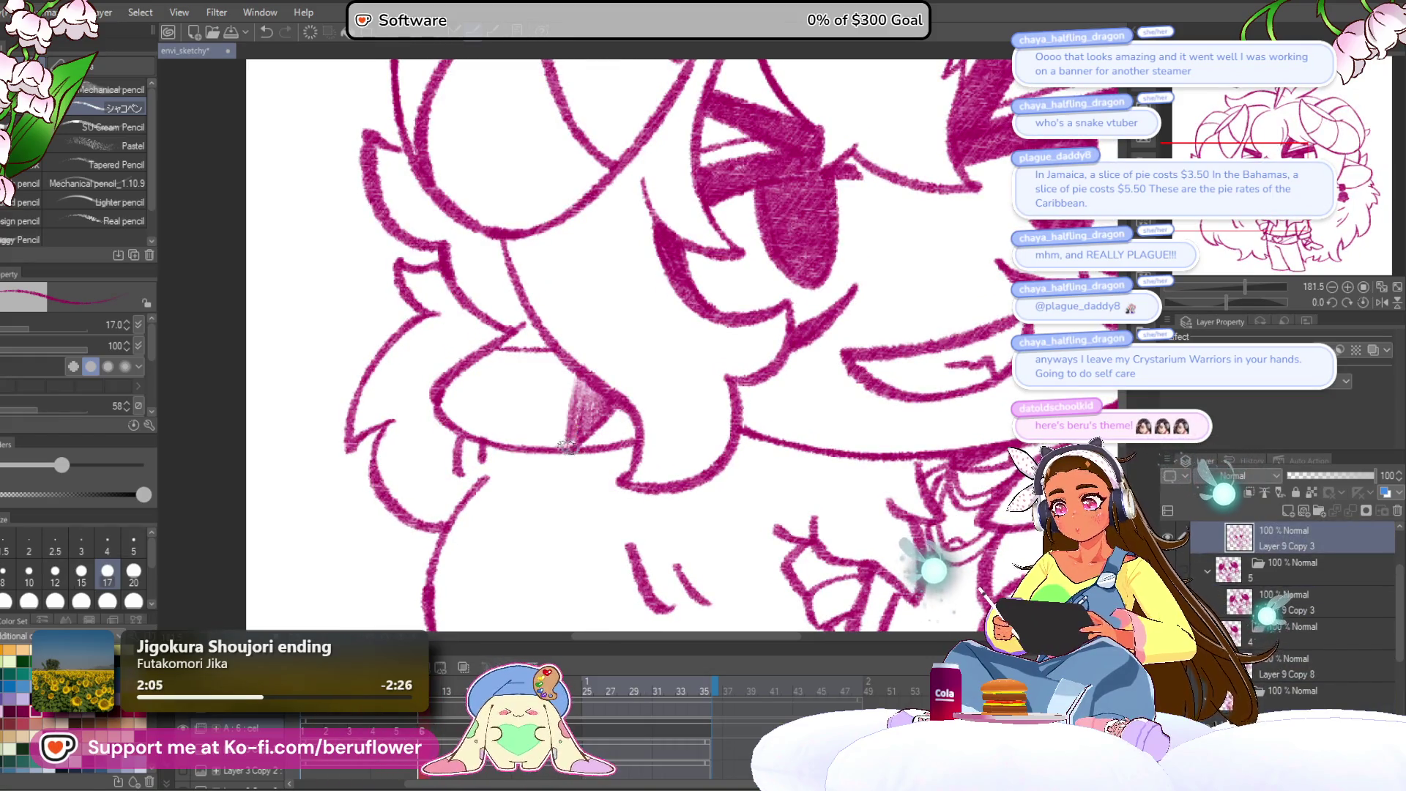
pyautogui.moveTo(560, 416); pyautogui.dragTo(549, 384)
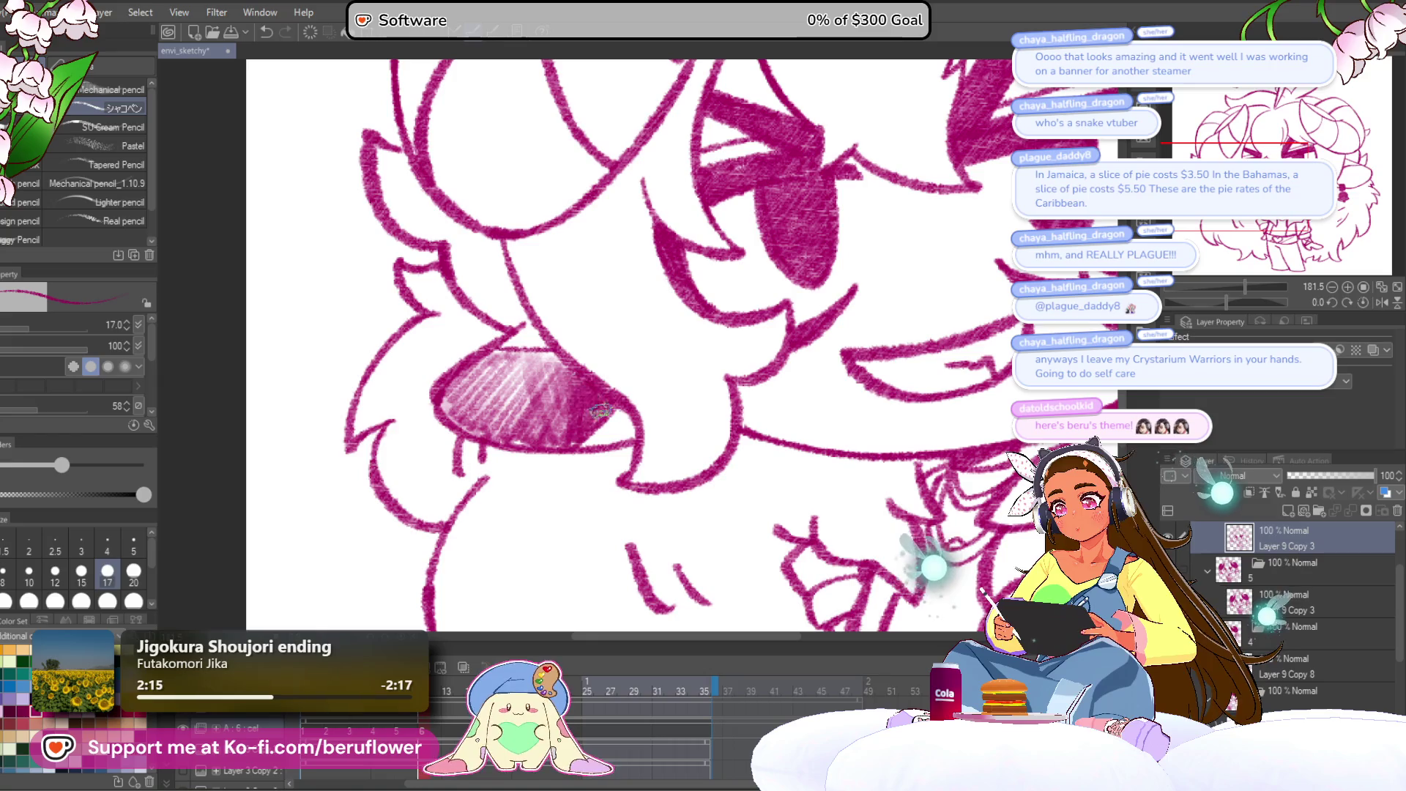
pyautogui.moveTo(542, 441); pyautogui.dragTo(481, 376)
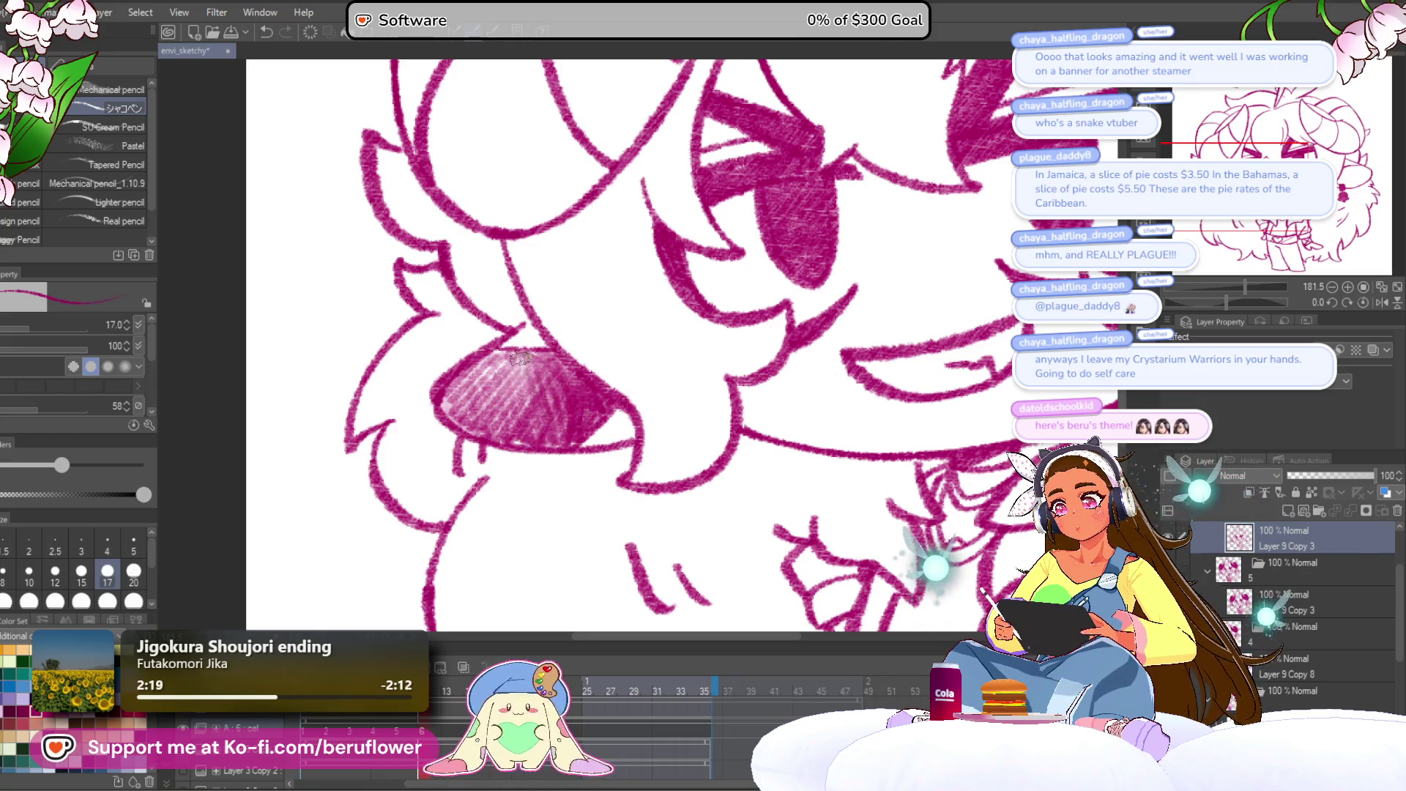
# Hatch dense magenta pencil shading across the ear.
pyautogui.scroll(-5, 531, 382)
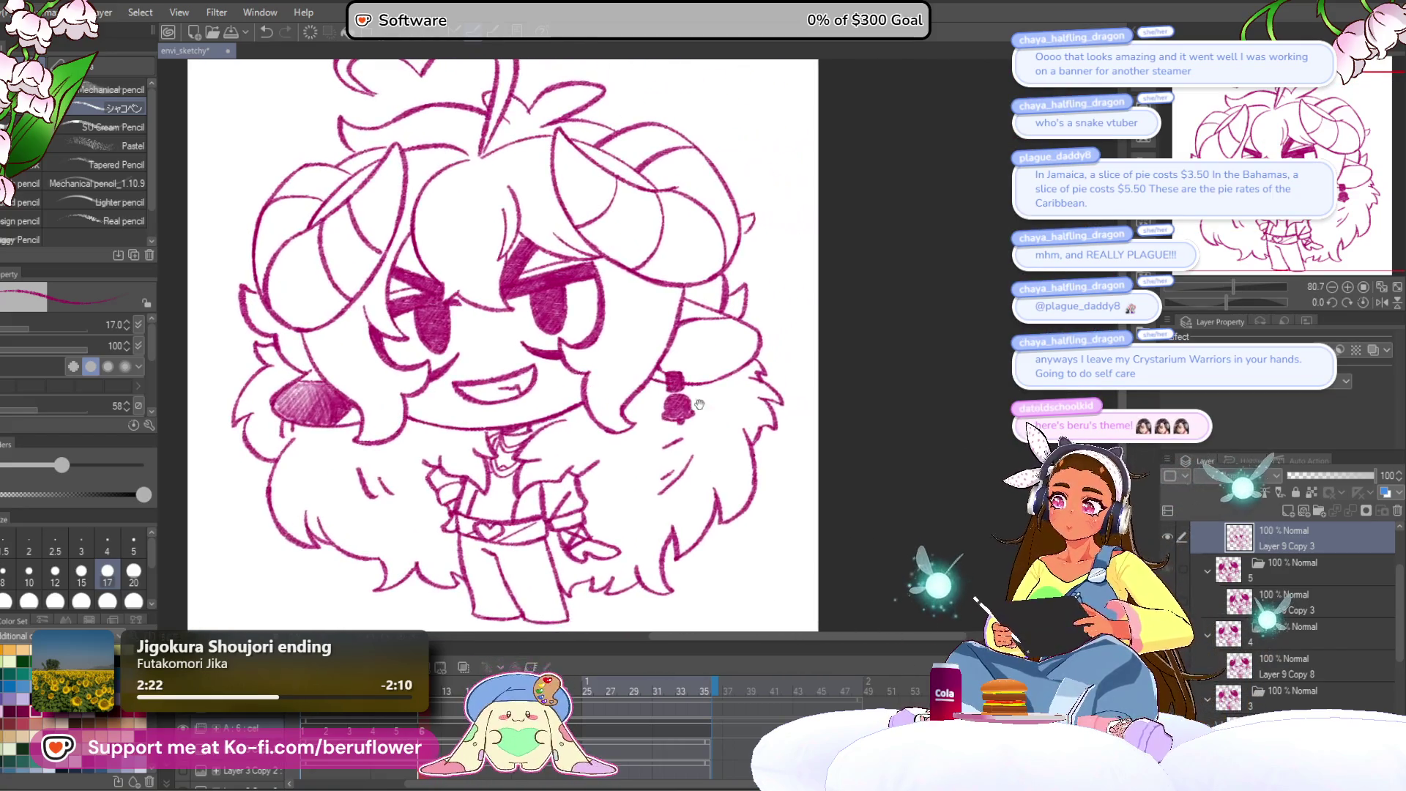
pyautogui.scroll(3, 704, 414)
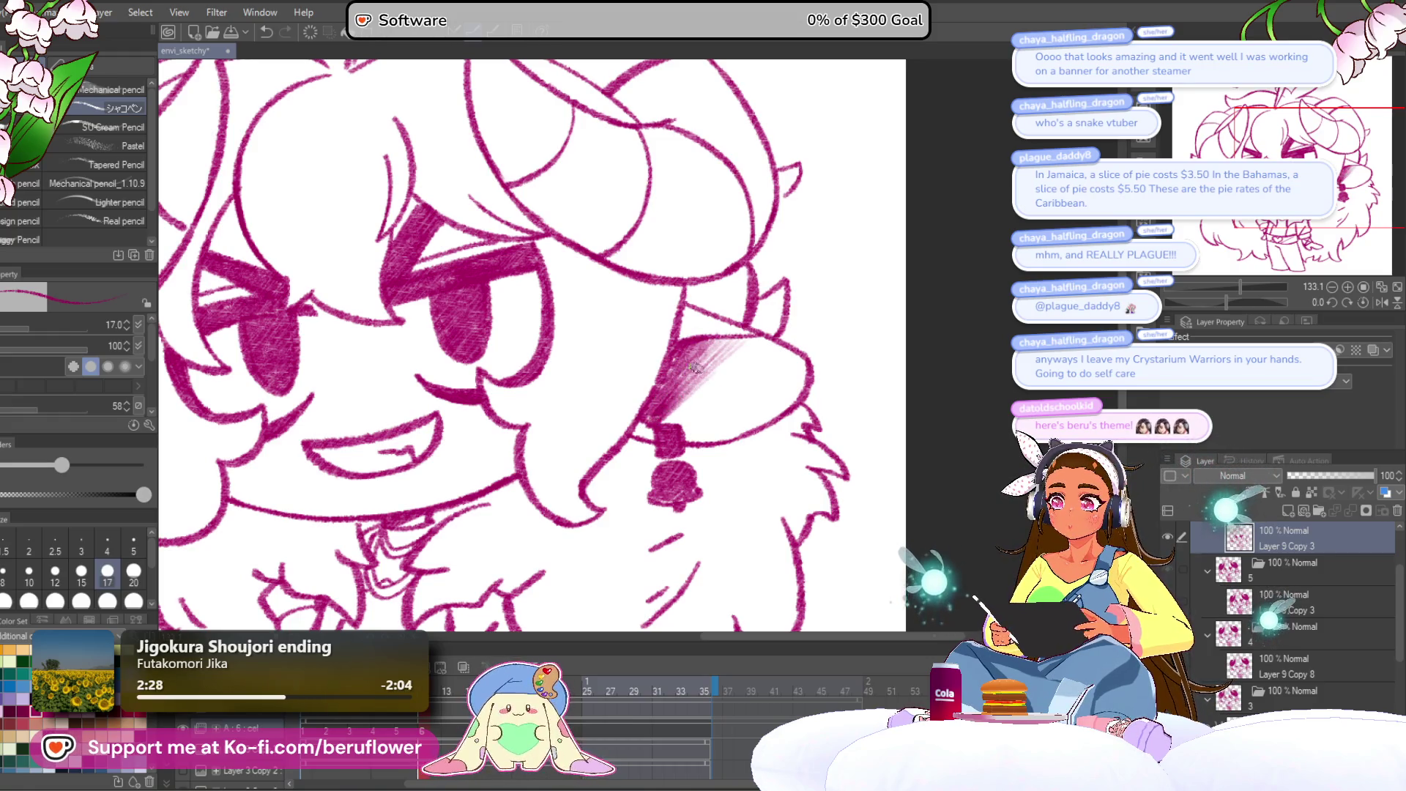
pyautogui.moveTo(694, 392)
pyautogui.mouseDown()
pyautogui.moveTo(751, 399)
pyautogui.moveTo(763, 419)
pyautogui.mouseUp()
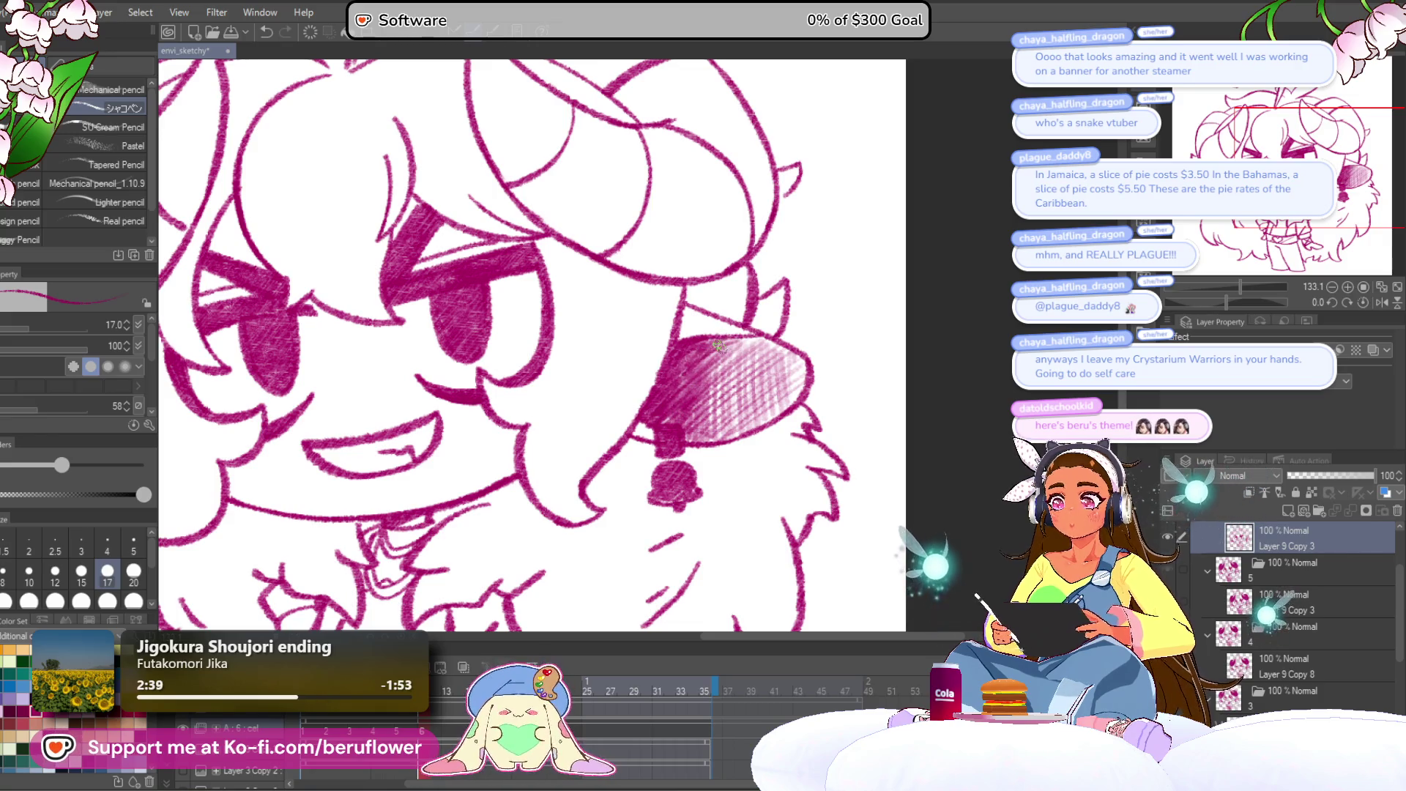
pyautogui.scroll(-5, 718, 345)
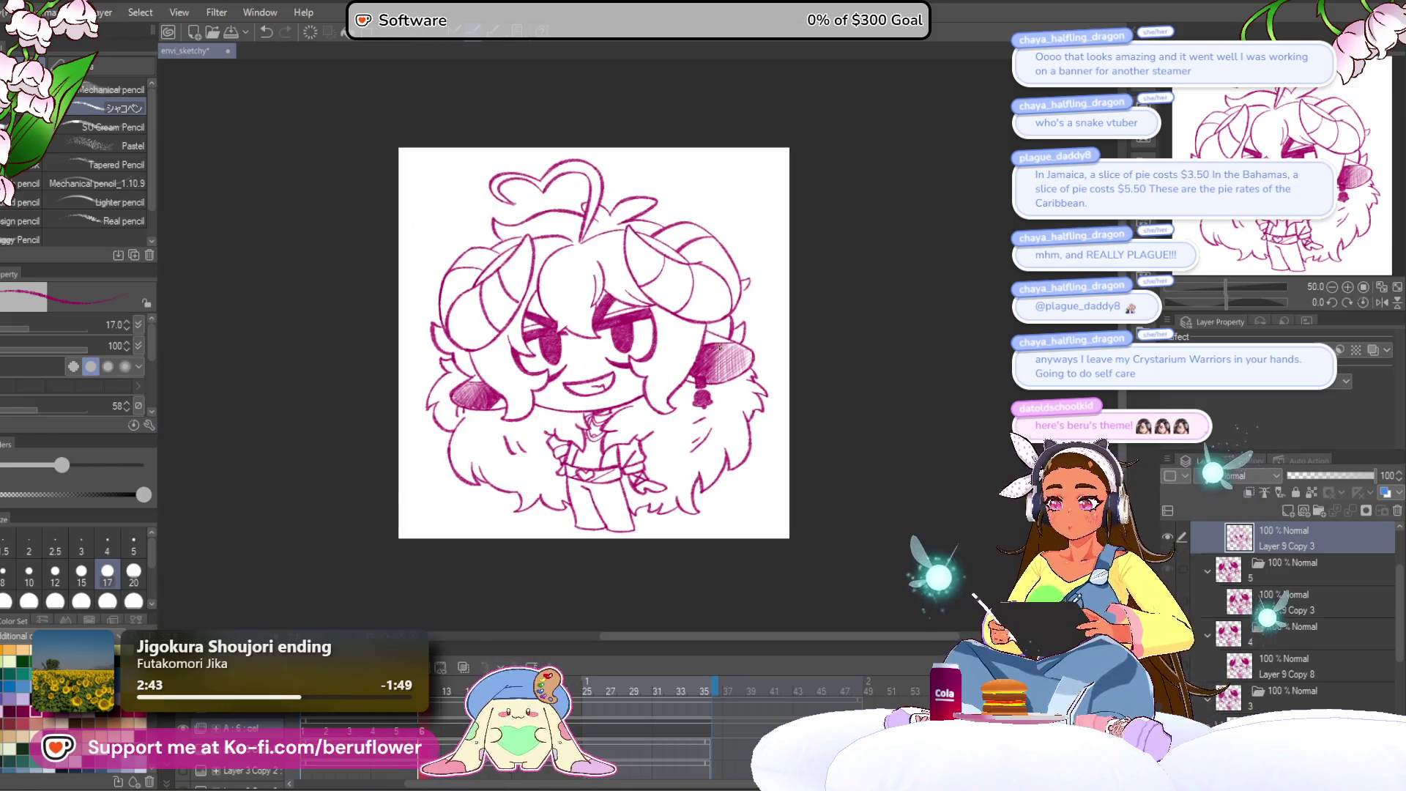
pyautogui.scroll(5, 471, 448)
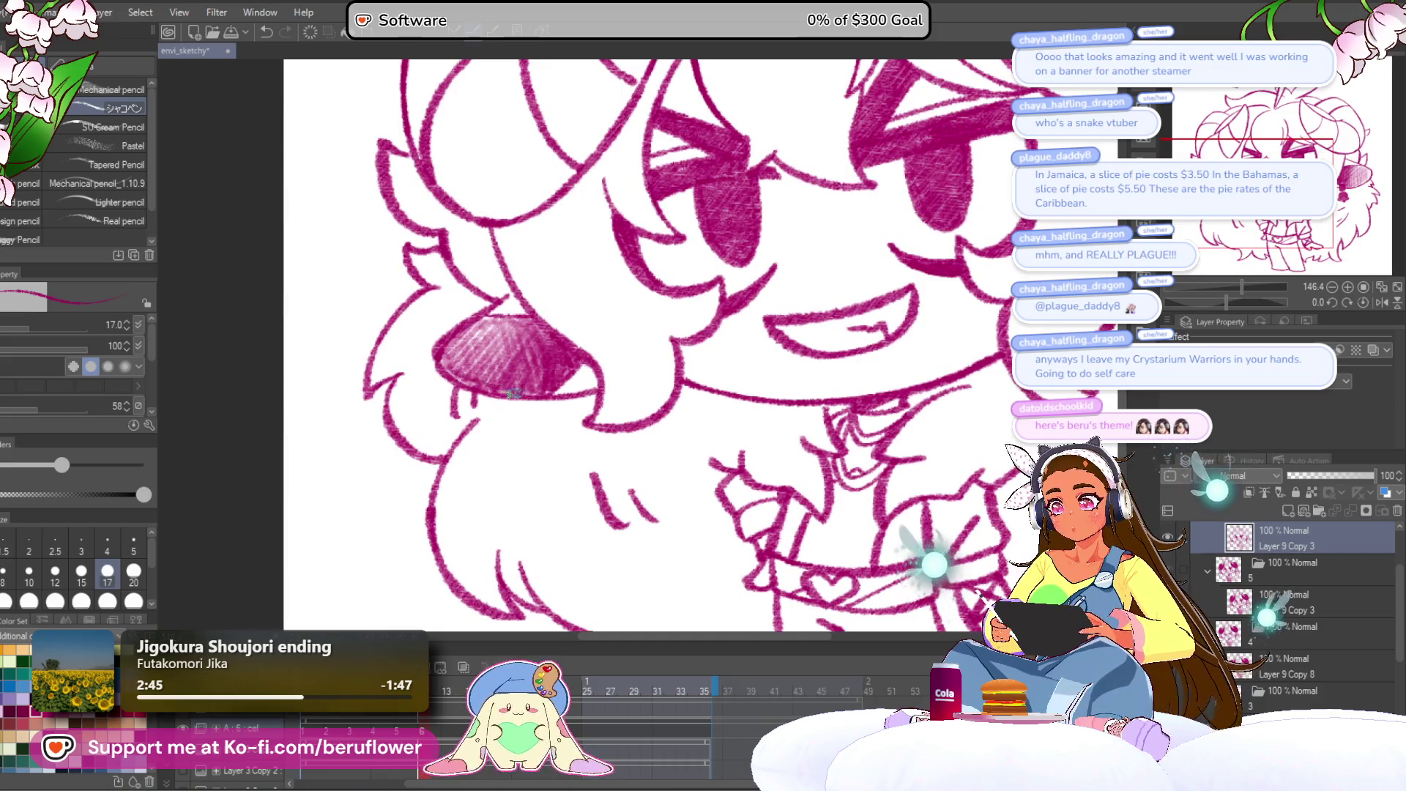
# Raise the brush size to 25 and hatch shading across the belt around the heart buckle.
pyautogui.moveTo(755, 462); pyautogui.dragTo(739, 220)
pyautogui.scroll(3, 703, 338)
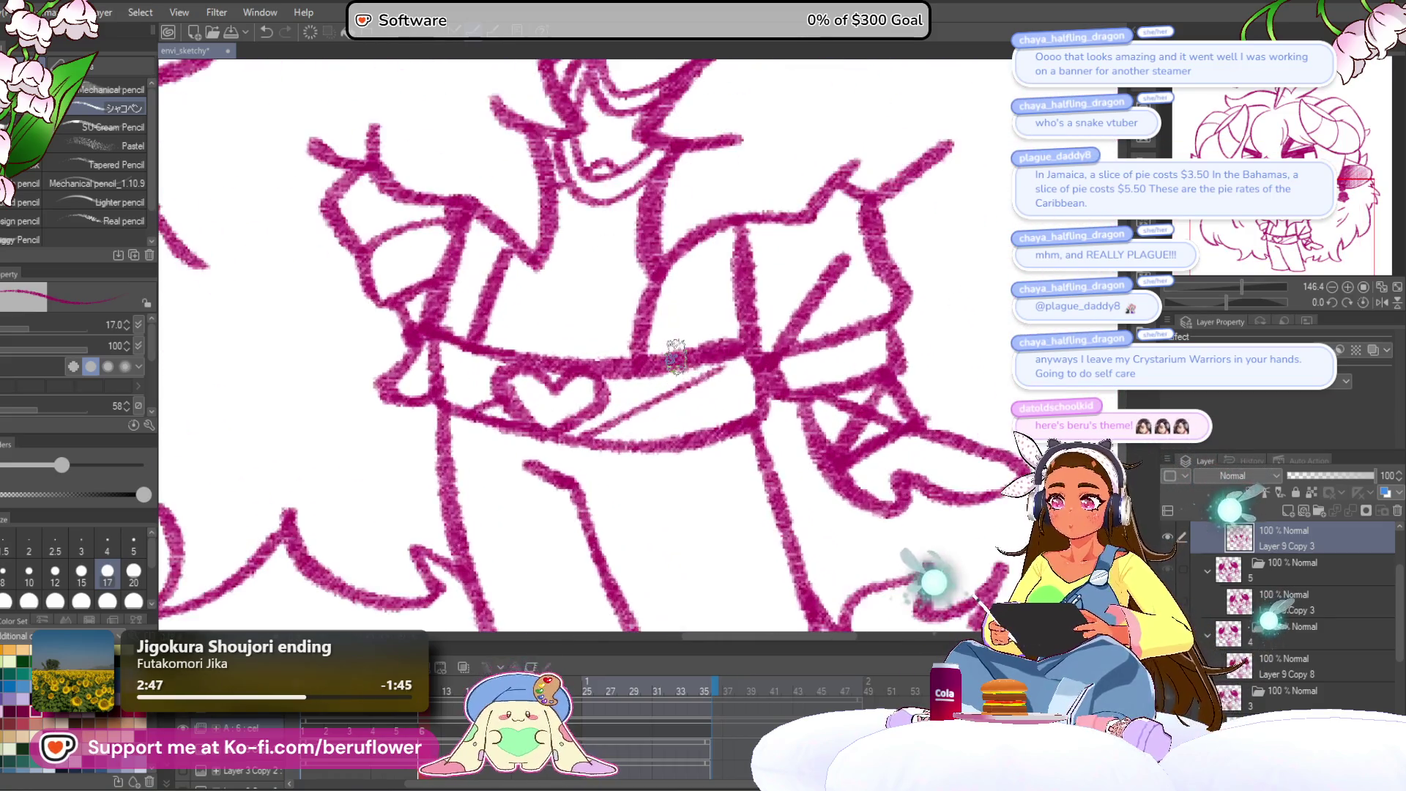
pyautogui.press(']')
pyautogui.press(']')
pyautogui.moveTo(706, 377)
pyautogui.mouseDown()
pyautogui.moveTo(716, 339)
pyautogui.moveTo(669, 355)
pyautogui.moveTo(629, 348)
pyautogui.moveTo(582, 396)
pyautogui.moveTo(575, 343)
pyautogui.moveTo(721, 337)
pyautogui.moveTo(769, 363)
pyautogui.moveTo(652, 380)
pyautogui.moveTo(637, 410)
pyautogui.moveTo(664, 413)
pyautogui.mouseUp()
pyautogui.hscroll(-3, 659, 395)
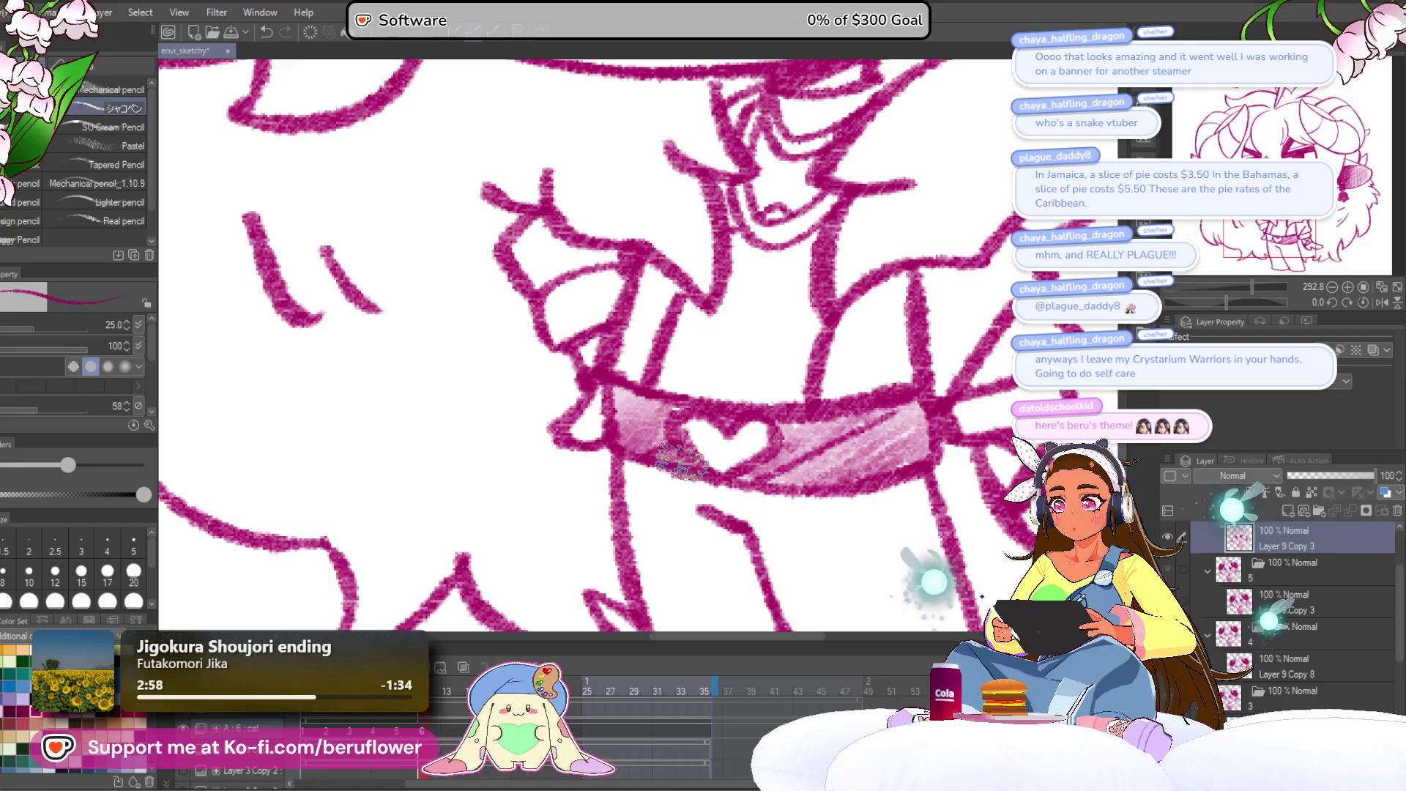
pyautogui.scroll(-5, 865, 414)
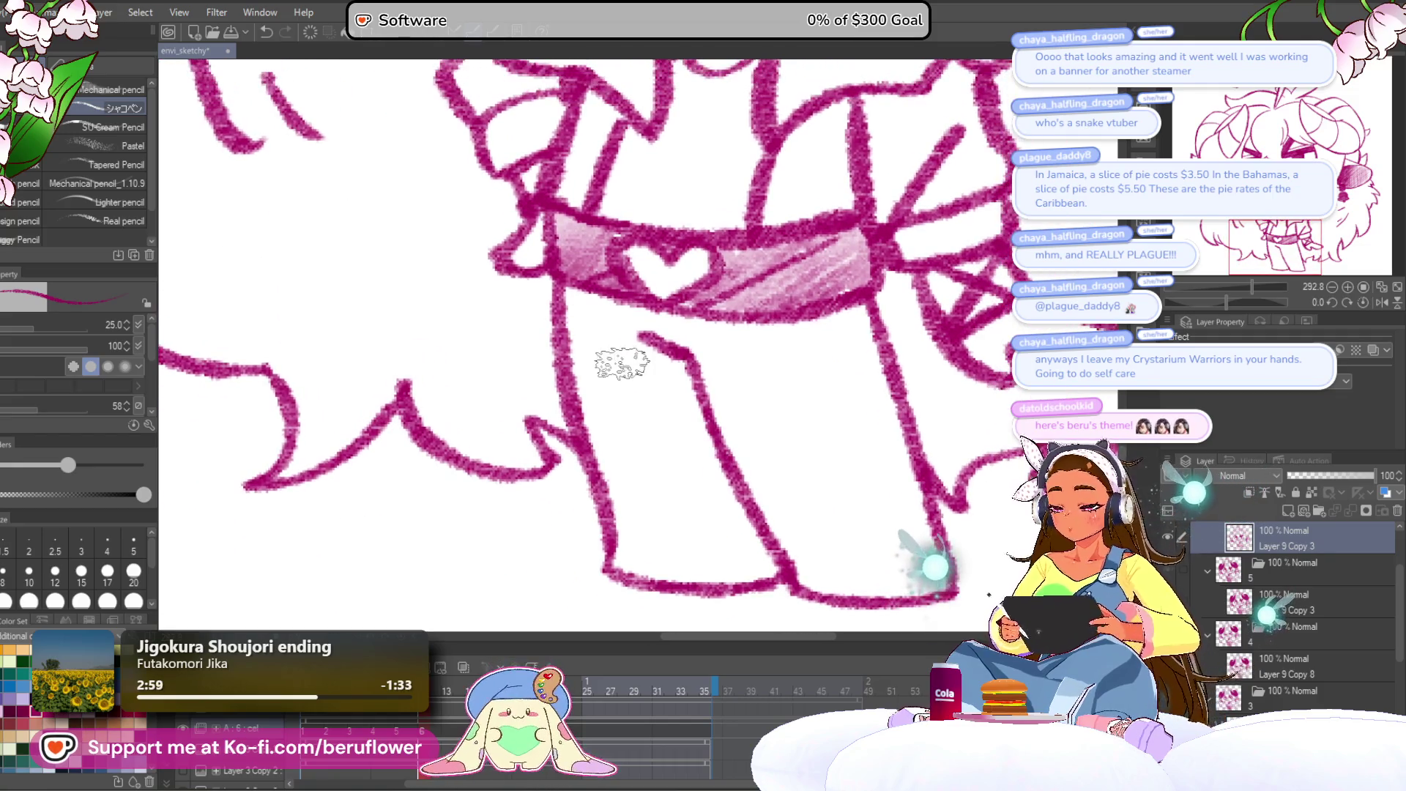
# Drop the brush size to 12 and hatch vertical strokes down both pant legs.
pyautogui.press('[')
pyautogui.press('[')
pyautogui.press('[')
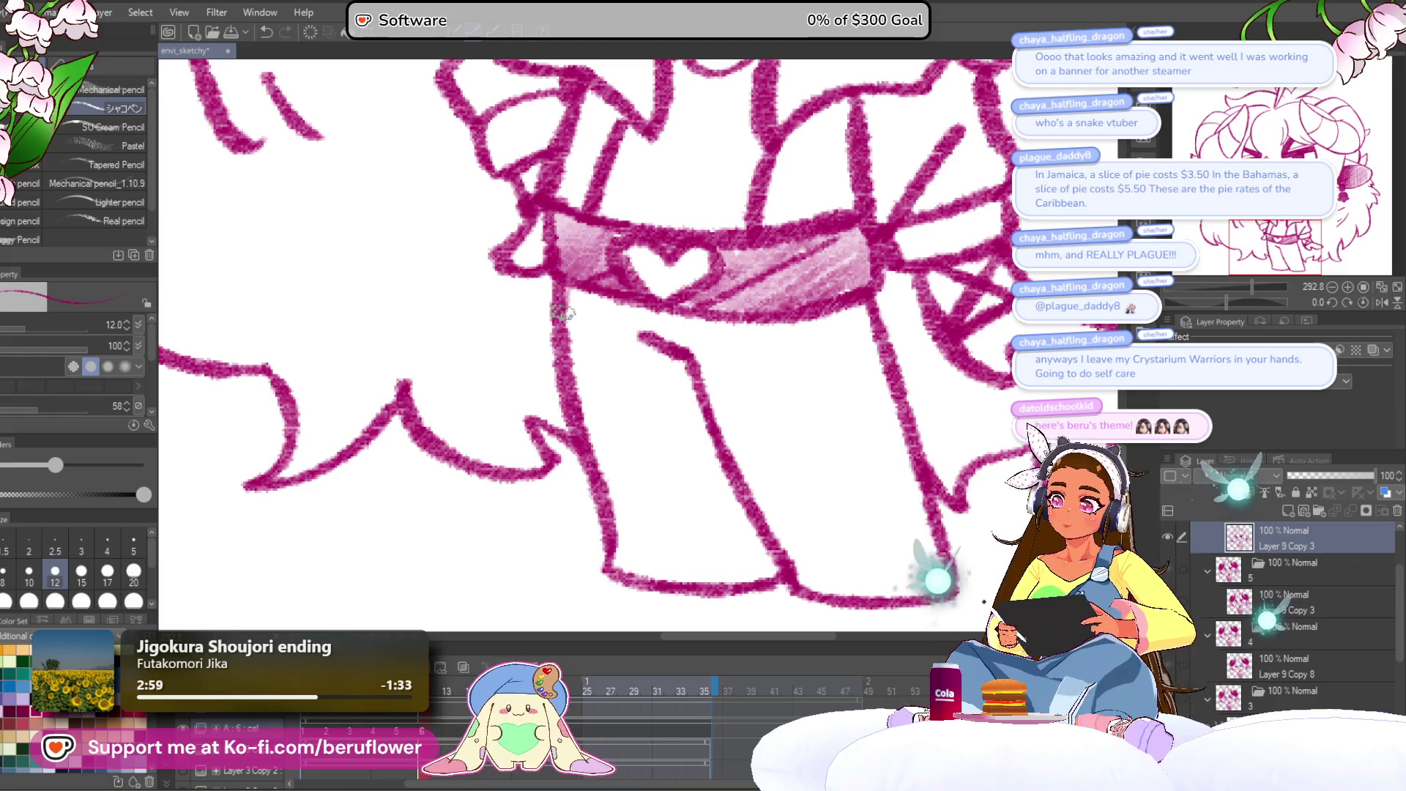
pyautogui.moveTo(605, 335)
pyautogui.mouseDown()
pyautogui.moveTo(604, 468)
pyautogui.moveTo(657, 487)
pyautogui.moveTo(630, 439)
pyautogui.moveTo(577, 486)
pyautogui.moveTo(527, 410)
pyautogui.moveTo(518, 335)
pyautogui.moveTo(504, 374)
pyautogui.moveTo(533, 315)
pyautogui.moveTo(572, 293)
pyautogui.moveTo(641, 432)
pyautogui.moveTo(665, 393)
pyautogui.mouseUp()
pyautogui.scroll(-3, 608, 439)
pyautogui.scroll(3, 666, 393)
pyautogui.moveTo(512, 396)
pyautogui.mouseDown()
pyautogui.moveTo(525, 344)
pyautogui.moveTo(593, 423)
pyautogui.mouseUp()
pyautogui.moveTo(611, 370); pyautogui.dragTo(695, 513)
pyautogui.scroll(-1, 695, 439)
pyautogui.moveTo(634, 327)
pyautogui.mouseDown()
pyautogui.moveTo(659, 439)
pyautogui.moveTo(684, 377)
pyautogui.moveTo(703, 513)
pyautogui.mouseUp()
pyautogui.hscroll(3, 623, 325)
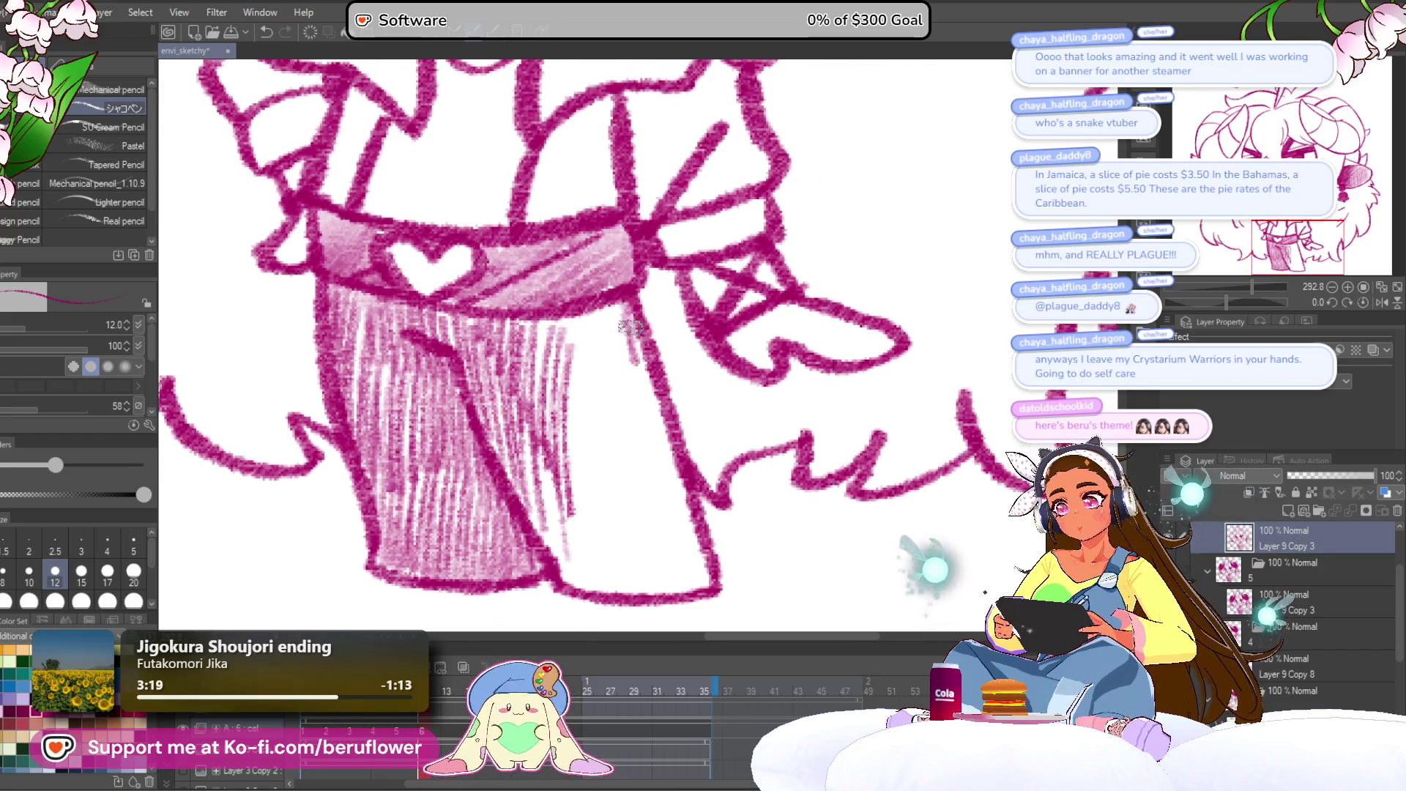
pyautogui.moveTo(689, 543)
pyautogui.mouseDown()
pyautogui.moveTo(586, 494)
pyautogui.moveTo(538, 512)
pyautogui.moveTo(549, 439)
pyautogui.moveTo(593, 439)
pyautogui.moveTo(630, 475)
pyautogui.moveTo(651, 410)
pyautogui.moveTo(644, 364)
pyautogui.moveTo(535, 332)
pyautogui.mouseUp()
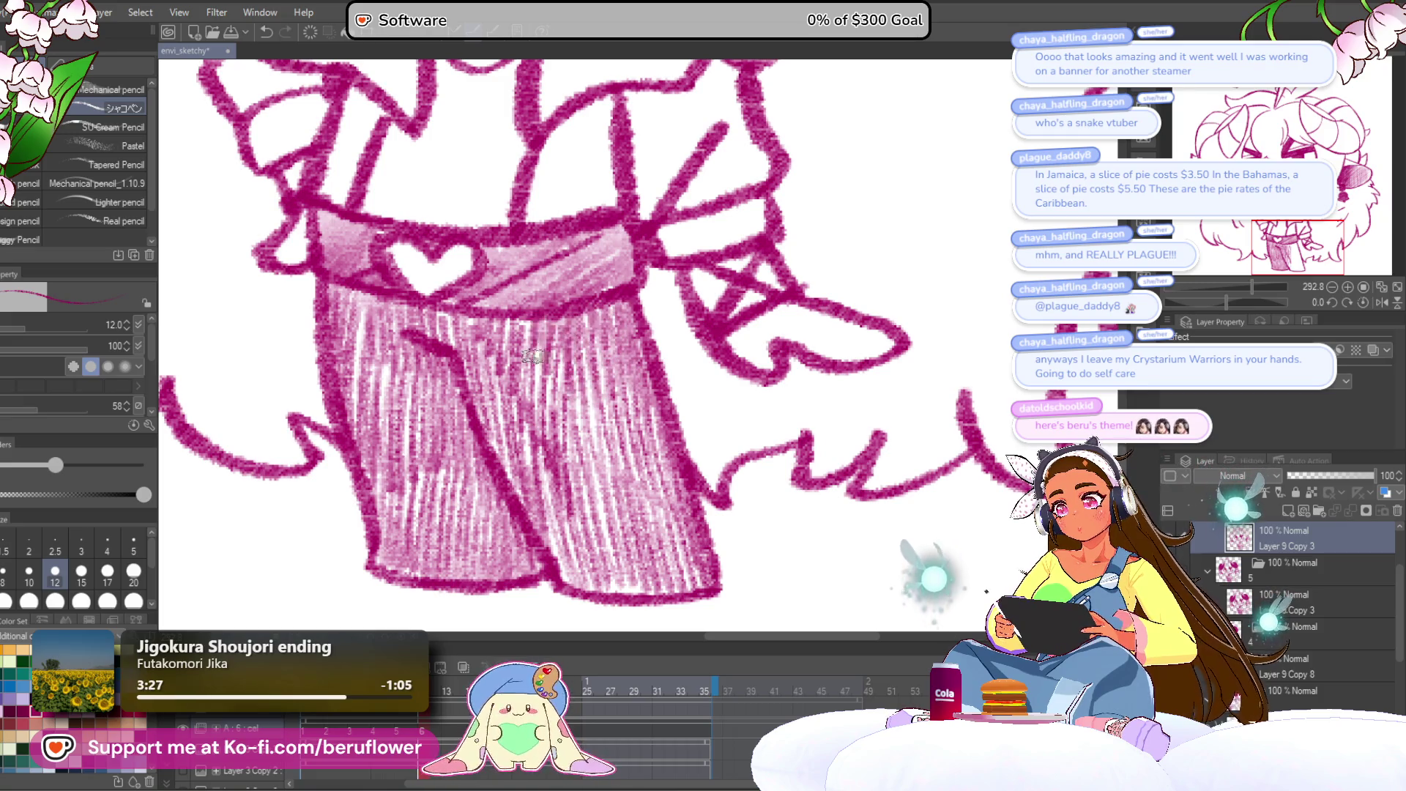
pyautogui.hotkey('ctrl', '0')
pyautogui.scroll(3, 857, 366)
pyautogui.scroll(2, 857, 366)
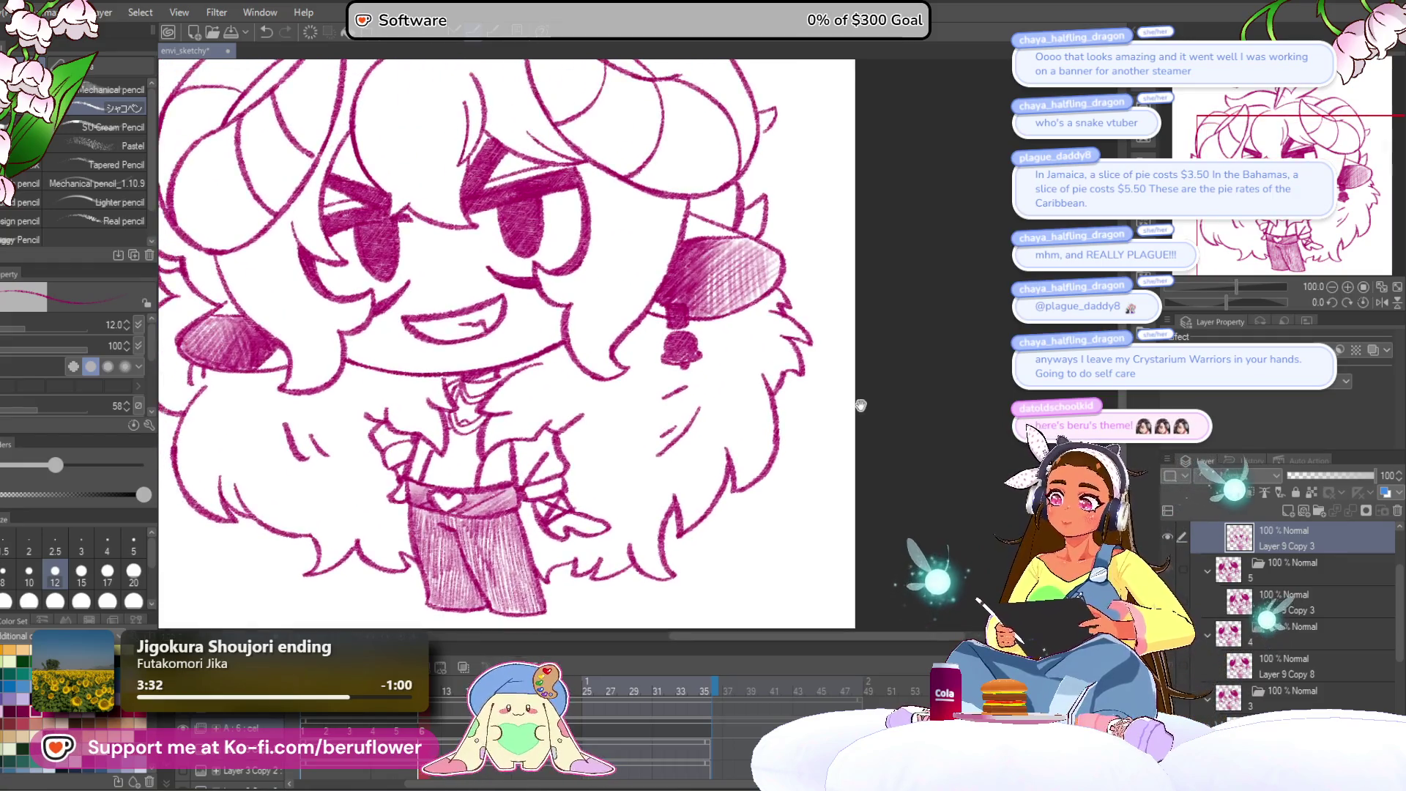
# Return to Layer 9 Copy 3 and hatch dark shading on the neck under the chin.
pyautogui.click(1289, 602)
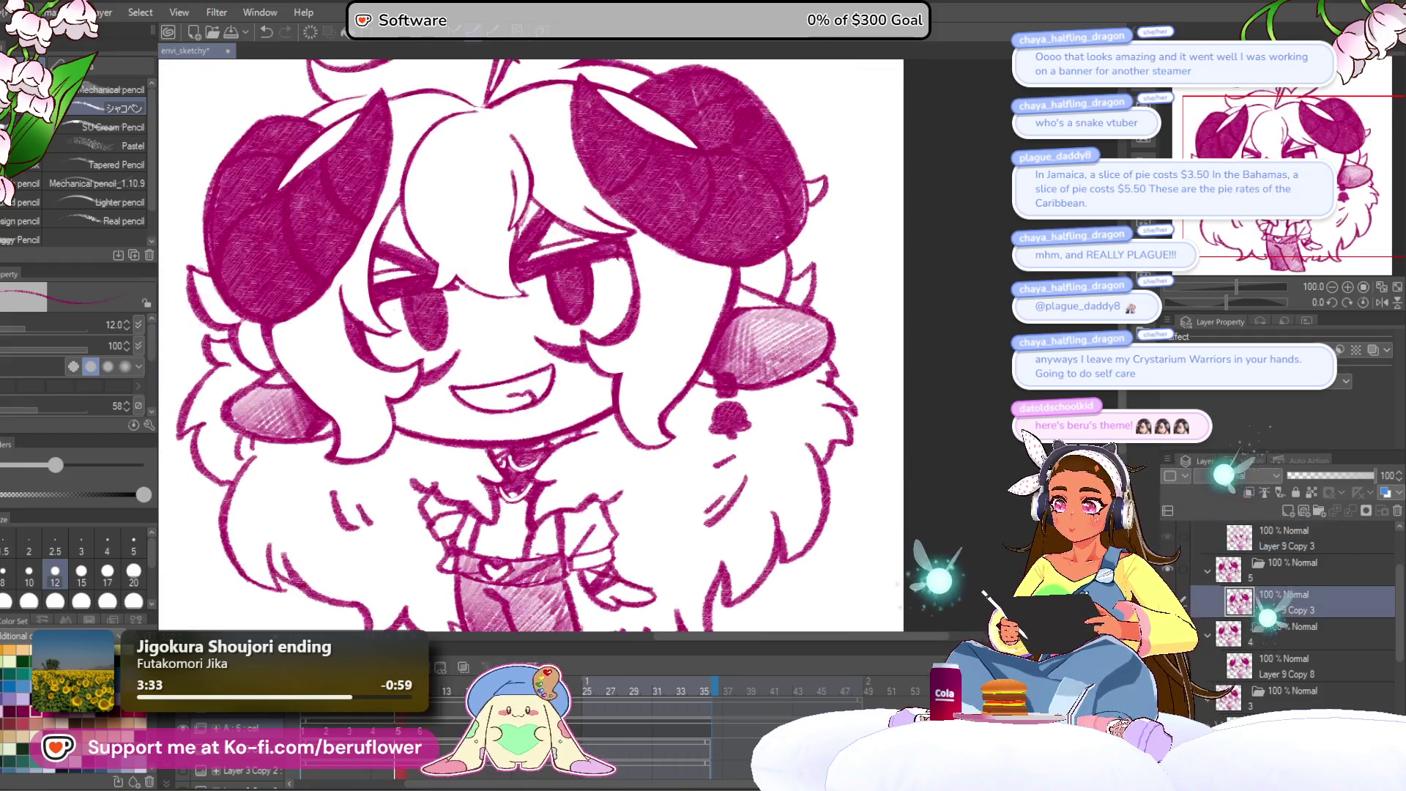
pyautogui.click(1289, 538)
pyautogui.scroll(2, 528, 432)
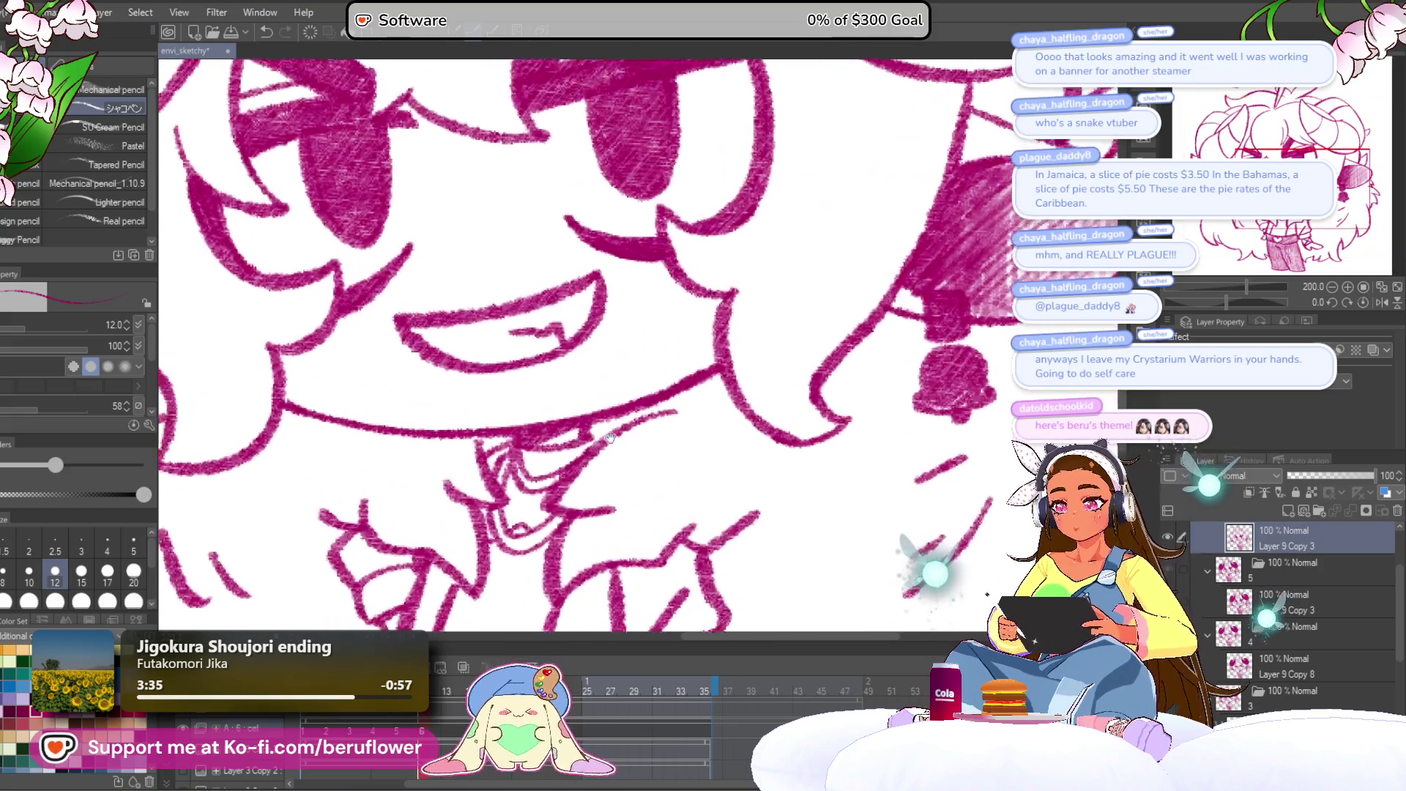
pyautogui.moveTo(557, 465)
pyautogui.mouseDown()
pyautogui.moveTo(600, 443)
pyautogui.moveTo(637, 390)
pyautogui.mouseUp()
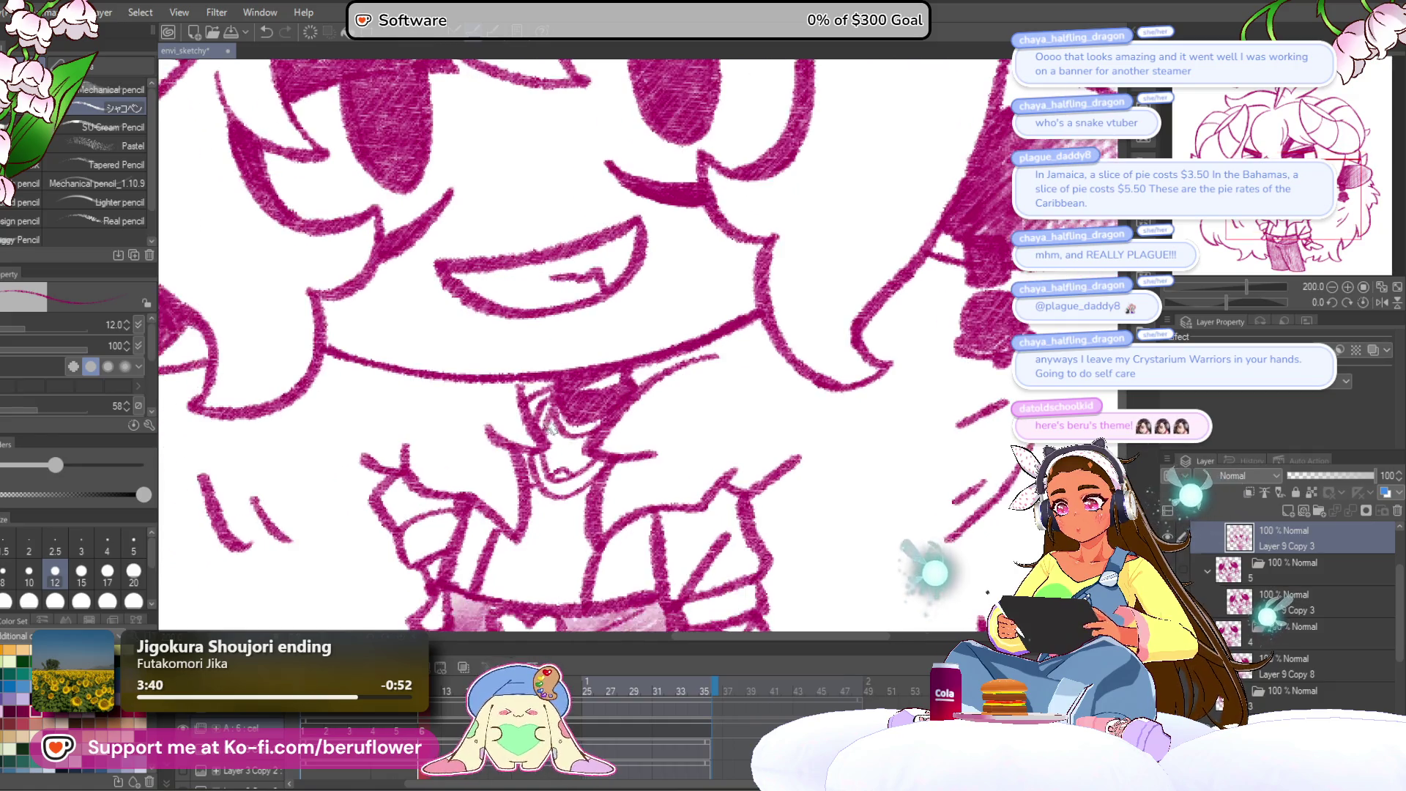
pyautogui.moveTo(564, 472)
pyautogui.mouseDown()
pyautogui.moveTo(586, 465)
pyautogui.moveTo(553, 459)
pyautogui.mouseUp()
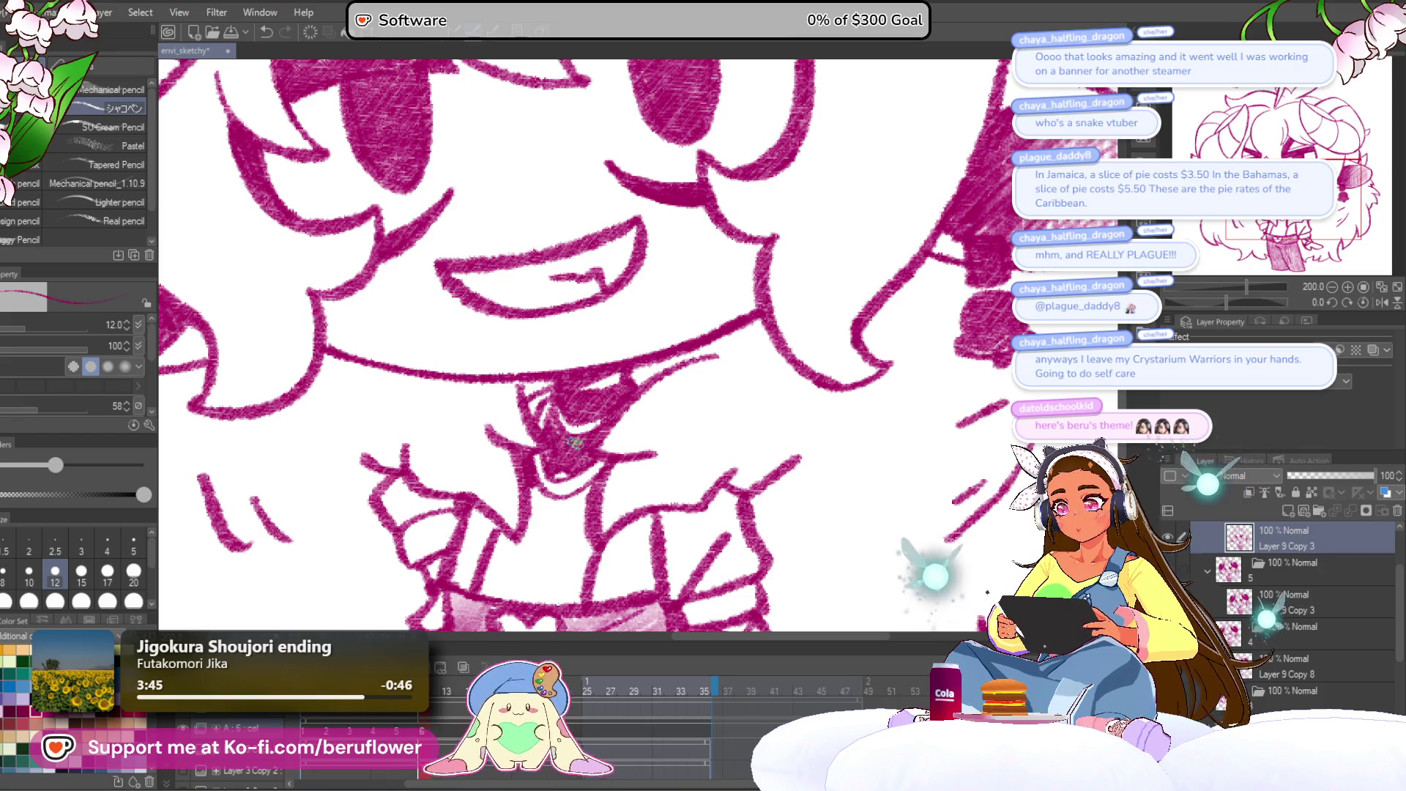
# Hatch dense magenta pencil shading along the left horn's edge and into its interior.
pyautogui.hotkey('ctrl', '0')
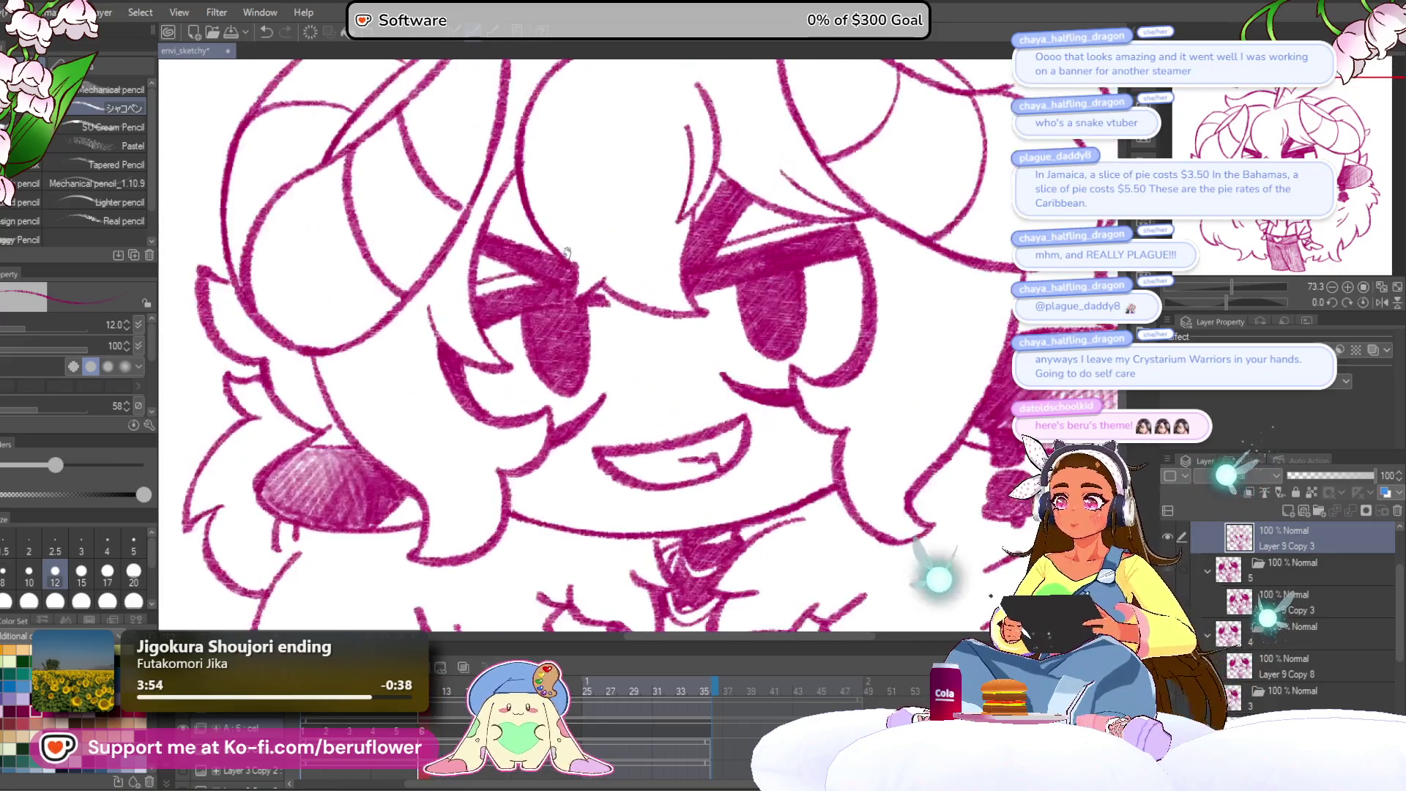
pyautogui.scroll(5, 567, 252)
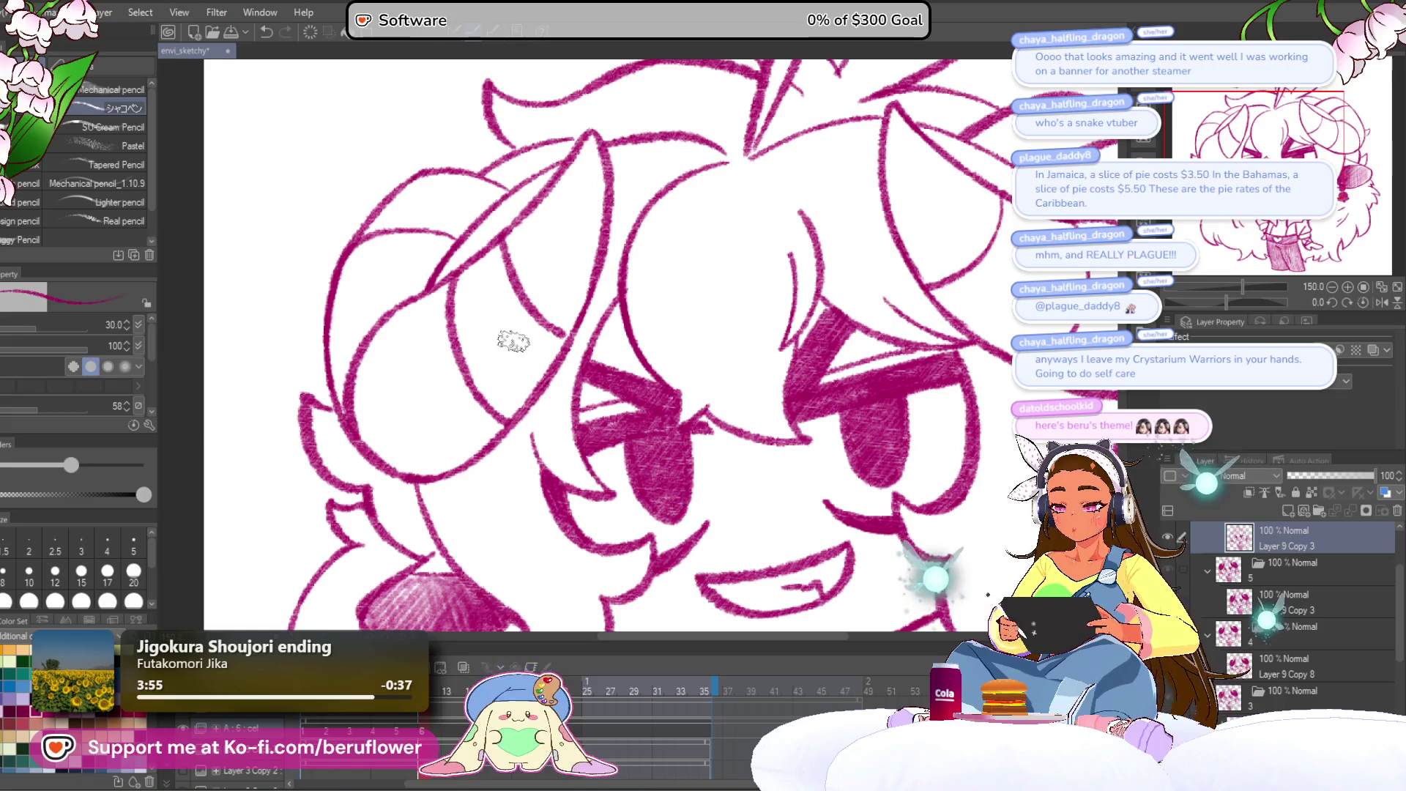
pyautogui.moveTo(579, 167)
pyautogui.mouseDown()
pyautogui.moveTo(498, 253)
pyautogui.moveTo(381, 337)
pyautogui.mouseUp()
pyautogui.moveTo(396, 279); pyautogui.dragTo(417, 304)
pyautogui.moveTo(421, 252); pyautogui.dragTo(363, 359)
pyautogui.moveTo(432, 220); pyautogui.dragTo(363, 359)
pyautogui.moveTo(384, 286); pyautogui.dragTo(359, 421)
pyautogui.moveTo(377, 337)
pyautogui.mouseDown()
pyautogui.moveTo(370, 458)
pyautogui.moveTo(395, 348)
pyautogui.moveTo(410, 439)
pyautogui.moveTo(395, 432)
pyautogui.moveTo(437, 485)
pyautogui.mouseUp()
# Hatch over the rest of the left horn, filling its remaining white gap.
pyautogui.moveTo(560, 309); pyautogui.dragTo(517, 407)
pyautogui.moveTo(564, 339)
pyautogui.mouseDown()
pyautogui.moveTo(468, 454)
pyautogui.moveTo(401, 382)
pyautogui.moveTo(440, 315)
pyautogui.moveTo(414, 322)
pyautogui.moveTo(480, 289)
pyautogui.moveTo(546, 296)
pyautogui.moveTo(553, 347)
pyautogui.mouseUp()
pyautogui.hotkey('ctrl', '-')
pyautogui.moveTo(527, 249)
pyautogui.mouseDown()
pyautogui.moveTo(561, 300)
pyautogui.moveTo(513, 457)
pyautogui.moveTo(541, 351)
pyautogui.moveTo(512, 293)
pyautogui.moveTo(538, 286)
pyautogui.moveTo(469, 461)
pyautogui.moveTo(454, 366)
pyautogui.moveTo(432, 351)
pyautogui.moveTo(462, 341)
pyautogui.moveTo(379, 388)
pyautogui.mouseUp()
pyautogui.moveTo(423, 321)
pyautogui.mouseDown()
pyautogui.moveTo(410, 348)
pyautogui.moveTo(421, 375)
pyautogui.moveTo(481, 301)
pyautogui.mouseUp()
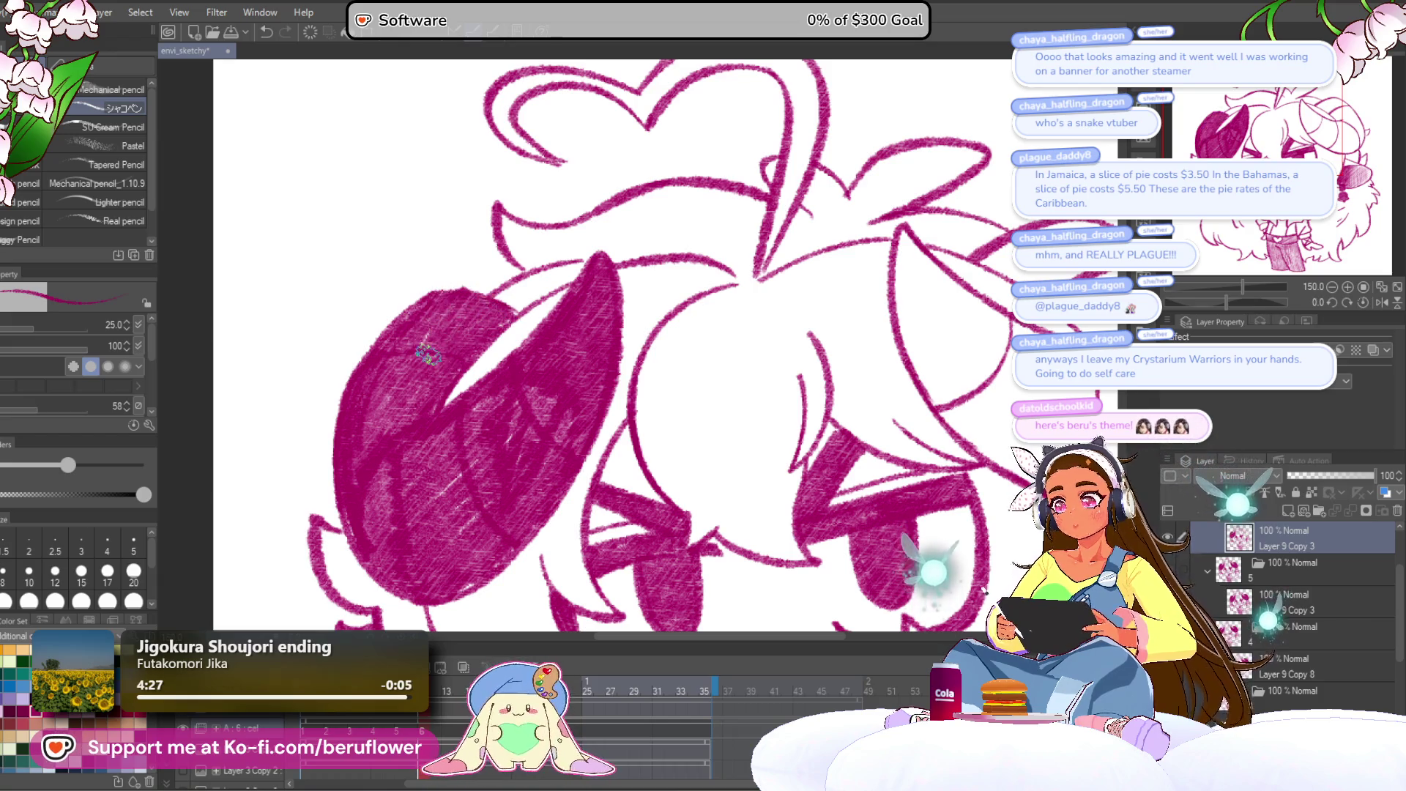
# Rotate the canvas and densely hatch the right horn, including its lower tip and outer edge.
pyautogui.scroll(-5, 428, 354)
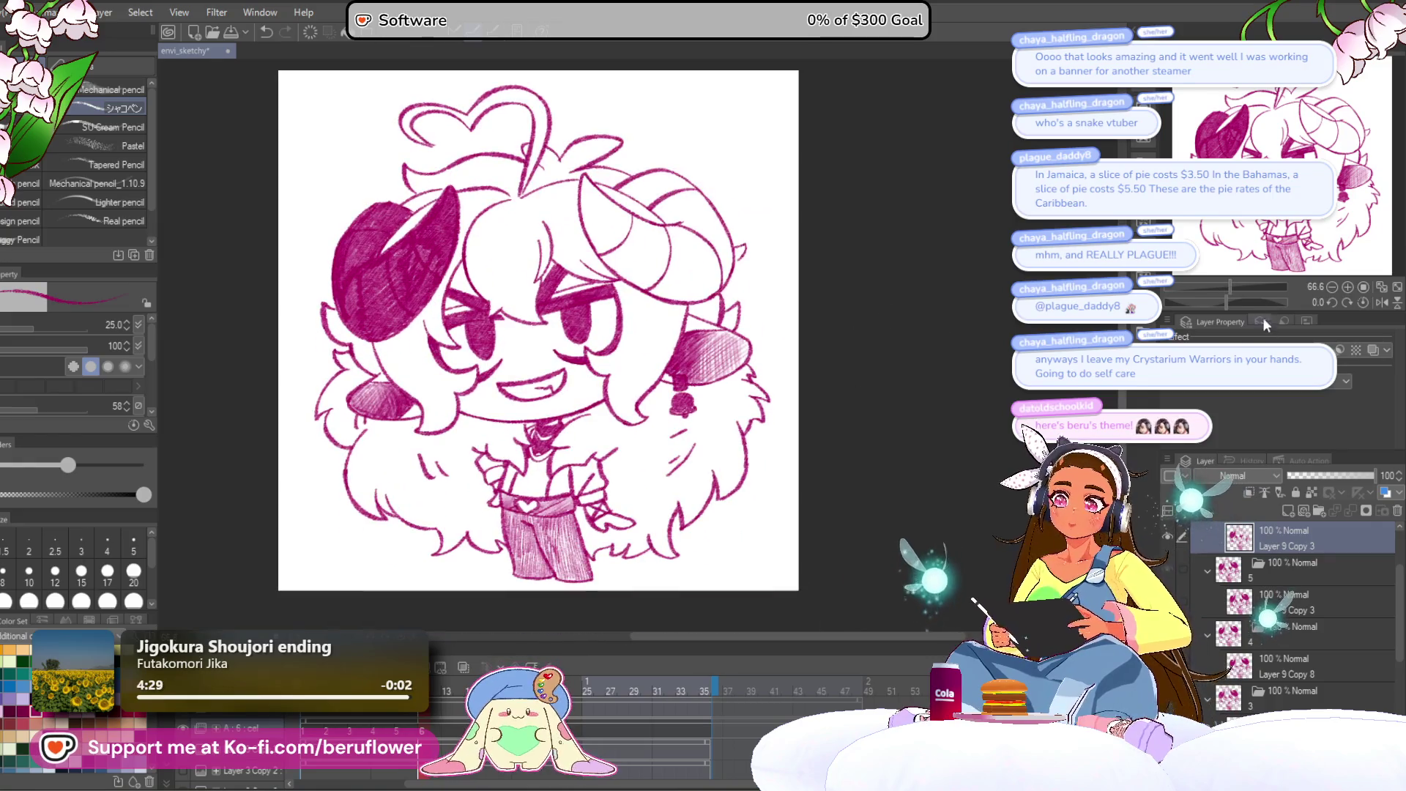
pyautogui.moveTo(1227, 298); pyautogui.dragTo(1245, 301)
pyautogui.scroll(3, 659, 392)
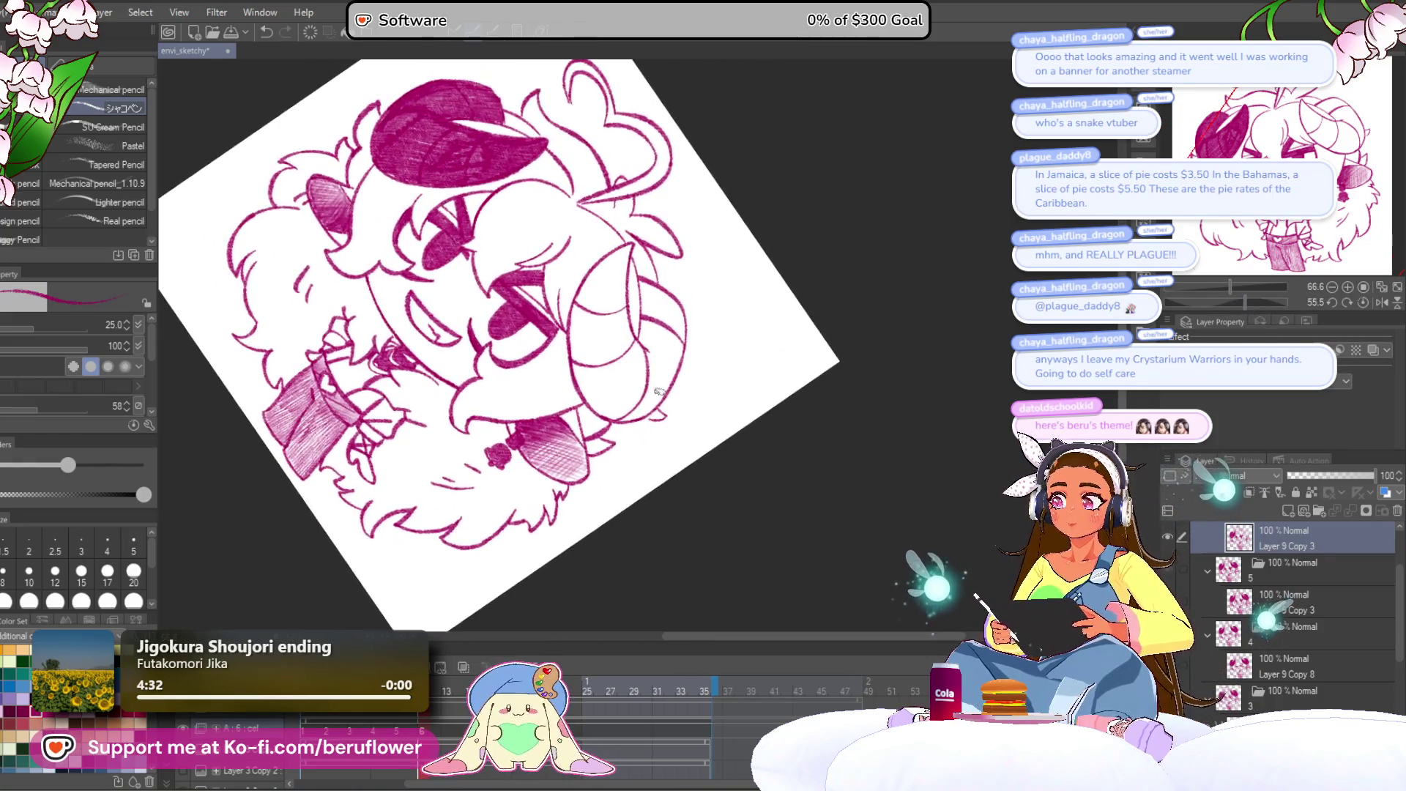
pyautogui.moveTo(624, 268)
pyautogui.mouseDown()
pyautogui.moveTo(585, 425)
pyautogui.moveTo(597, 439)
pyautogui.moveTo(626, 431)
pyautogui.moveTo(655, 352)
pyautogui.moveTo(667, 344)
pyautogui.moveTo(669, 359)
pyautogui.moveTo(678, 233)
pyautogui.moveTo(663, 247)
pyautogui.mouseUp()
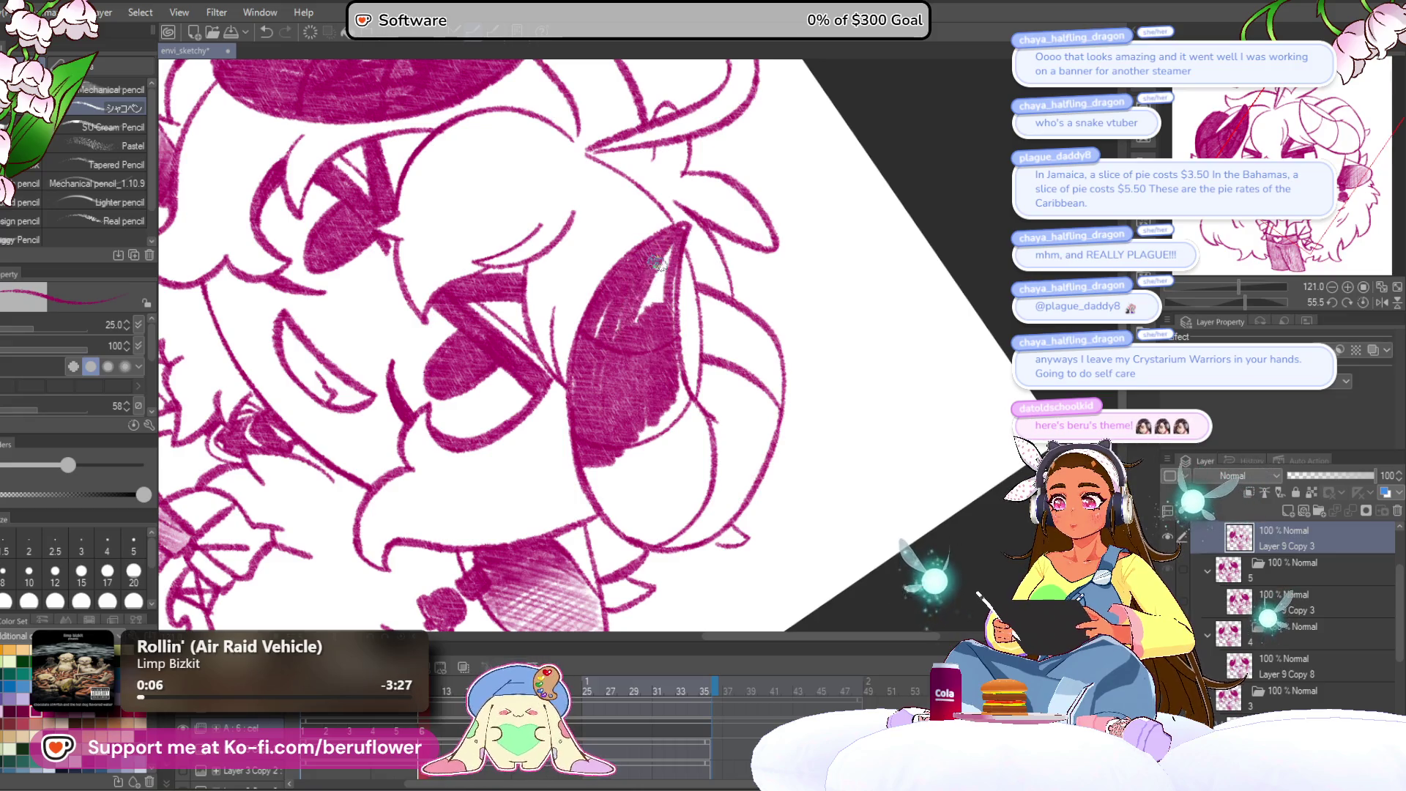
pyautogui.moveTo(612, 294); pyautogui.dragTo(580, 375)
pyautogui.moveTo(618, 526)
pyautogui.mouseDown()
pyautogui.moveTo(681, 439)
pyautogui.moveTo(675, 380)
pyautogui.moveTo(666, 468)
pyautogui.moveTo(637, 497)
pyautogui.moveTo(595, 469)
pyautogui.mouseUp()
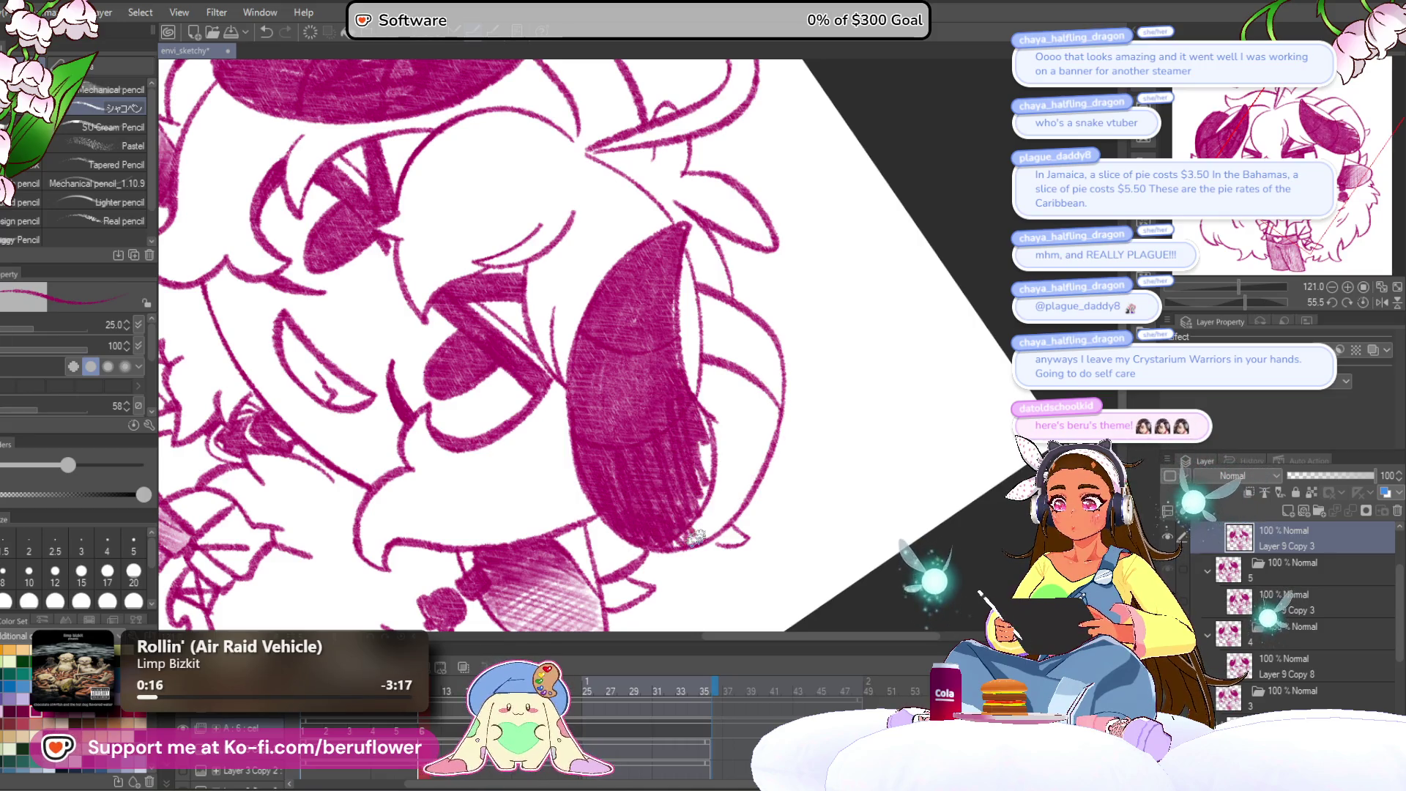
pyautogui.moveTo(734, 476)
pyautogui.mouseDown()
pyautogui.moveTo(756, 432)
pyautogui.moveTo(751, 344)
pyautogui.moveTo(713, 332)
pyautogui.mouseUp()
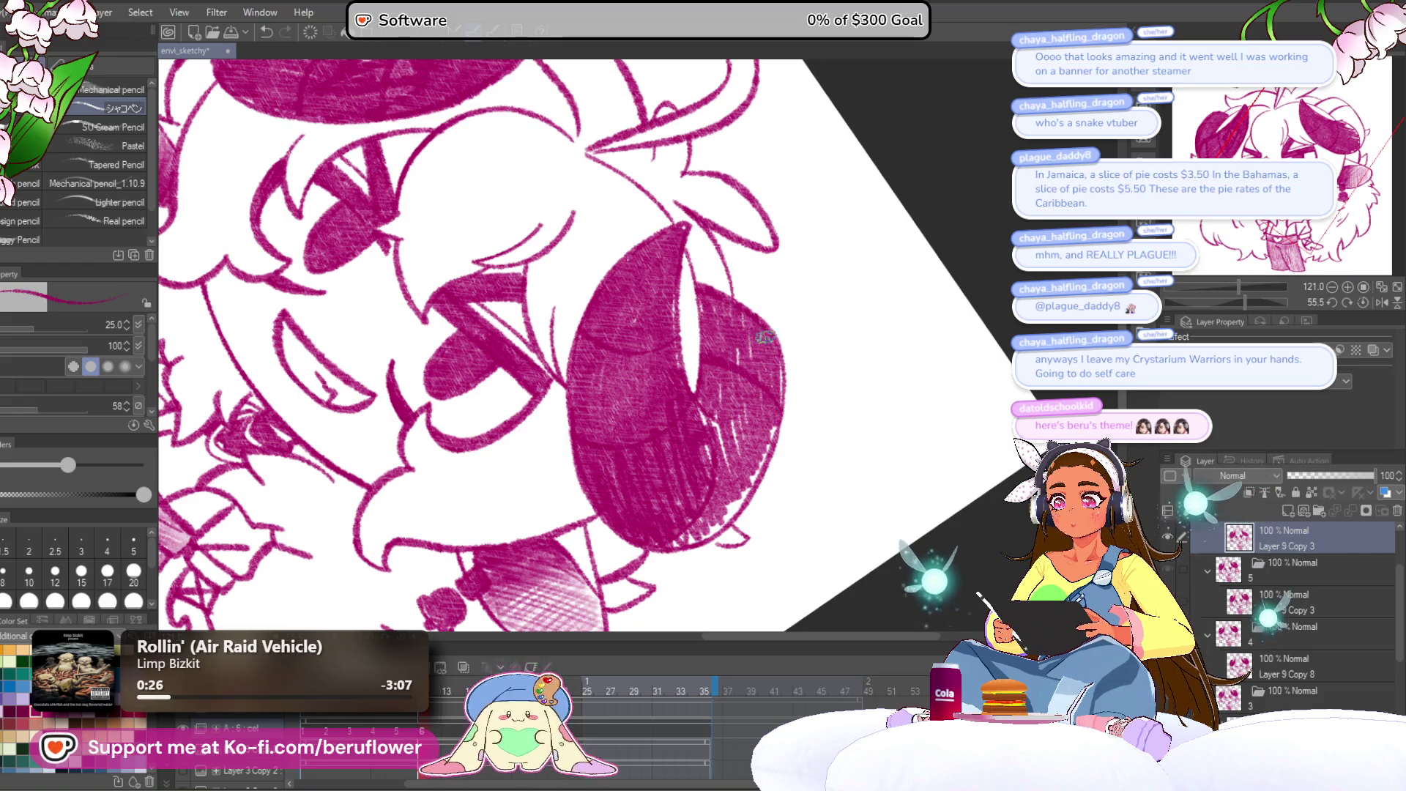
# Deepen the pencil shading on the ear below the right horn.
pyautogui.moveTo(736, 408); pyautogui.dragTo(707, 325)
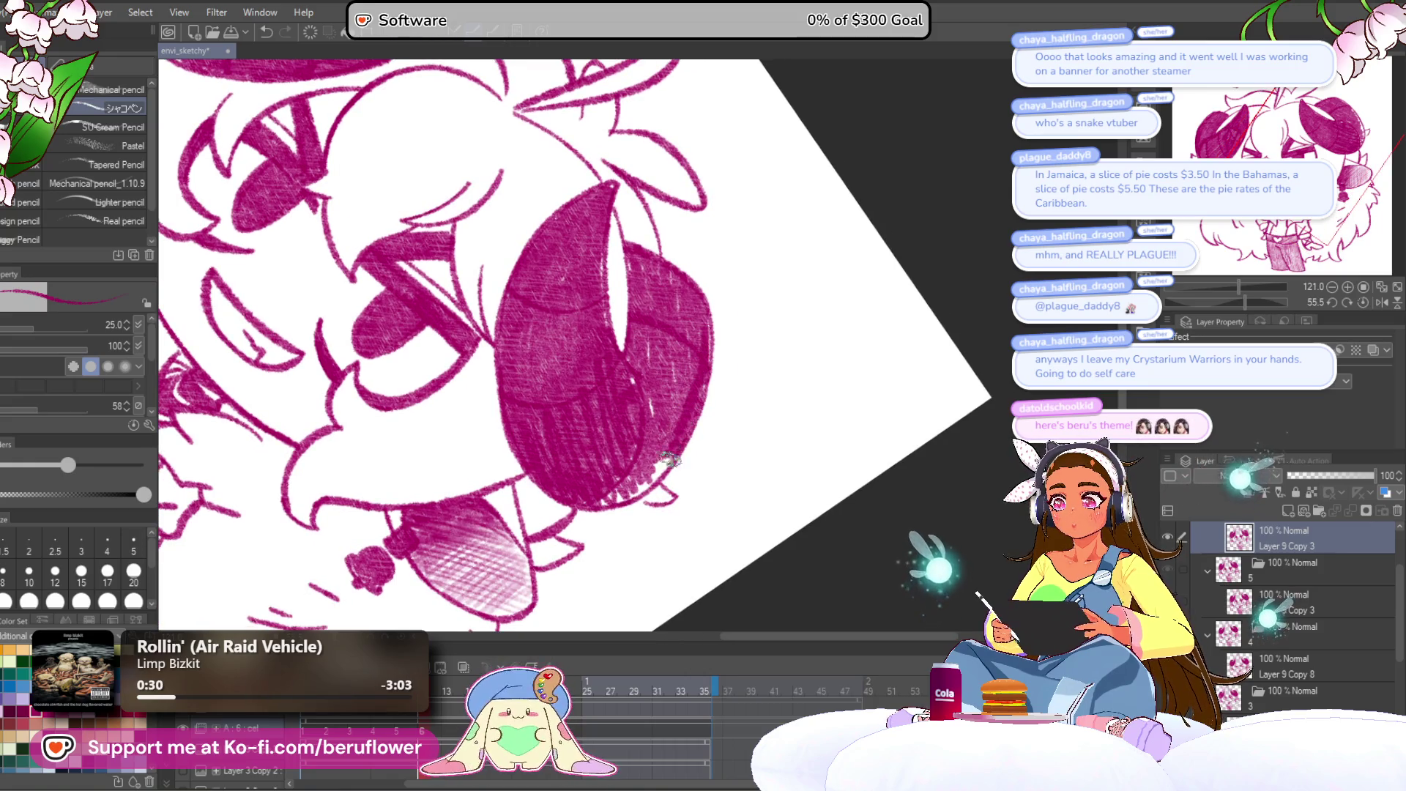
pyautogui.moveTo(626, 498); pyautogui.dragTo(655, 388)
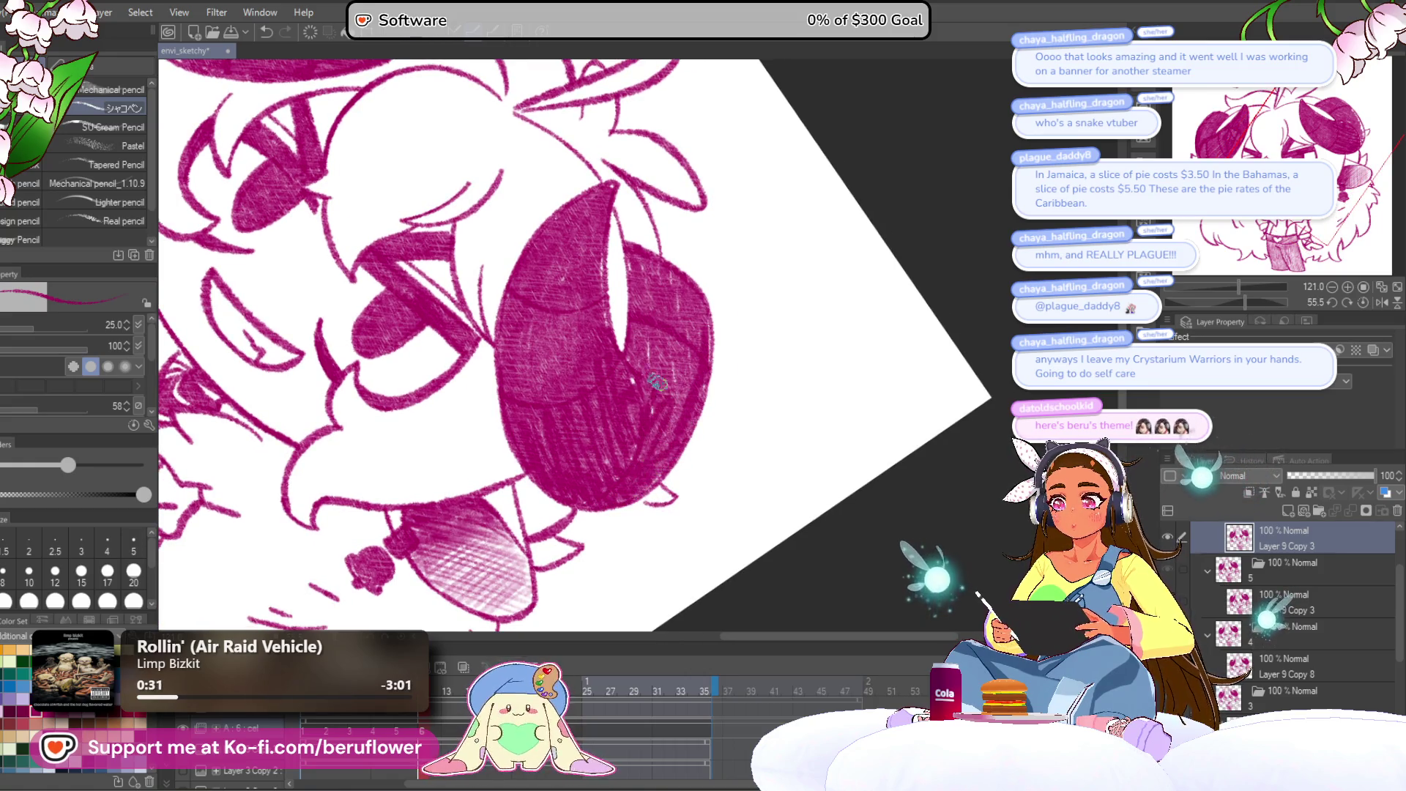
pyautogui.scroll(3, 621, 390)
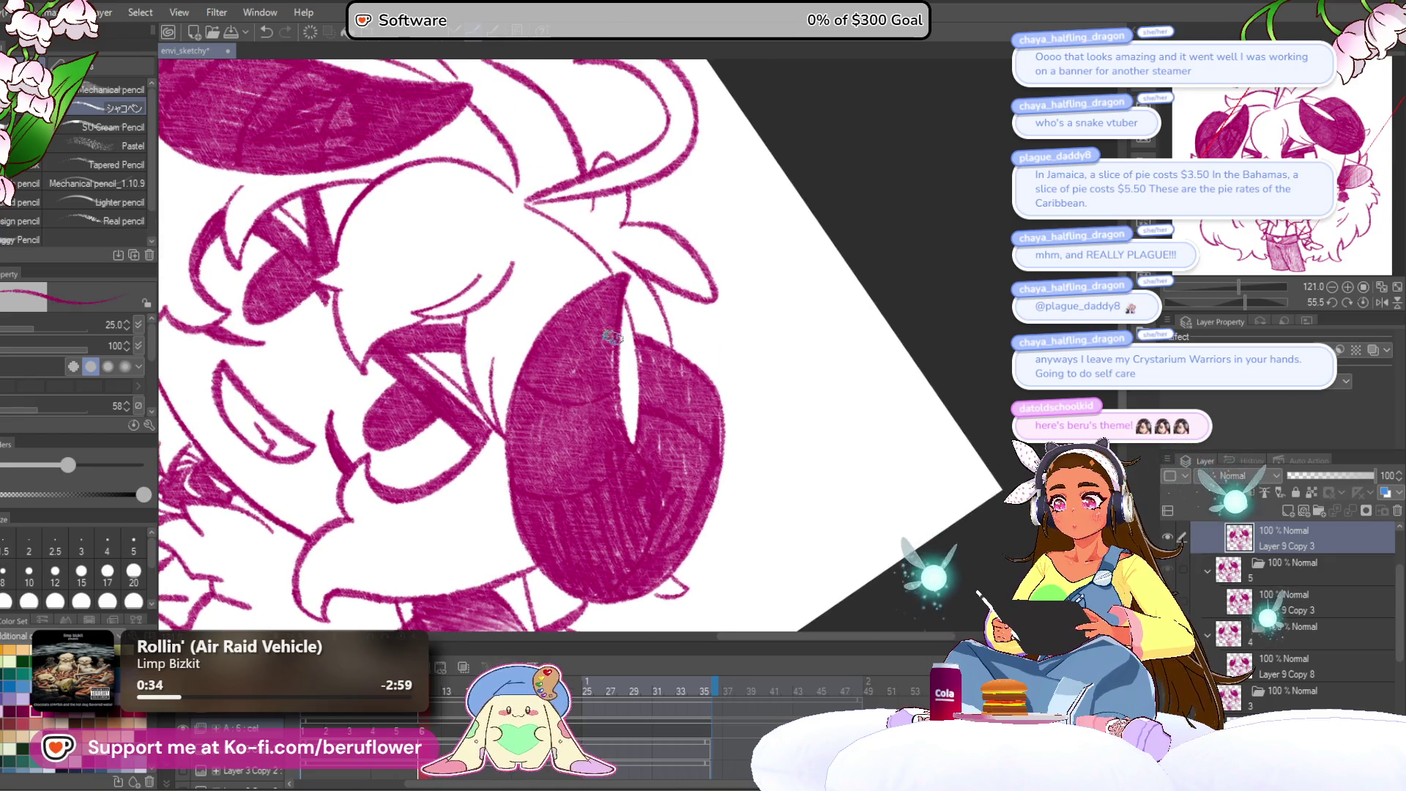
# Reset the canvas rotation to 0°, recenter the drawing and save it.
pyautogui.hotkey('ctrl', '0')
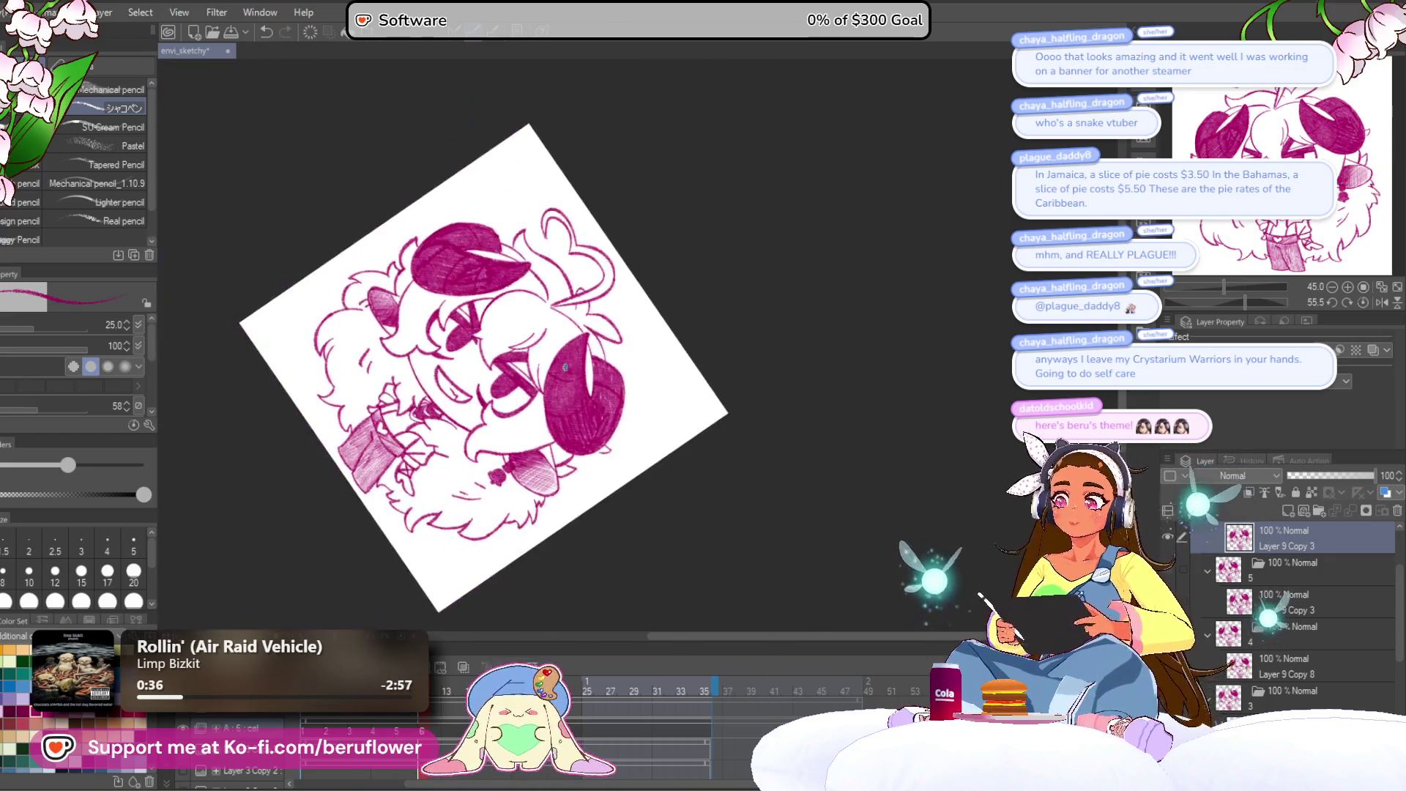
pyautogui.hotkey('ctrl', '+')
pyautogui.click(1360, 301)
pyautogui.moveTo(811, 237)
pyautogui.mouseDown()
pyautogui.moveTo(767, 348)
pyautogui.moveTo(754, 463)
pyautogui.mouseUp()
pyautogui.hotkey('ctrl', 's')
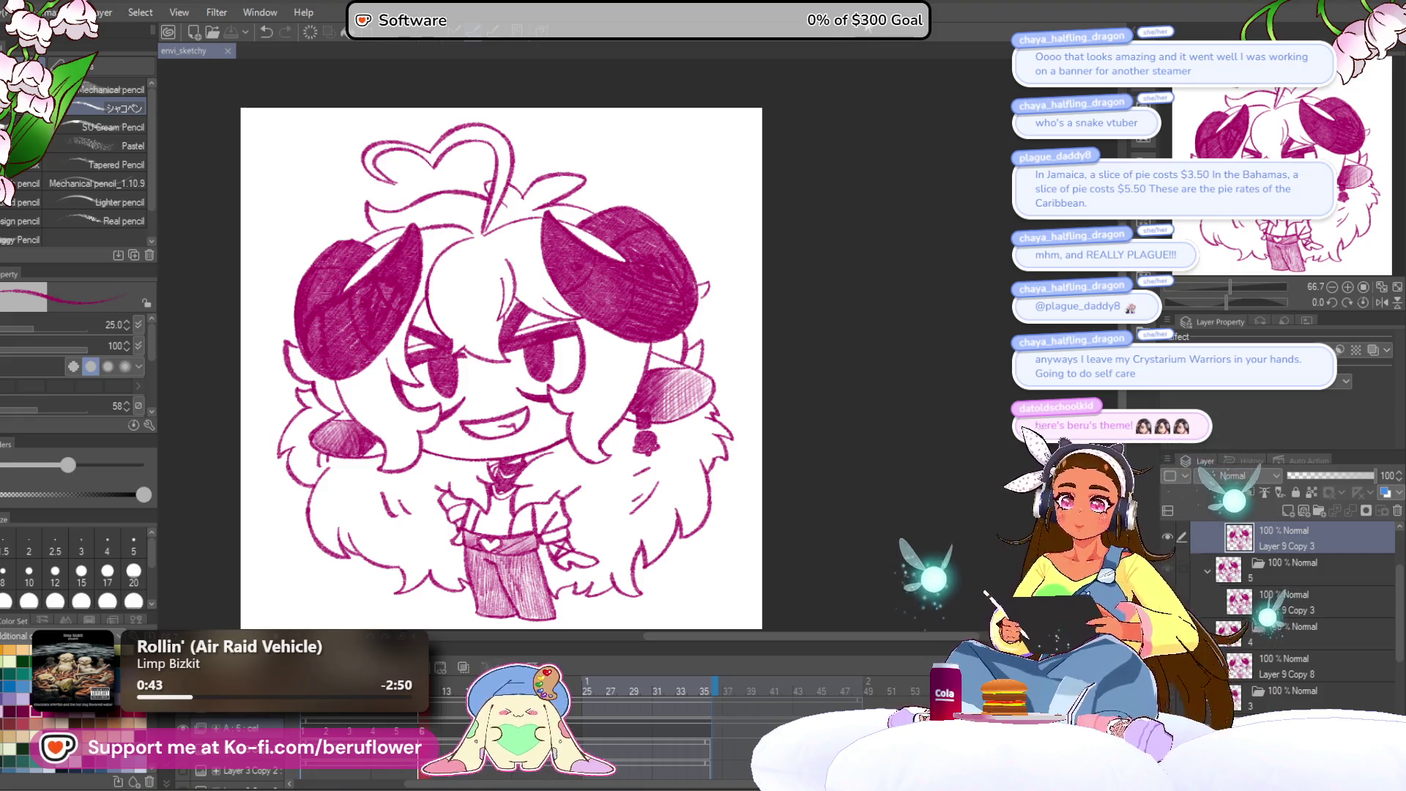
pyautogui.moveTo(837, 383); pyautogui.dragTo(847, 415)
pyautogui.moveTo(822, 466); pyautogui.dragTo(793, 462)
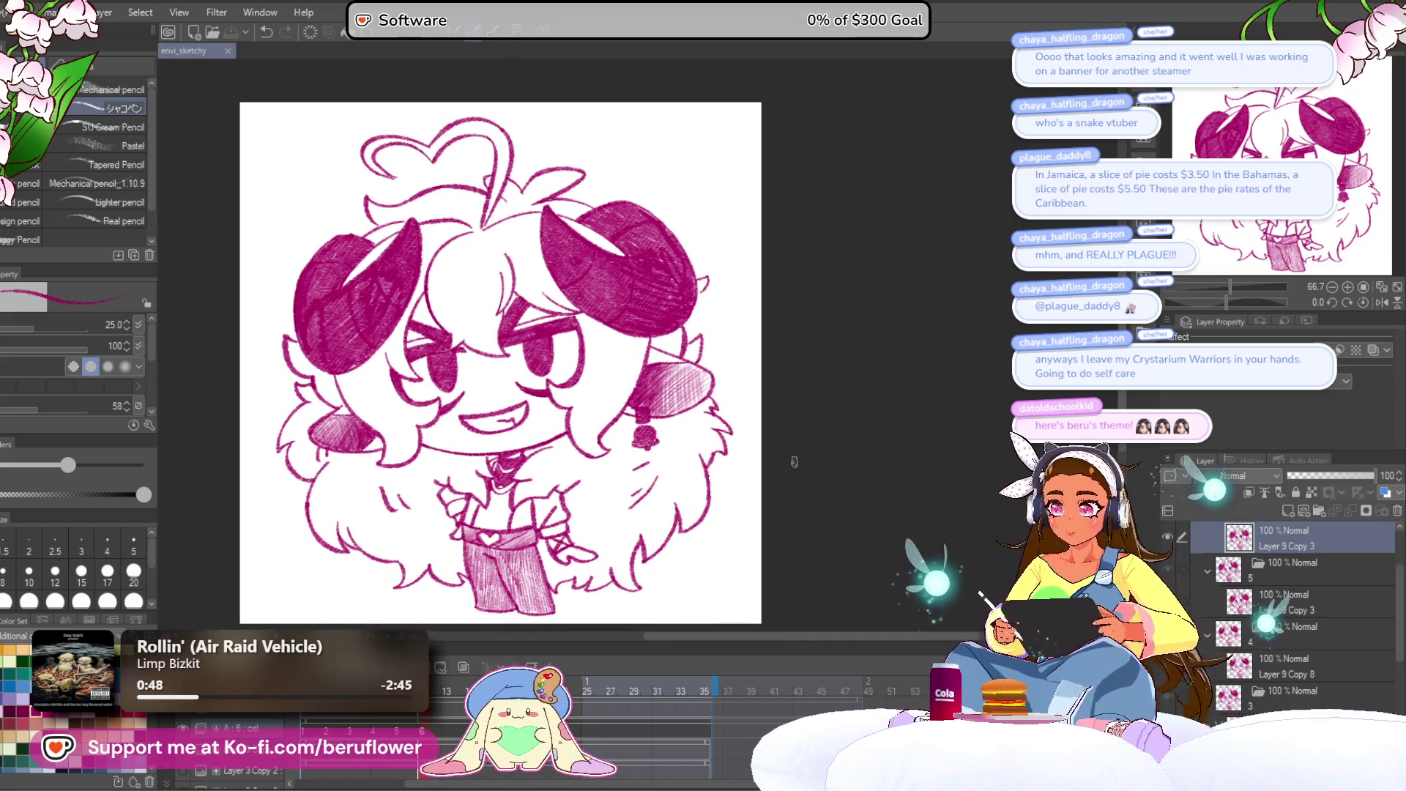
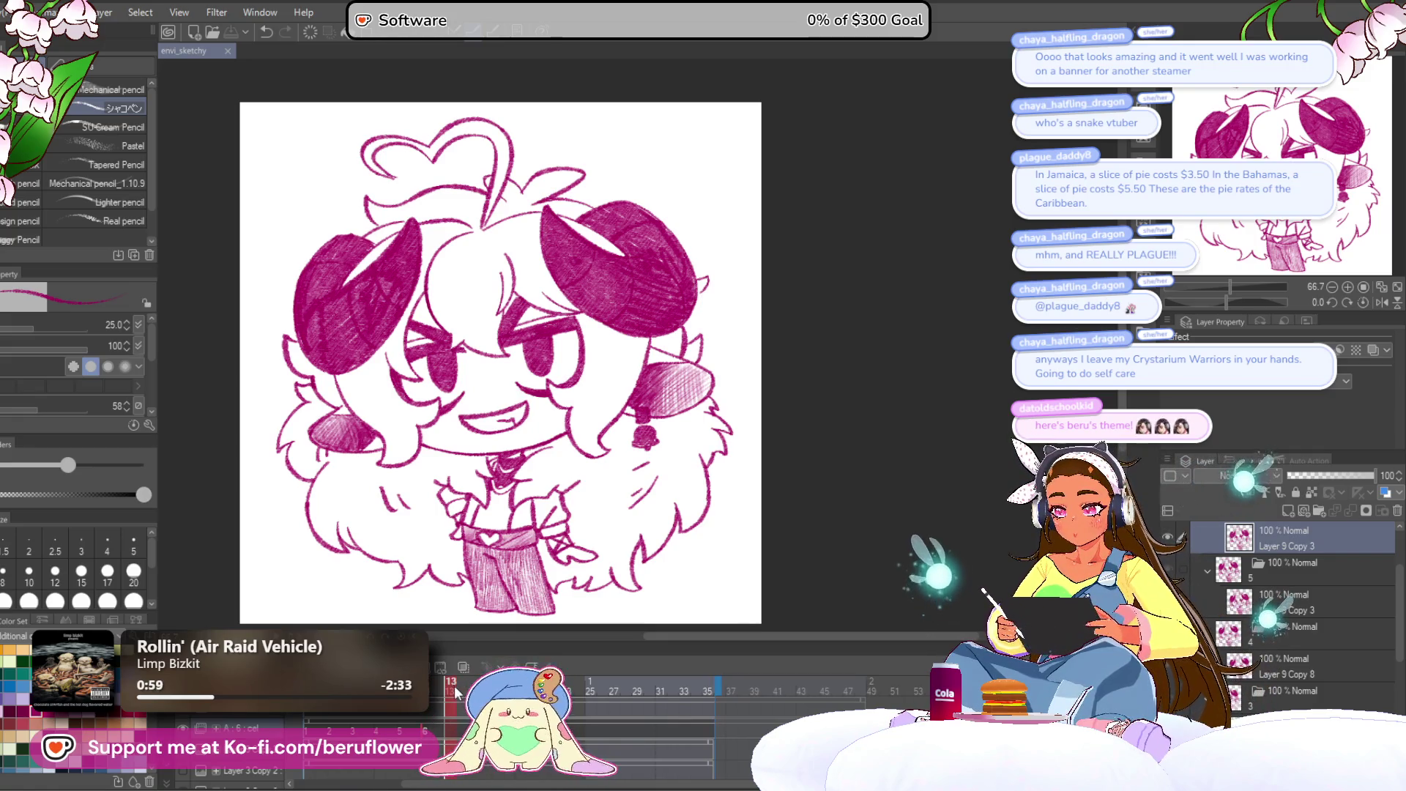
# Add a new blank animation cel with onion skin showing the previous sketch underneath.
pyautogui.click(450, 732)
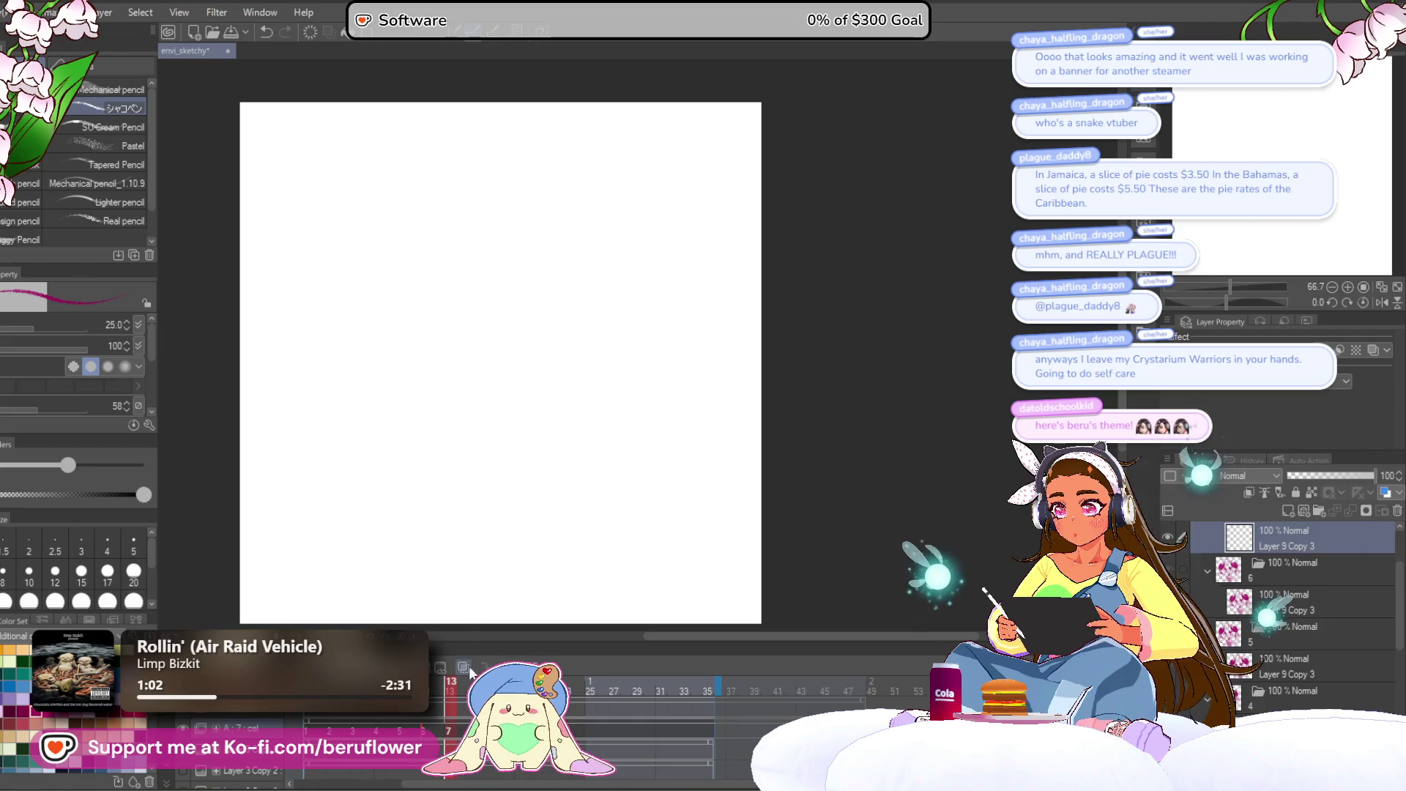
pyautogui.click(465, 667)
pyautogui.scroll(5, 484, 460)
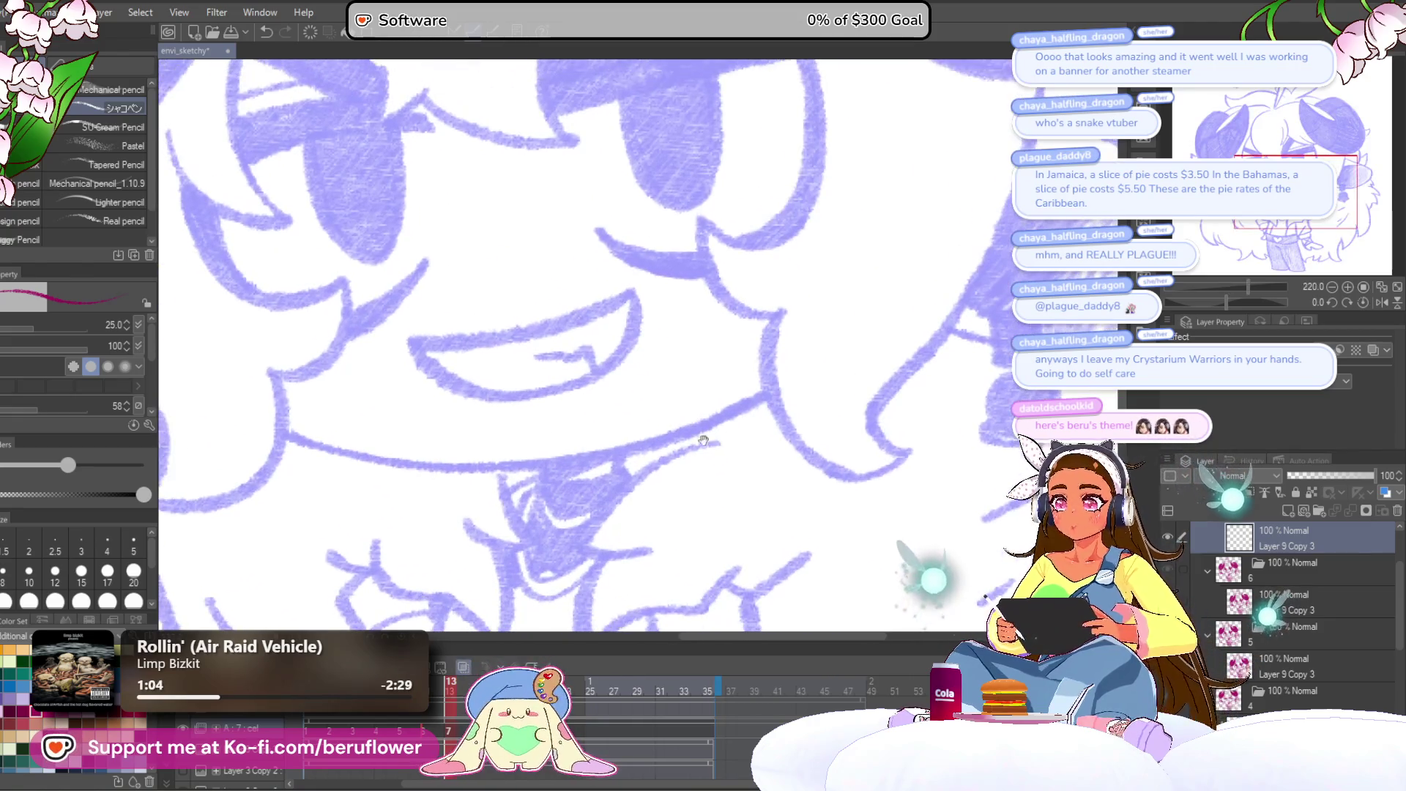
# Ink the character's lower lip and inner mouth stroke in dark magenta.
pyautogui.moveTo(1239, 295); pyautogui.dragTo(1219, 299)
pyautogui.moveTo(441, 444)
pyautogui.mouseDown()
pyautogui.moveTo(636, 327)
pyautogui.moveTo(648, 348)
pyautogui.moveTo(622, 414)
pyautogui.moveTo(575, 461)
pyautogui.moveTo(440, 453)
pyautogui.mouseUp()
pyautogui.scroll(1, 690, 367)
pyautogui.moveTo(564, 434); pyautogui.dragTo(594, 421)
# Ink the jaw line along the sketch, redrawing it shorter after an overlong stroke.
pyautogui.hotkey('ctrl', '0')
pyautogui.hotkey('ctrl', '+')
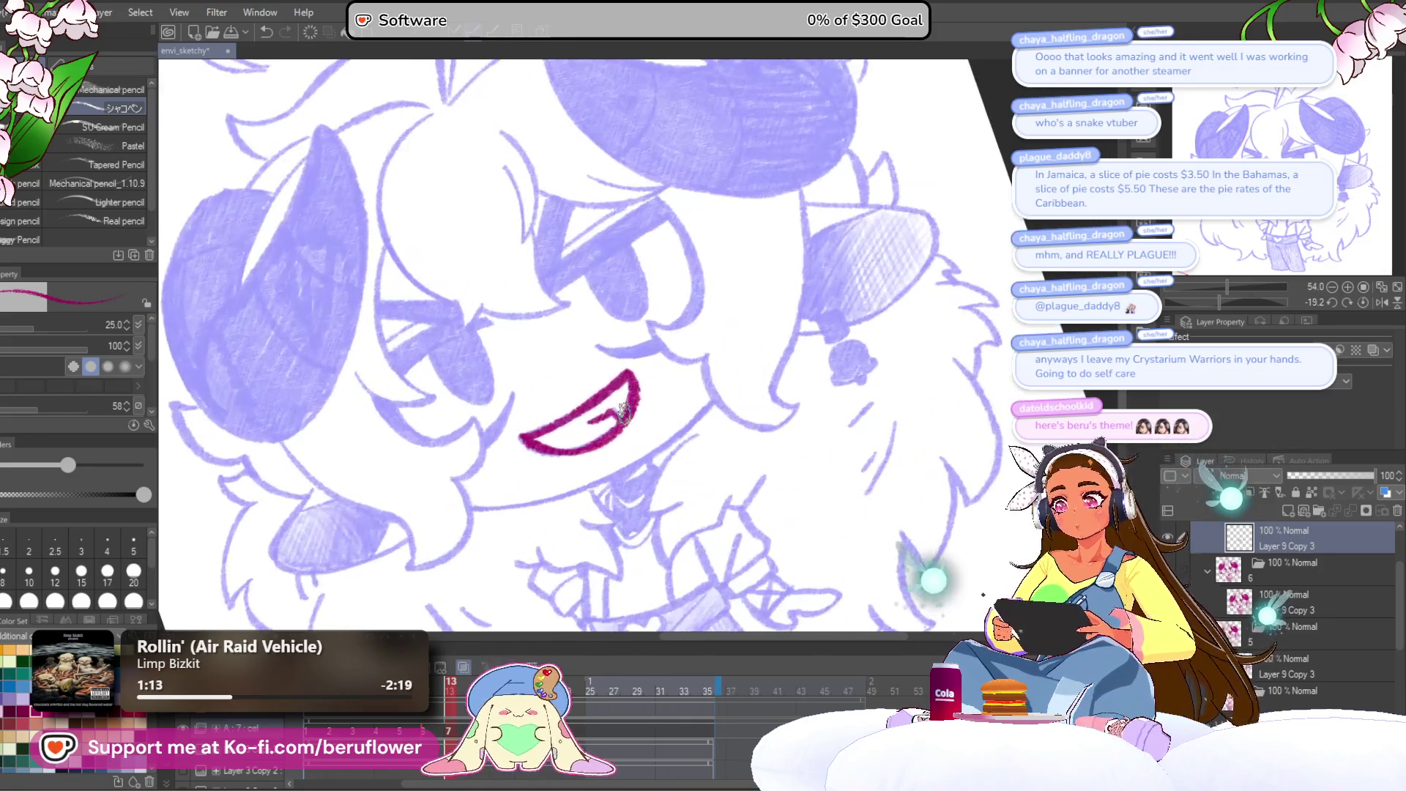
pyautogui.moveTo(807, 417); pyautogui.dragTo(869, 421)
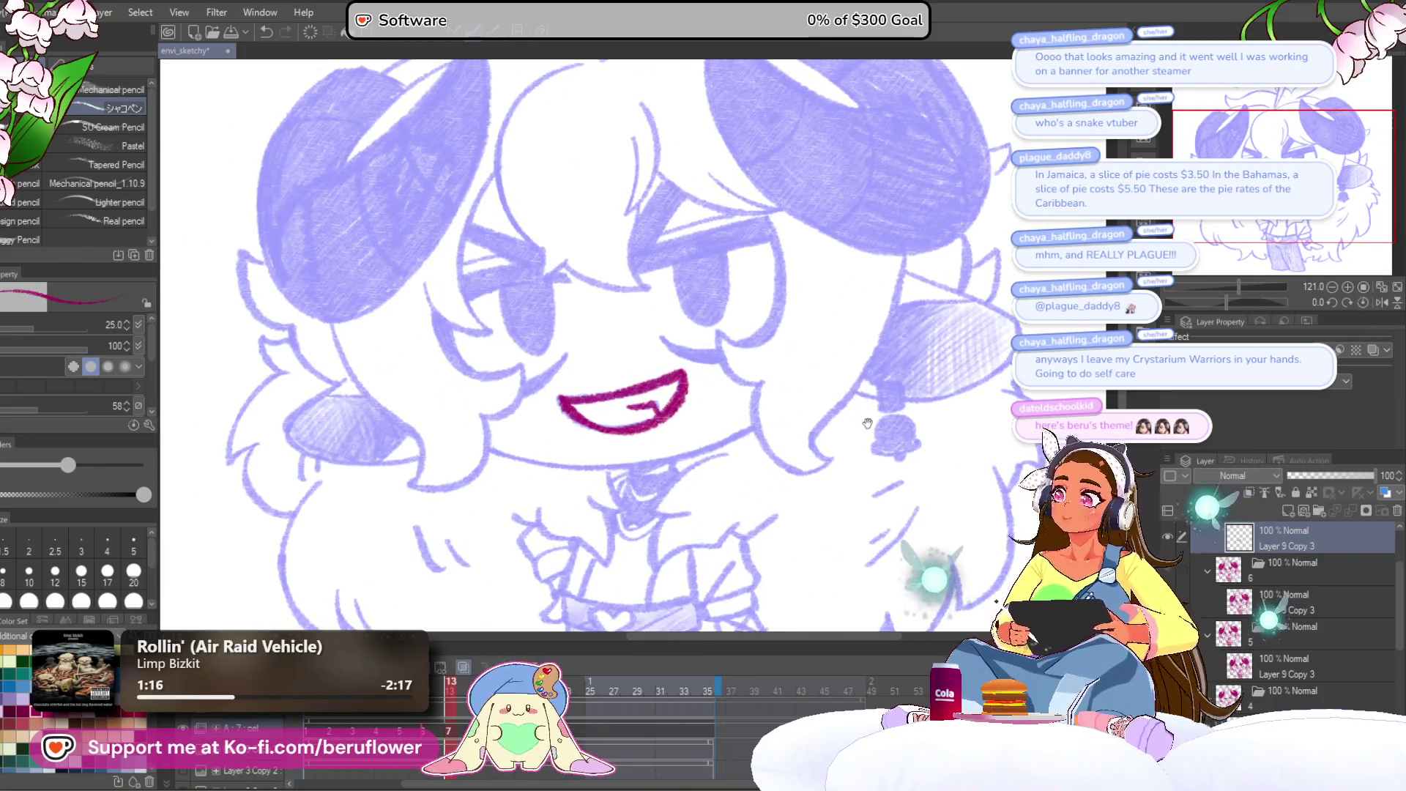
pyautogui.moveTo(1226, 302); pyautogui.dragTo(1266, 302)
pyautogui.hotkey('ctrl', '+')
pyautogui.hotkey('ctrl', '+')
pyautogui.moveTo(607, 187)
pyautogui.mouseDown()
pyautogui.moveTo(487, 316)
pyautogui.moveTo(418, 513)
pyautogui.mouseUp()
pyautogui.scroll(-1, 416, 535)
pyautogui.hotkey('ctrl', 'z')
pyautogui.moveTo(616, 139)
pyautogui.mouseDown()
pyautogui.moveTo(517, 251)
pyautogui.moveTo(437, 448)
pyautogui.mouseUp()
pyautogui.moveTo(474, 338); pyautogui.dragTo(433, 523)
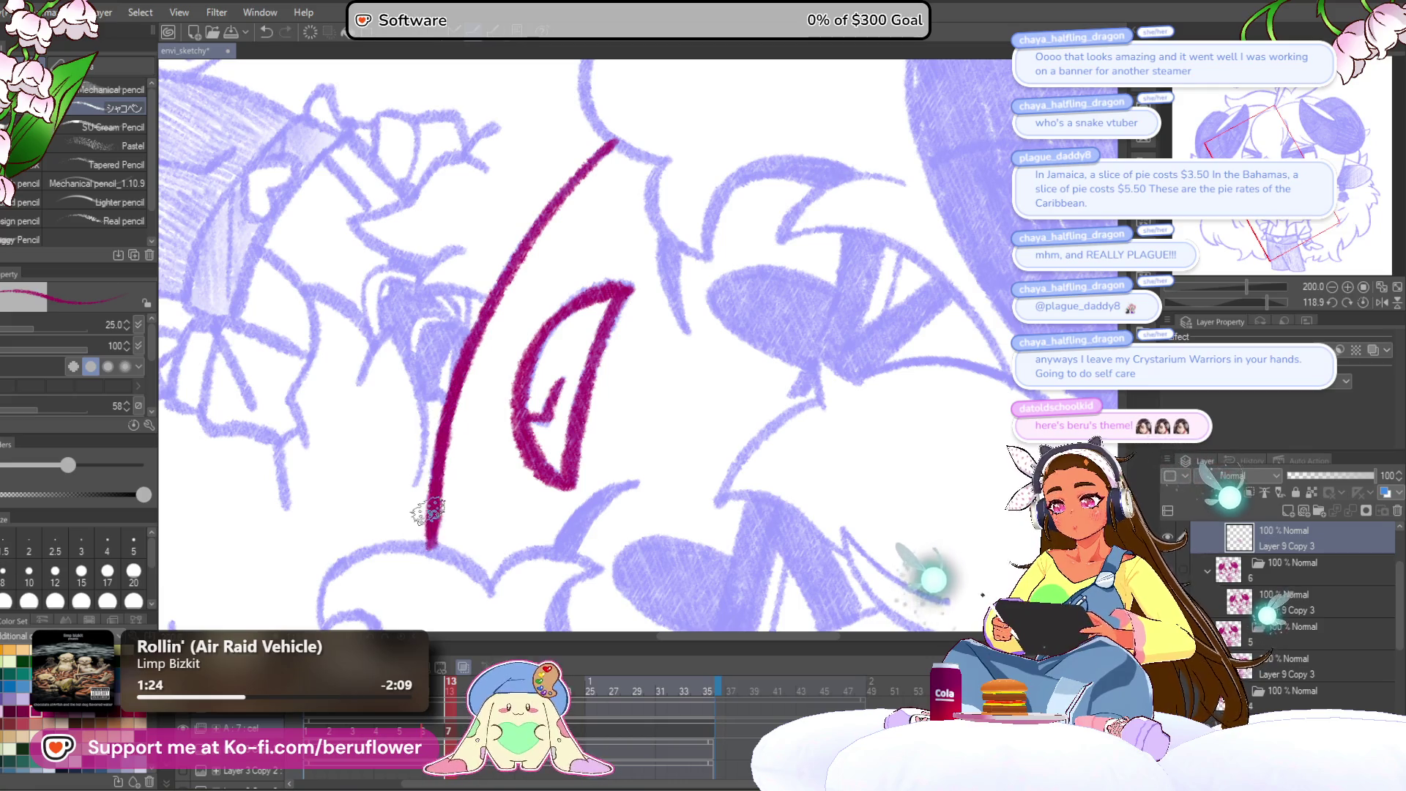
# Fit the drawing upright in view and set the brush size to 15.
pyautogui.hotkey('ctrl', '0')
pyautogui.hotkey('ctrl', '@')
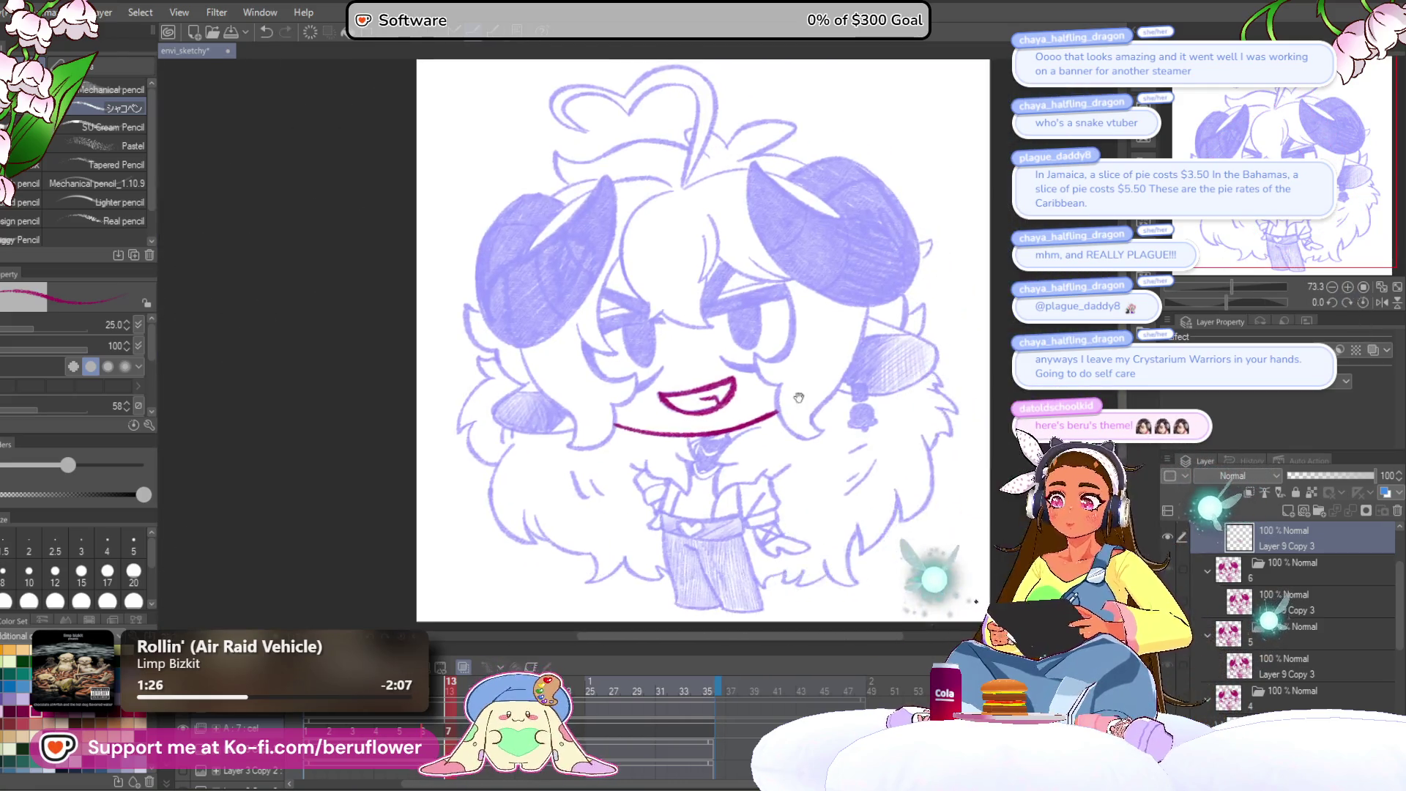
pyautogui.scroll(5, 645, 379)
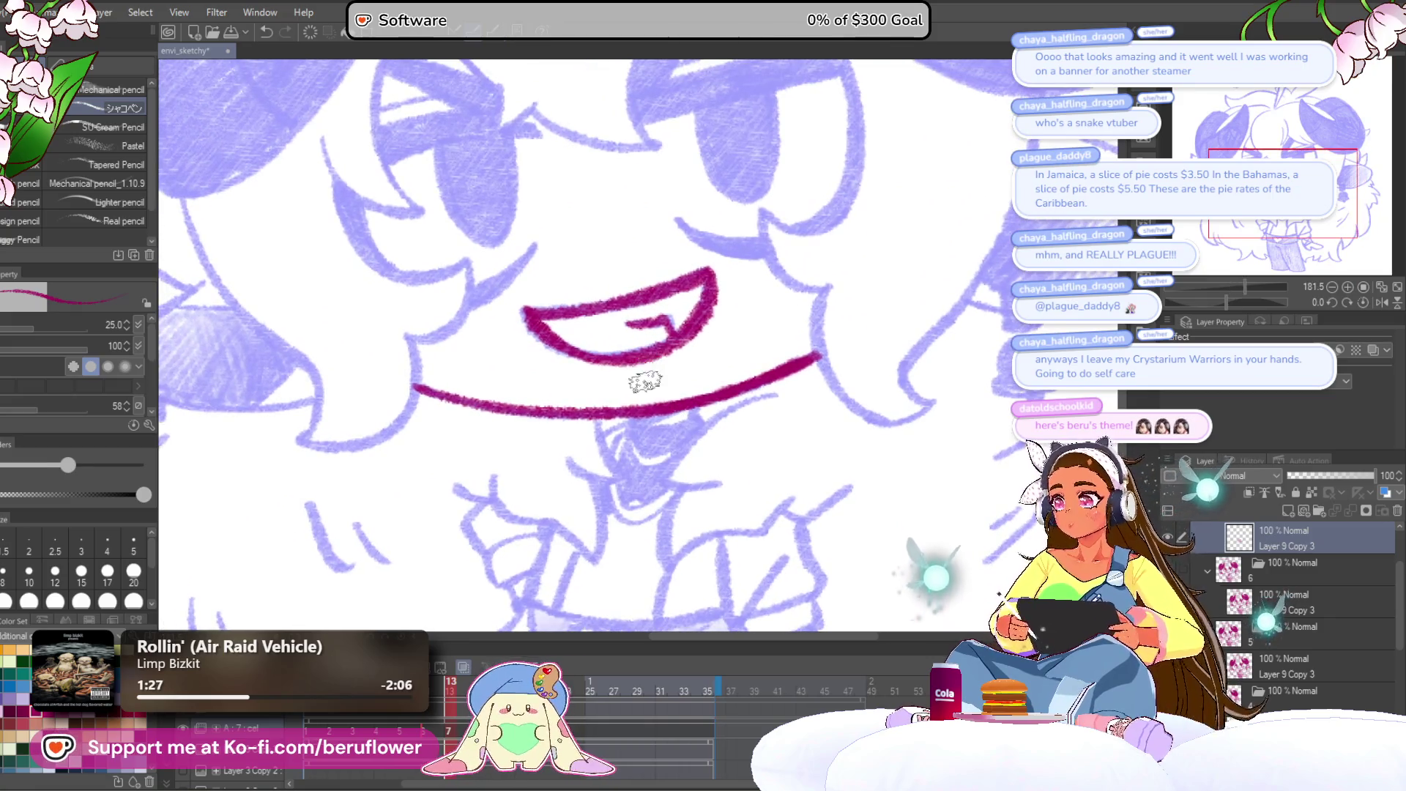
pyautogui.press('[')
pyautogui.press('[')
# Ink small marks under the mouth and the V-shaped collar with its inner curves.
pyautogui.scroll(3, 644, 425)
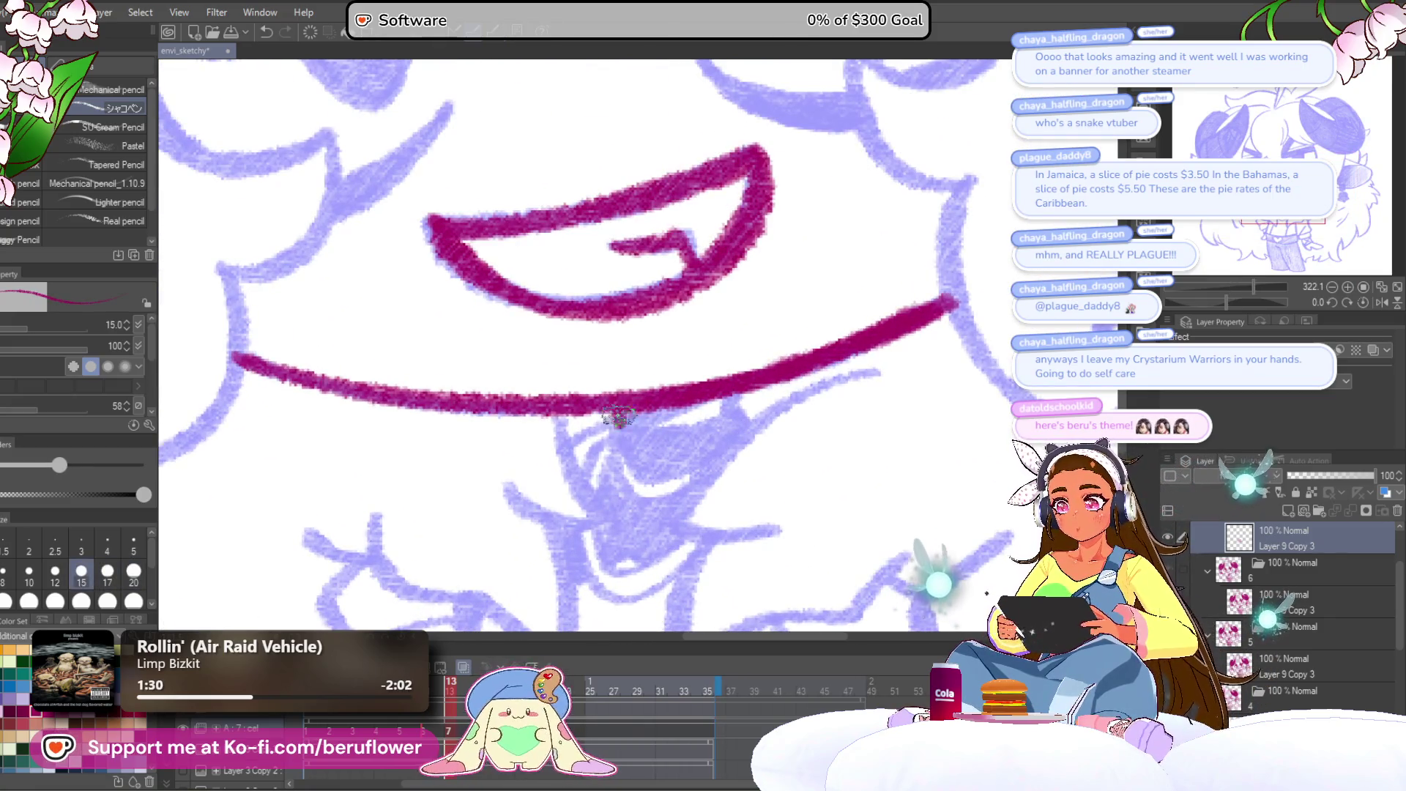
pyautogui.moveTo(734, 405)
pyautogui.mouseDown()
pyautogui.moveTo(629, 427)
pyautogui.moveTo(728, 412)
pyautogui.mouseUp()
pyautogui.moveTo(631, 448)
pyautogui.mouseDown()
pyautogui.moveTo(621, 390)
pyautogui.moveTo(671, 360)
pyautogui.mouseUp()
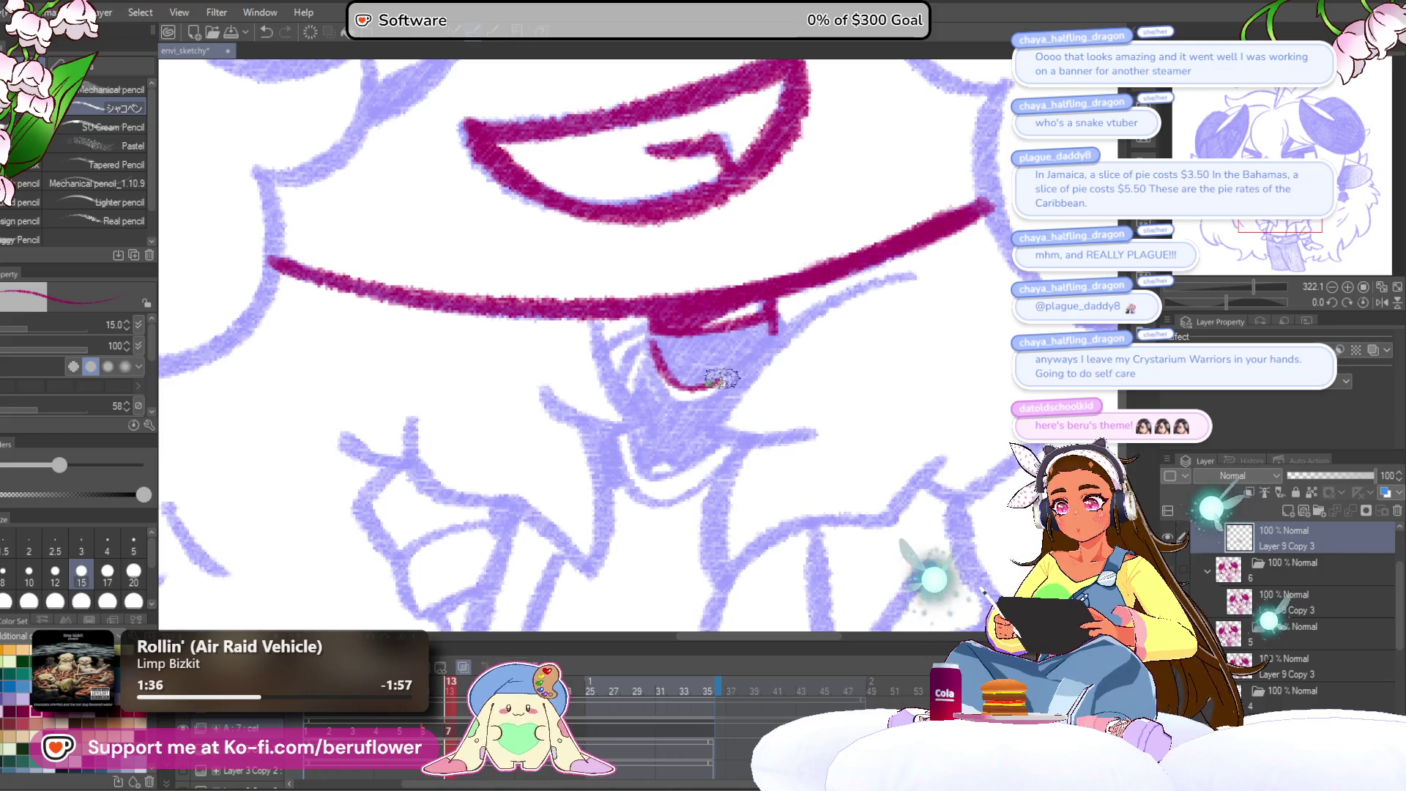
pyautogui.moveTo(648, 343); pyautogui.dragTo(634, 433)
pyautogui.moveTo(597, 333)
pyautogui.mouseDown()
pyautogui.moveTo(644, 440)
pyautogui.moveTo(564, 423)
pyautogui.mouseUp()
pyautogui.moveTo(648, 350); pyautogui.dragTo(637, 296)
pyautogui.moveTo(604, 385)
pyautogui.mouseDown()
pyautogui.moveTo(637, 467)
pyautogui.moveTo(704, 441)
pyautogui.moveTo(623, 443)
pyautogui.moveTo(618, 395)
pyautogui.mouseUp()
pyautogui.moveTo(736, 401)
pyautogui.mouseDown()
pyautogui.moveTo(701, 375)
pyautogui.moveTo(674, 457)
pyautogui.mouseUp()
# Ink the long shirt line hooking right, the shirt front line and a diagonal stroke.
pyautogui.moveTo(764, 367); pyautogui.dragTo(755, 389)
pyautogui.moveTo(870, 227)
pyautogui.mouseDown()
pyautogui.moveTo(691, 338)
pyautogui.moveTo(650, 401)
pyautogui.moveTo(780, 381)
pyautogui.mouseUp()
pyautogui.moveTo(712, 405); pyautogui.dragTo(789, 398)
pyautogui.moveTo(614, 370); pyautogui.dragTo(619, 526)
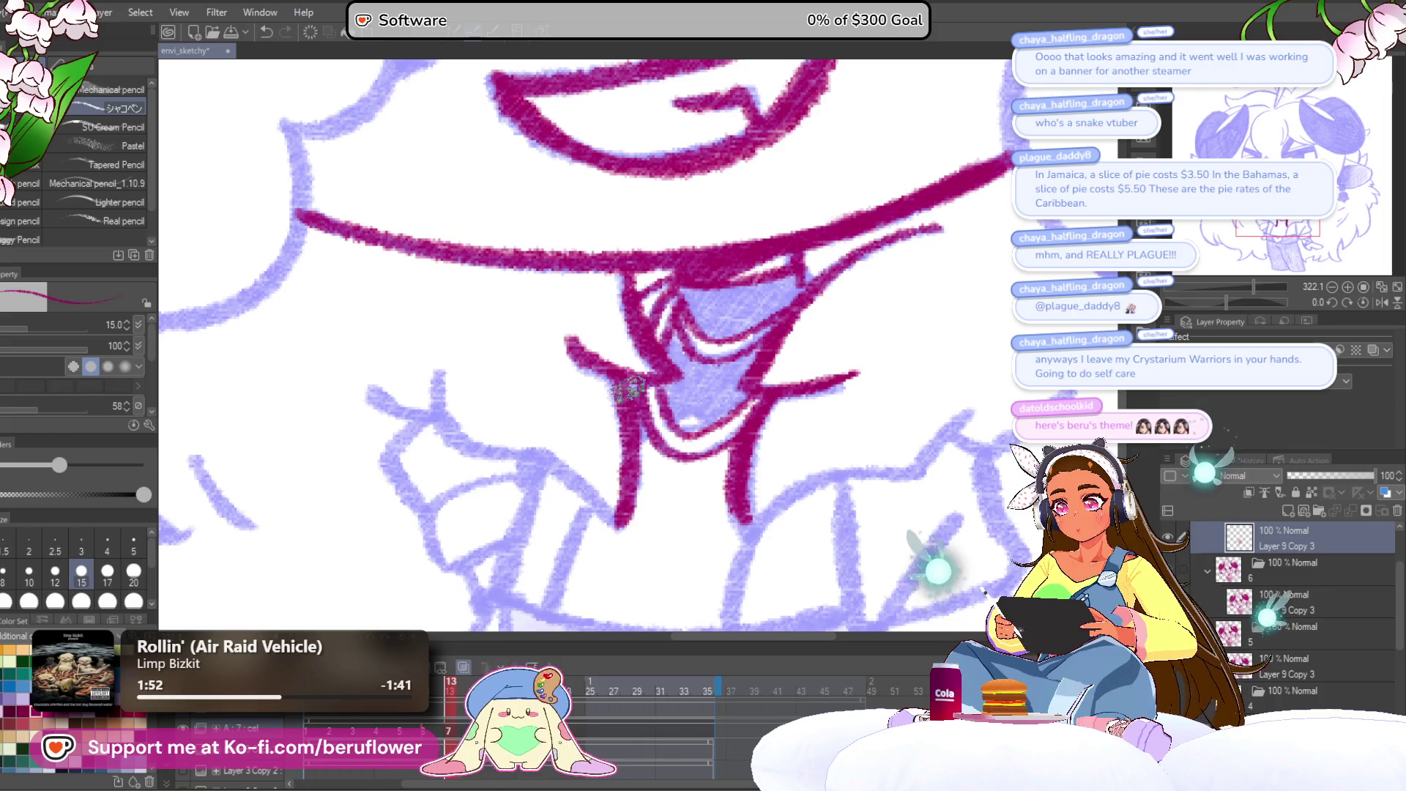
pyautogui.moveTo(710, 330); pyautogui.dragTo(706, 297)
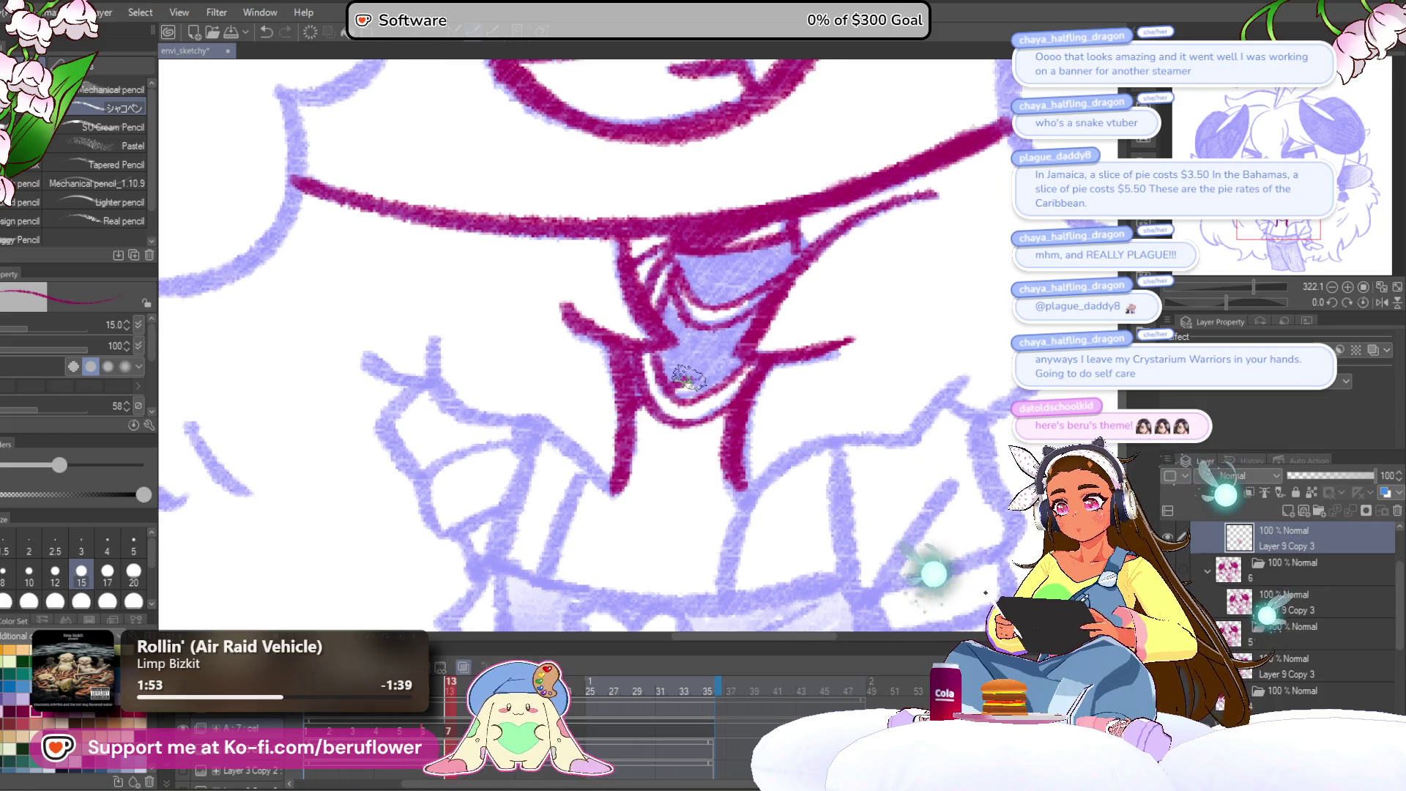
pyautogui.moveTo(679, 430); pyautogui.dragTo(734, 454)
pyautogui.moveTo(486, 362)
pyautogui.mouseDown()
pyautogui.moveTo(502, 421)
pyautogui.moveTo(635, 472)
pyautogui.moveTo(676, 520)
pyautogui.mouseUp()
pyautogui.moveTo(586, 390); pyautogui.dragTo(731, 412)
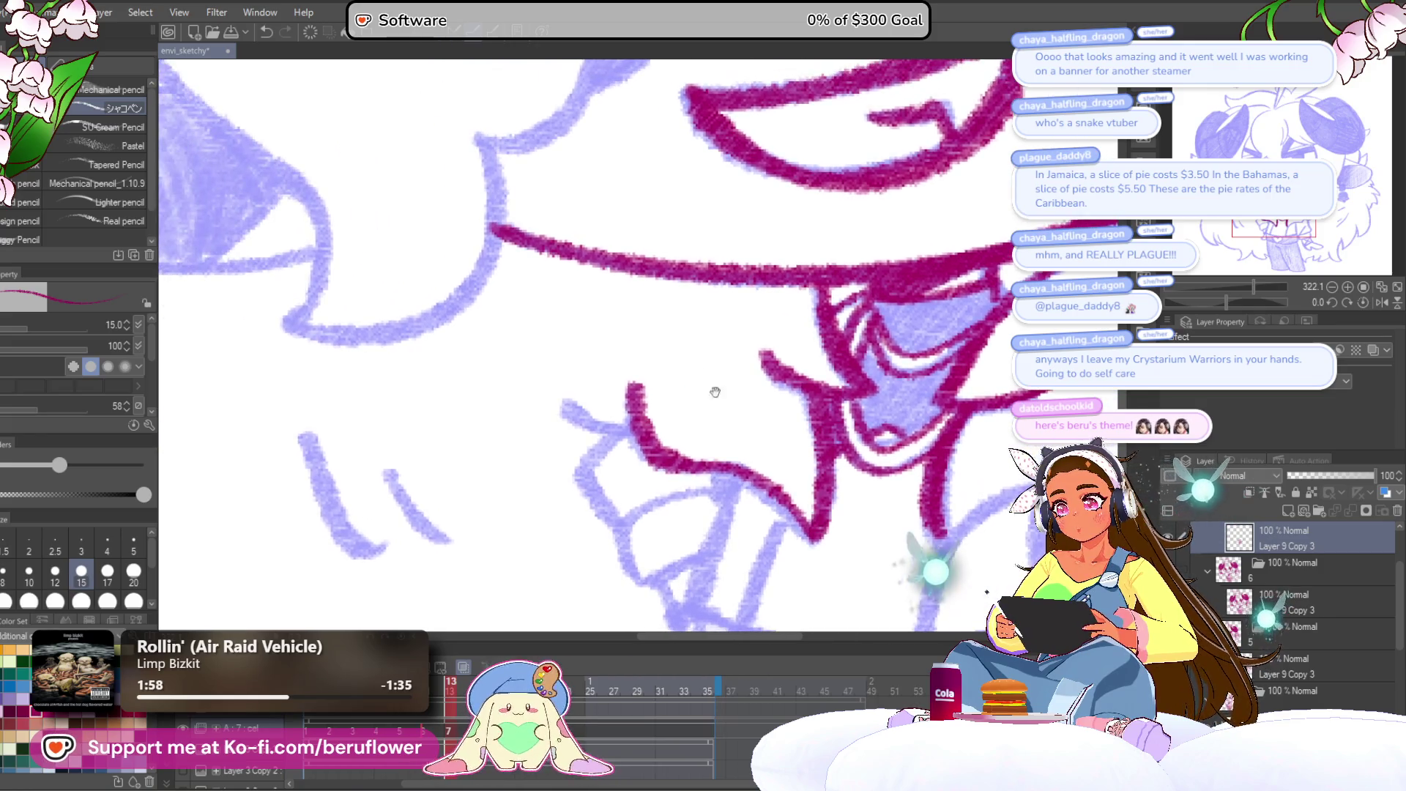
# Ink slanted lines down the left side of the shirt.
pyautogui.moveTo(627, 462); pyautogui.dragTo(503, 393)
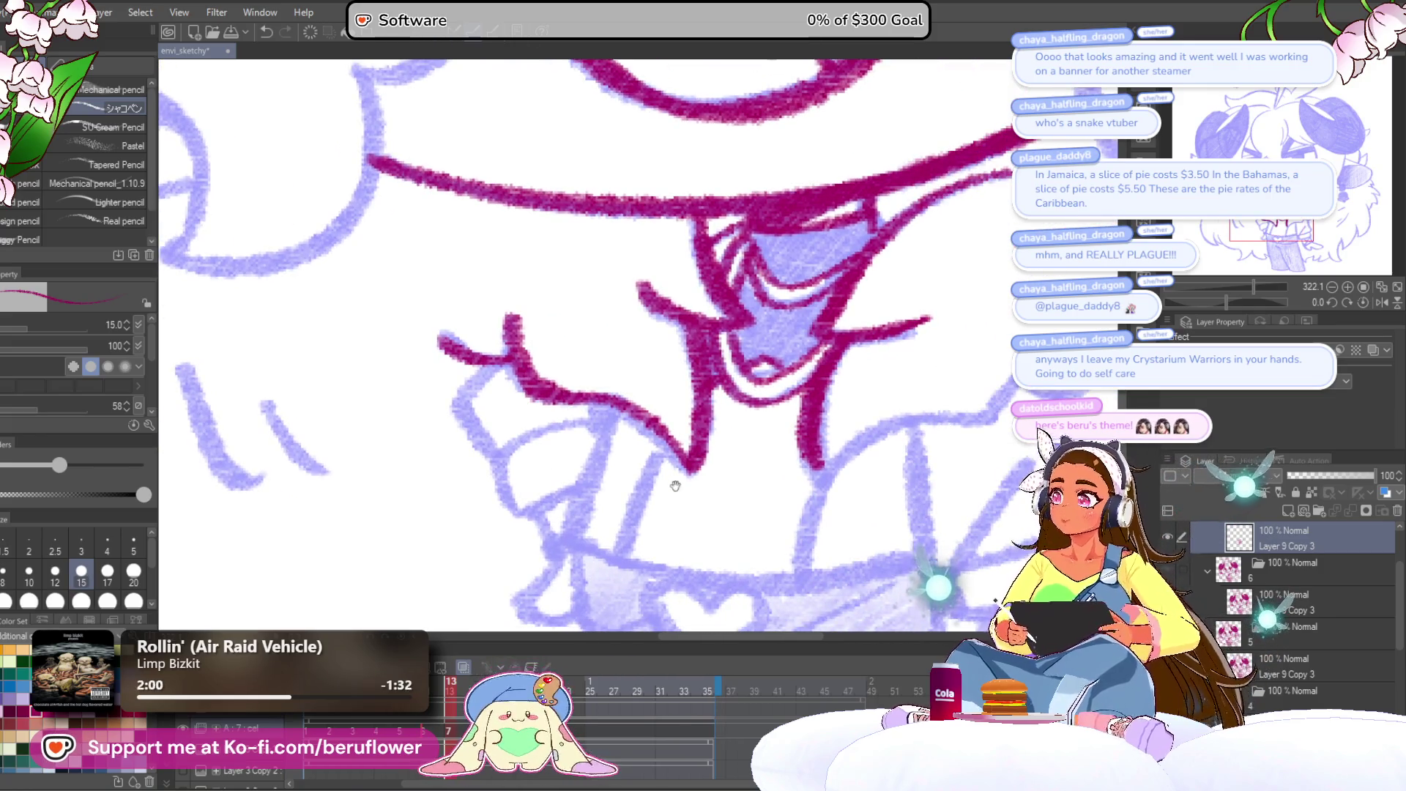
pyautogui.moveTo(672, 483); pyautogui.dragTo(817, 407)
pyautogui.moveTo(684, 417)
pyautogui.mouseDown()
pyautogui.moveTo(421, 427)
pyautogui.moveTo(698, 475)
pyautogui.mouseUp()
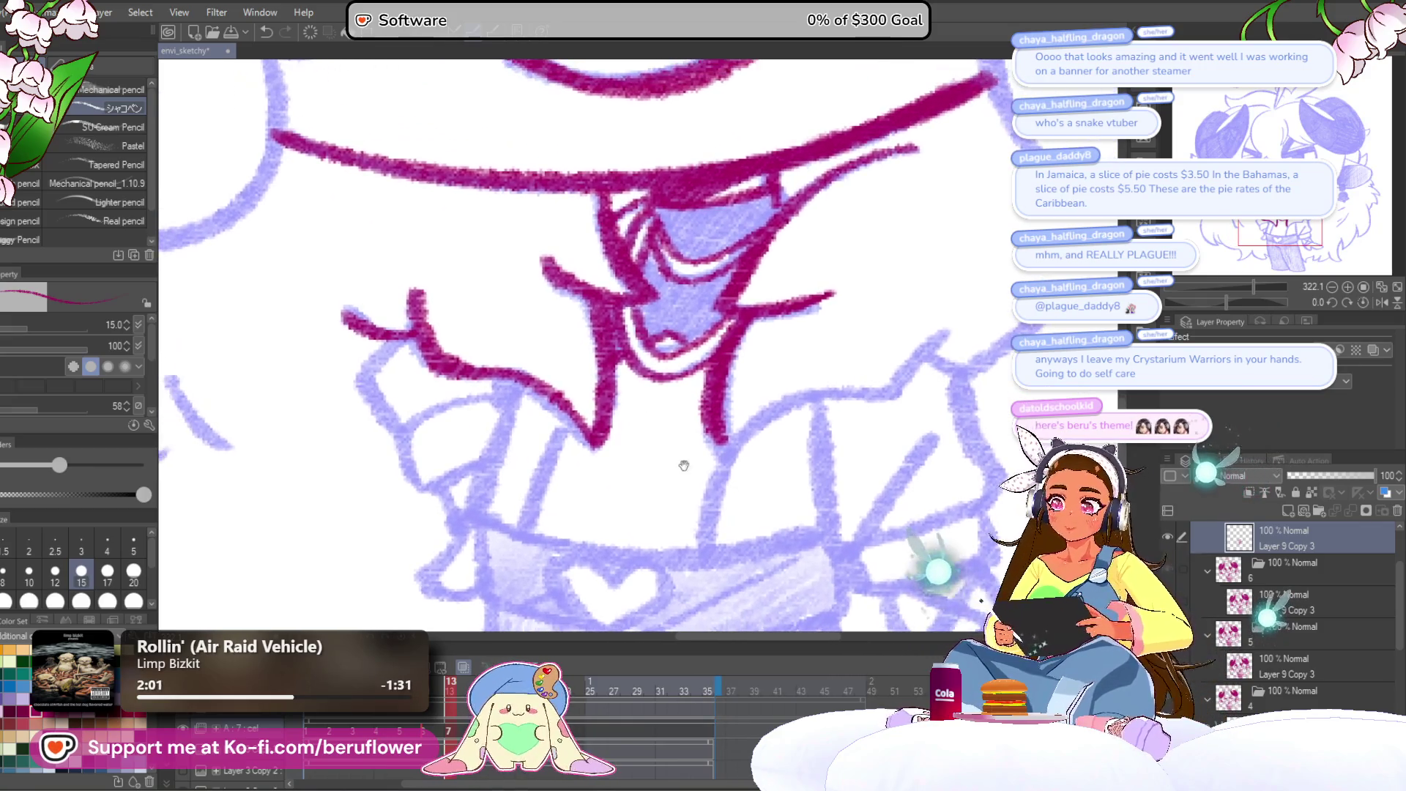
pyautogui.moveTo(518, 378); pyautogui.dragTo(487, 520)
pyautogui.moveTo(575, 407); pyautogui.dragTo(523, 522)
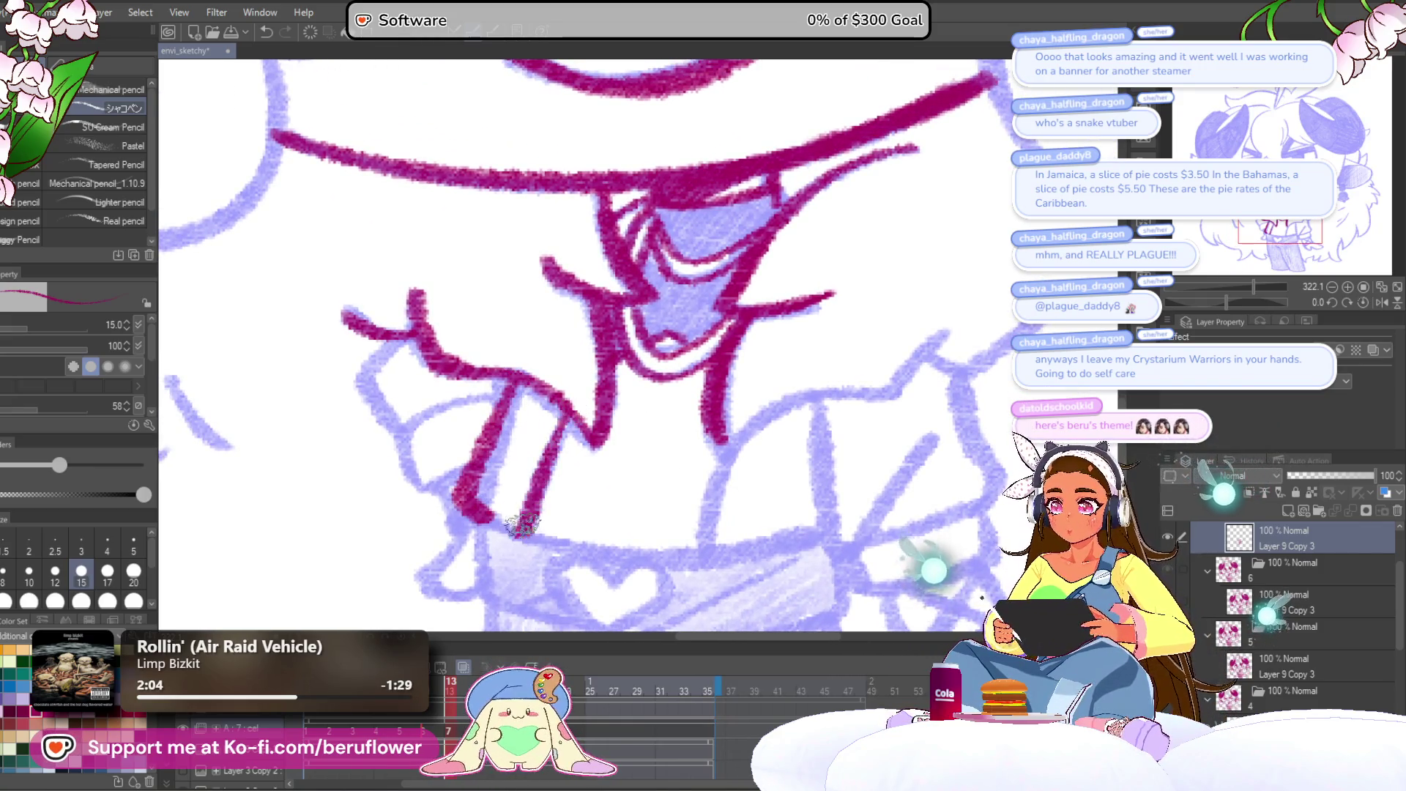
pyautogui.scroll(-2, 522, 527)
pyautogui.scroll(-5, 622, 418)
pyautogui.scroll(3, 624, 426)
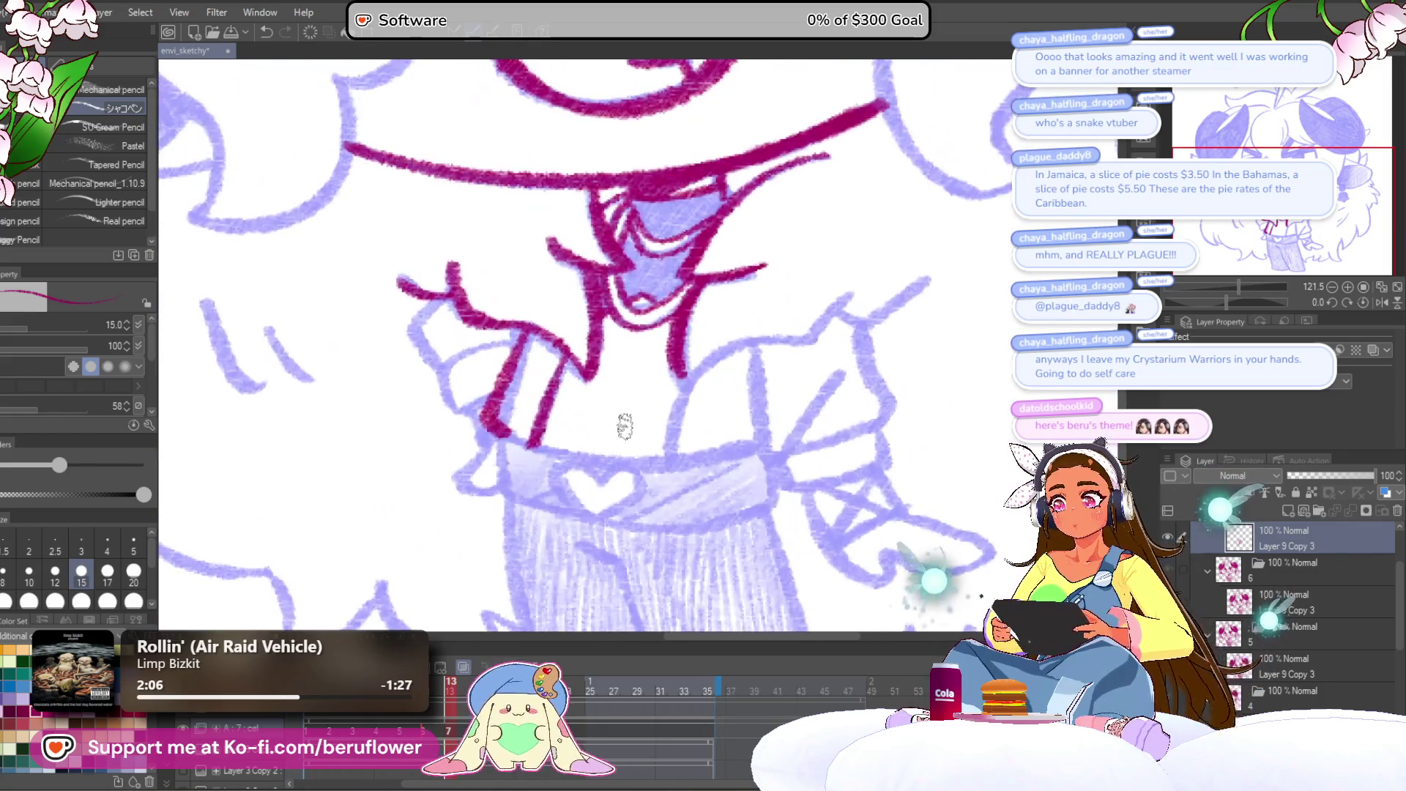
# Extend the collar and shirt lines up and to the right, adding a short shirt stroke.
pyautogui.scroll(3, 624, 426)
pyautogui.moveTo(576, 460)
pyautogui.mouseDown()
pyautogui.moveTo(706, 428)
pyautogui.moveTo(648, 431)
pyautogui.moveTo(698, 370)
pyautogui.mouseUp()
pyautogui.moveTo(745, 389)
pyautogui.mouseDown()
pyautogui.moveTo(709, 390)
pyautogui.moveTo(616, 433)
pyautogui.moveTo(722, 385)
pyautogui.mouseUp()
pyautogui.moveTo(730, 424); pyautogui.dragTo(713, 378)
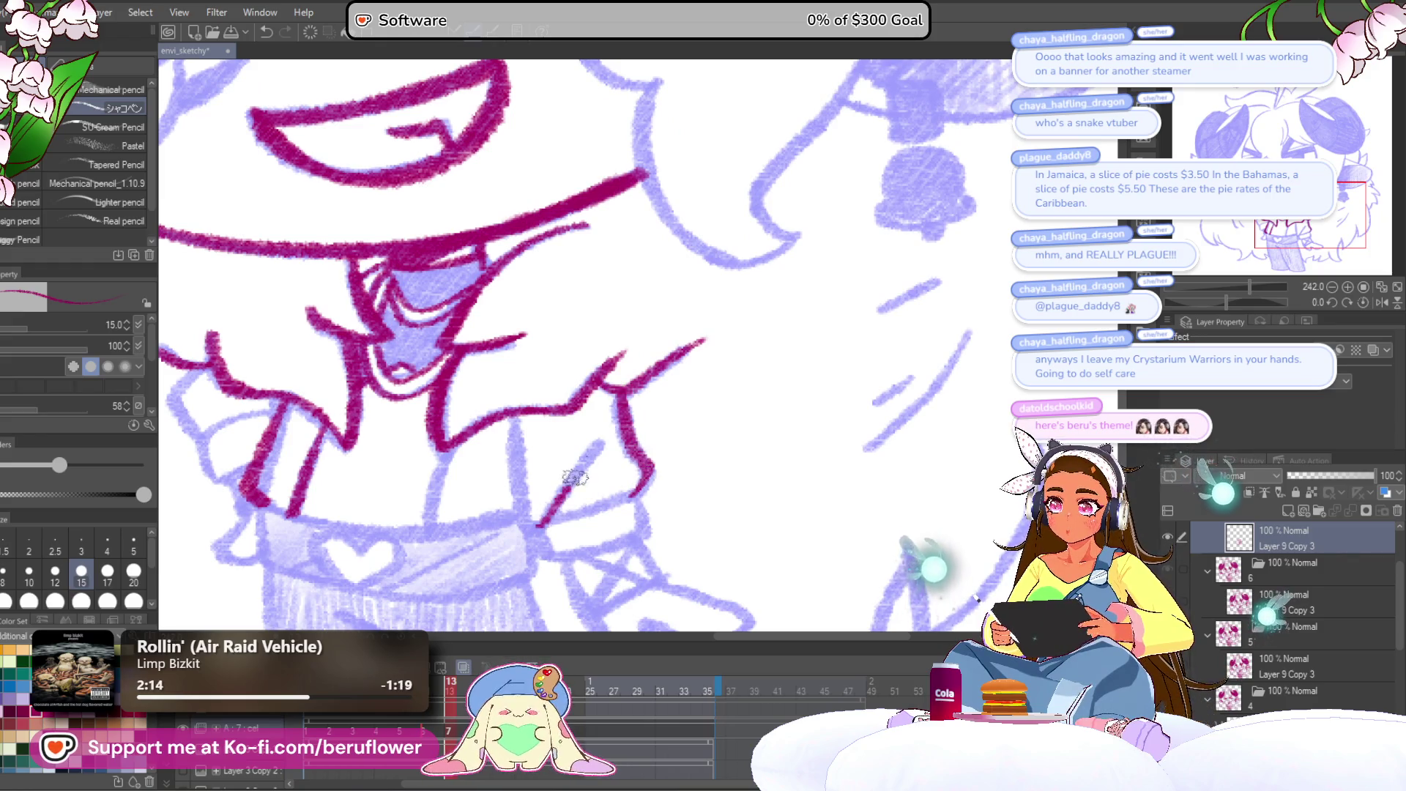
pyautogui.moveTo(565, 489); pyautogui.dragTo(599, 441)
pyautogui.moveTo(599, 442); pyautogui.dragTo(620, 442)
pyautogui.moveTo(530, 415); pyautogui.dragTo(540, 458)
# Ink the right sleeve's upward-curving edge and its cuff.
pyautogui.moveTo(586, 518)
pyautogui.mouseDown()
pyautogui.moveTo(583, 452)
pyautogui.moveTo(670, 429)
pyautogui.mouseUp()
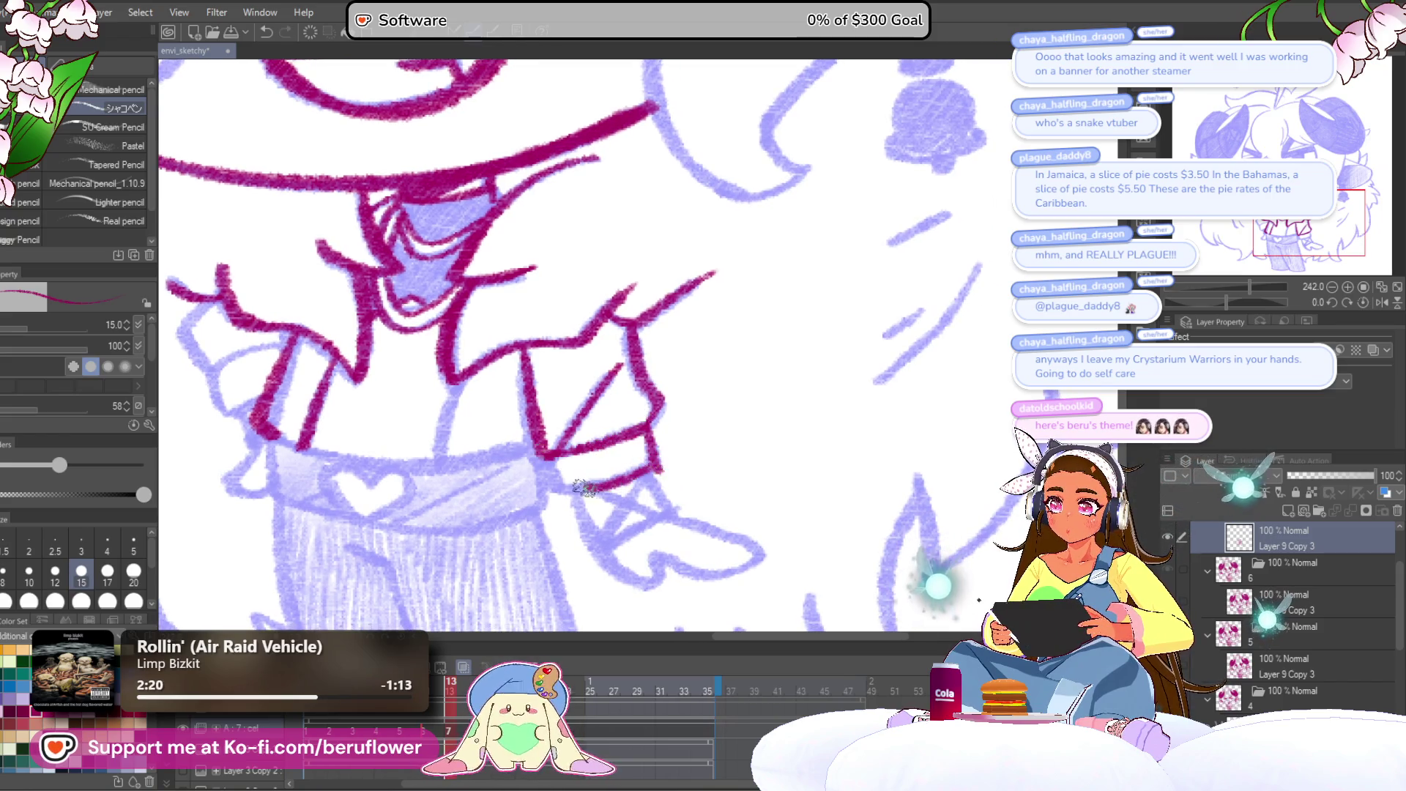
pyautogui.moveTo(661, 454); pyautogui.dragTo(605, 388)
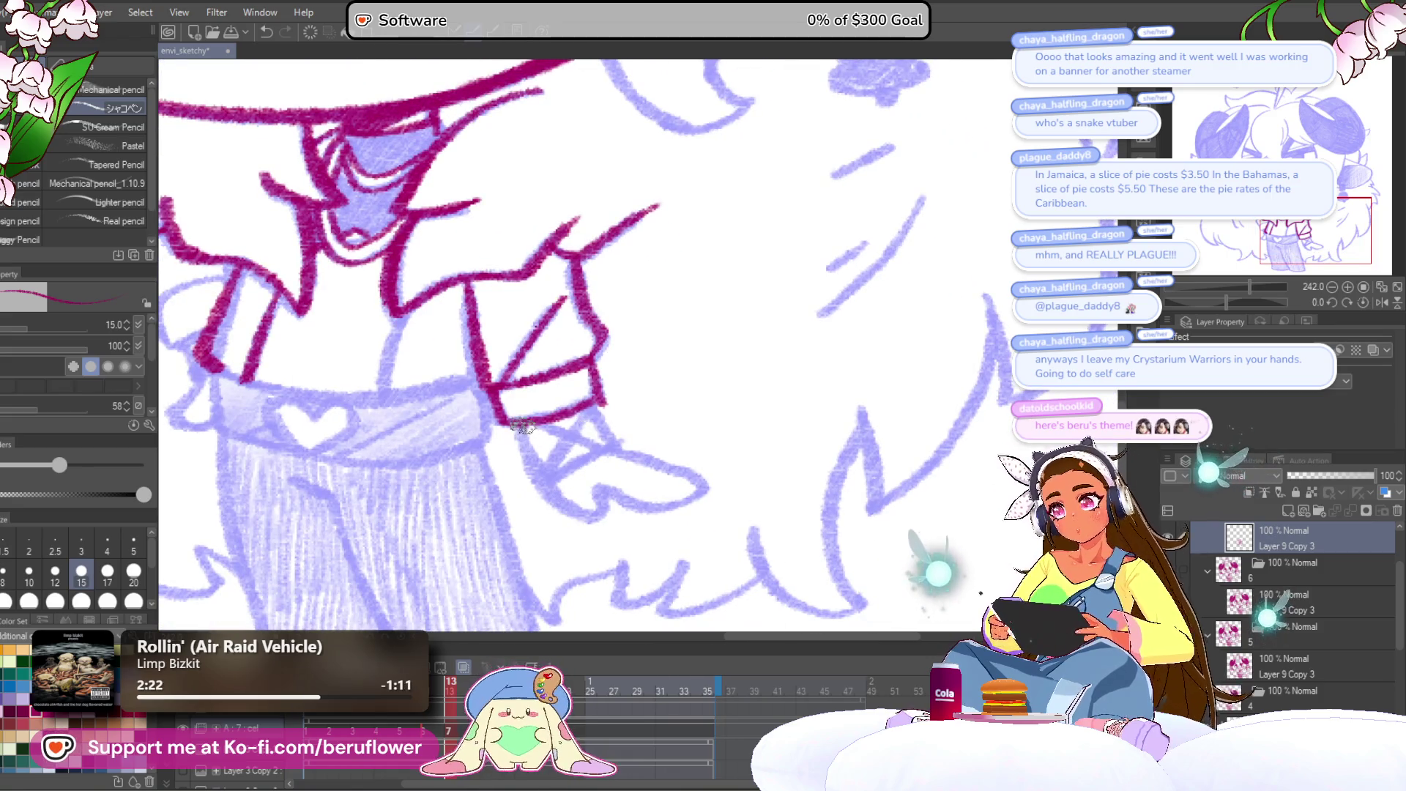
pyautogui.moveTo(564, 506); pyautogui.dragTo(599, 487)
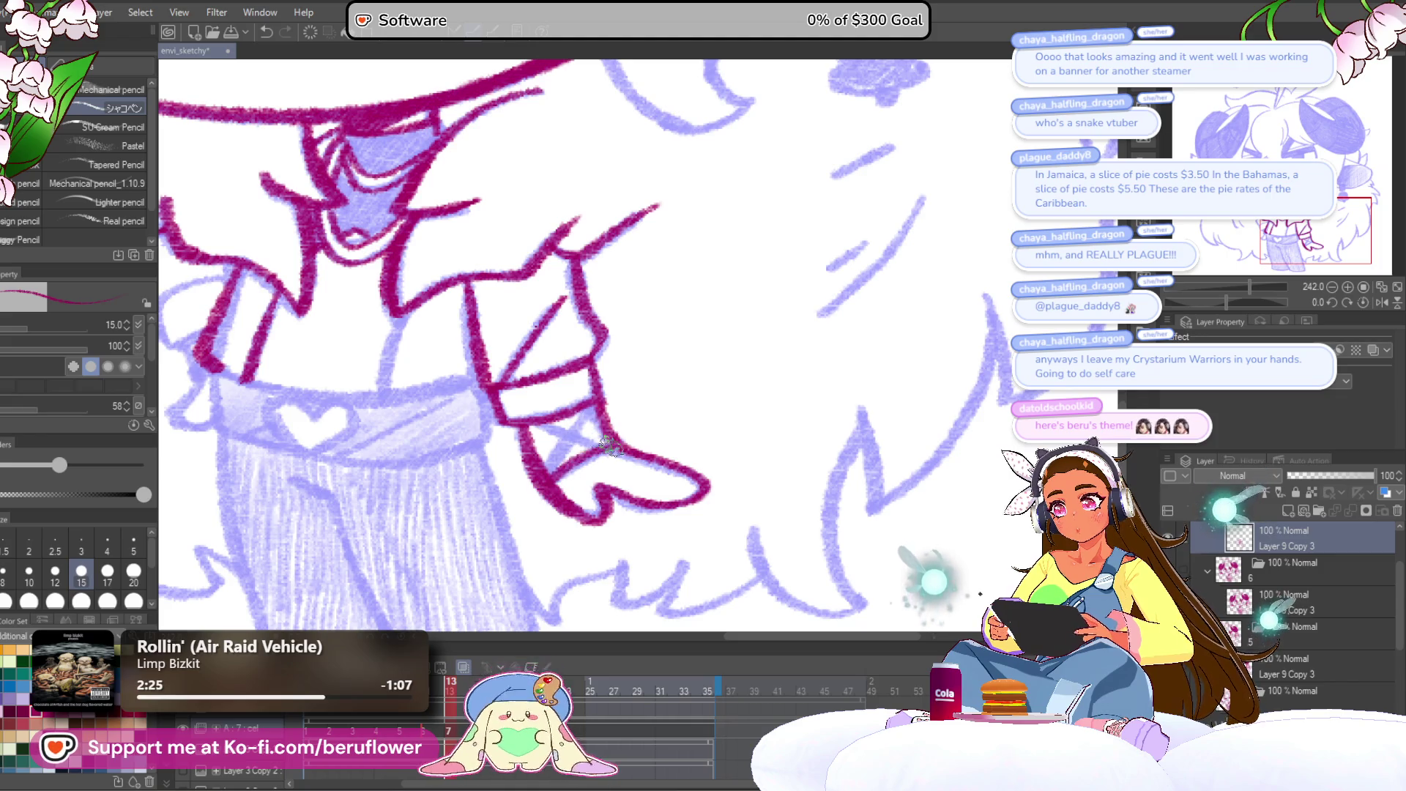
pyautogui.moveTo(591, 401)
pyautogui.mouseDown()
pyautogui.moveTo(555, 425)
pyautogui.moveTo(643, 474)
pyautogui.moveTo(754, 476)
pyautogui.moveTo(749, 447)
pyautogui.mouseUp()
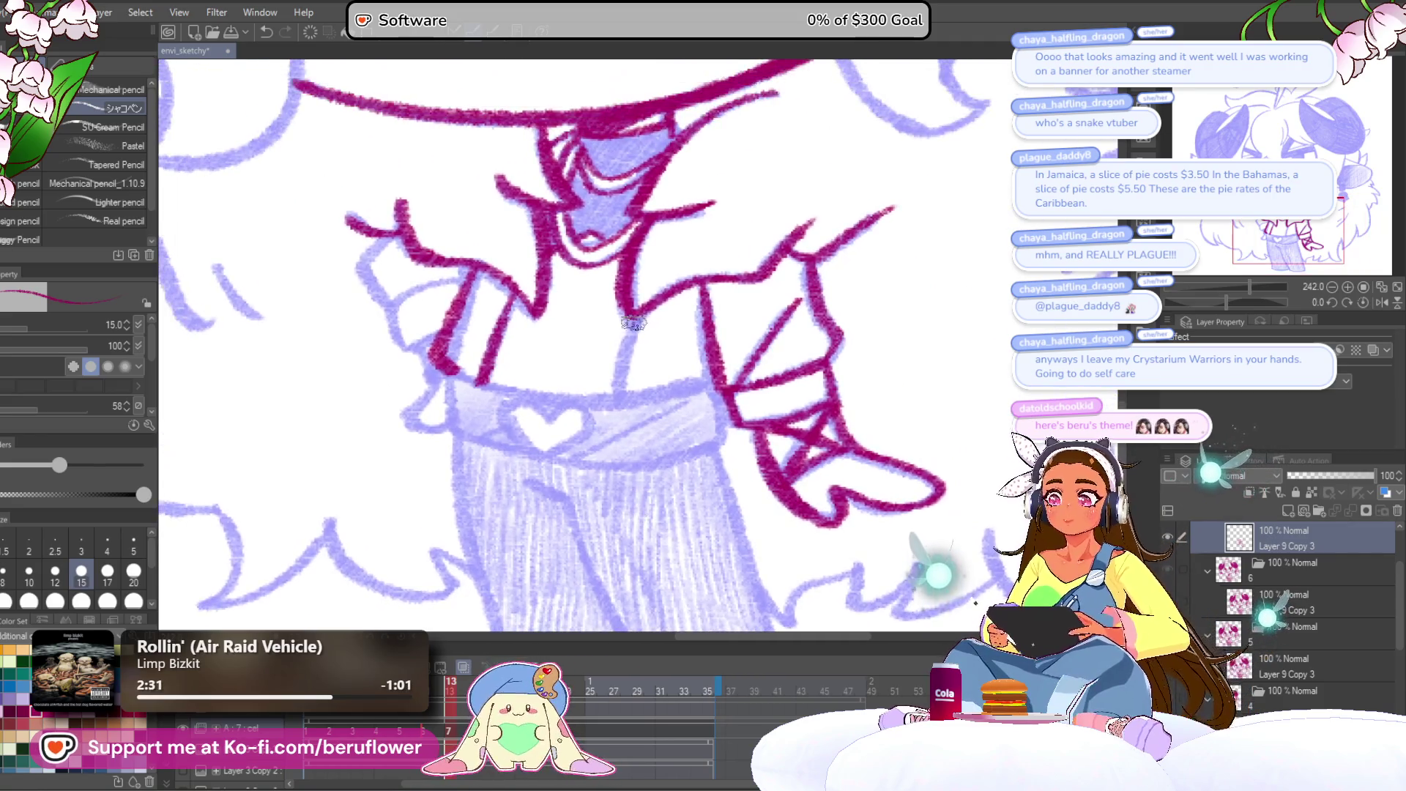
# Fill the neck shadow under the chin with dense magenta hatching.
pyautogui.scroll(-5, 668, 344)
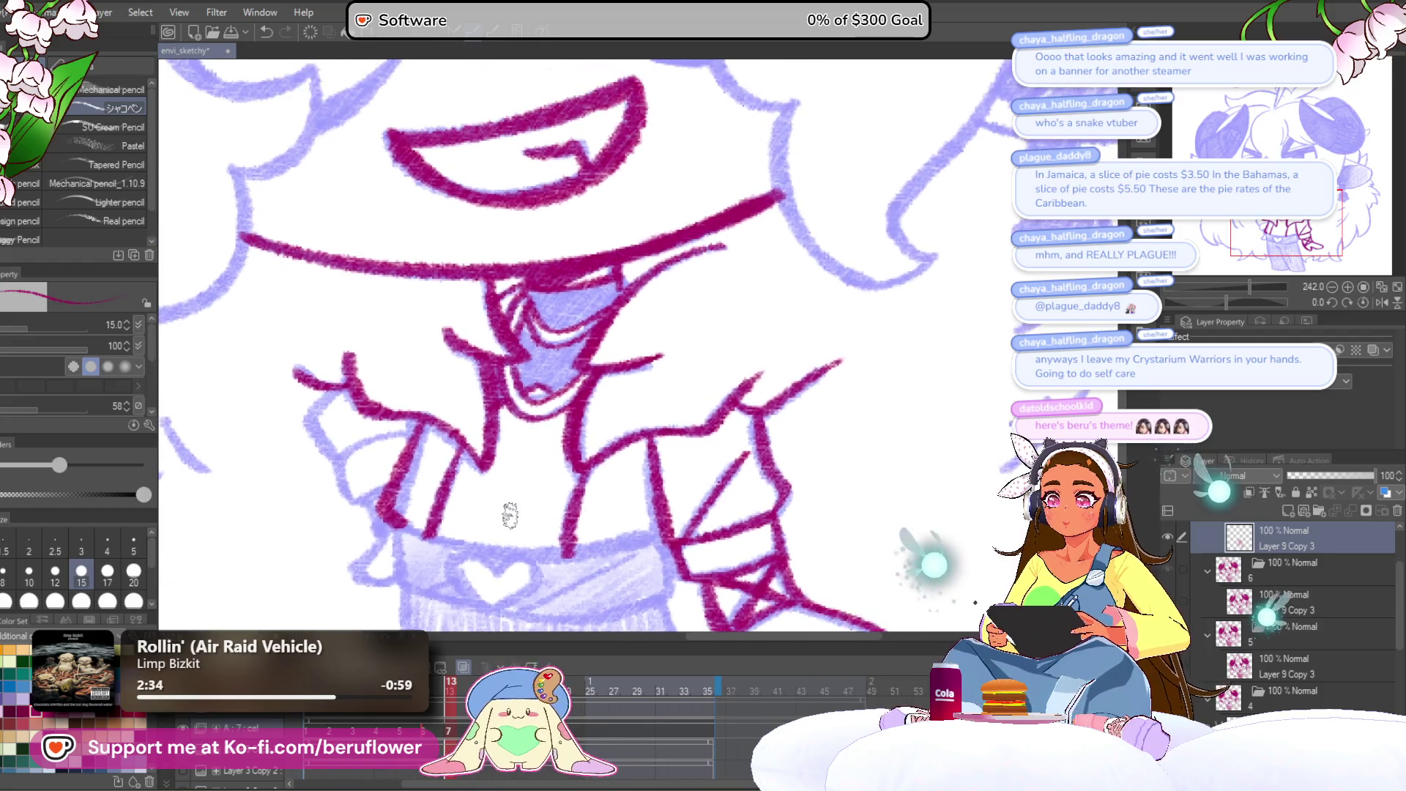
pyautogui.scroll(-3, 509, 516)
pyautogui.scroll(5, 510, 515)
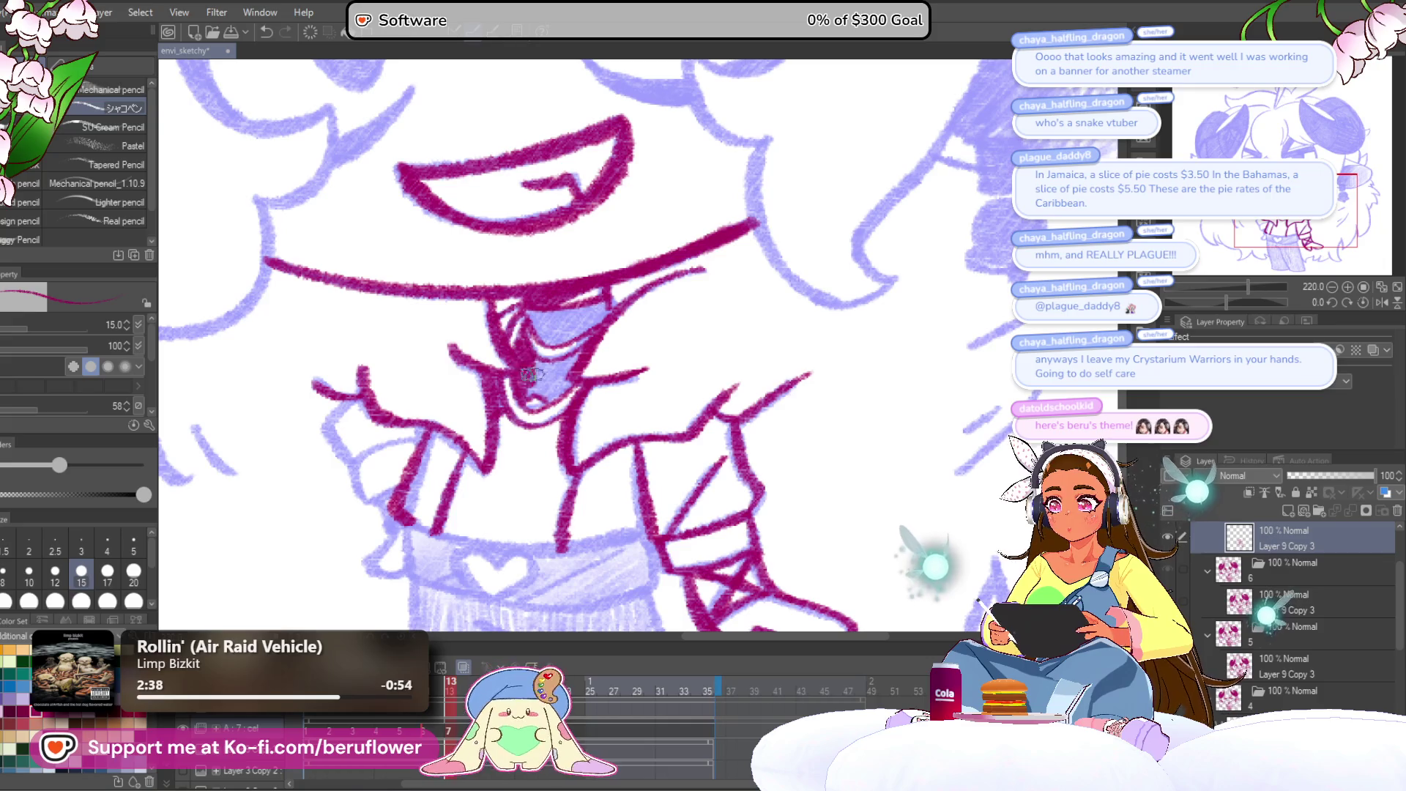
pyautogui.moveTo(551, 375)
pyautogui.mouseDown()
pyautogui.moveTo(531, 394)
pyautogui.moveTo(579, 364)
pyautogui.moveTo(576, 381)
pyautogui.mouseUp()
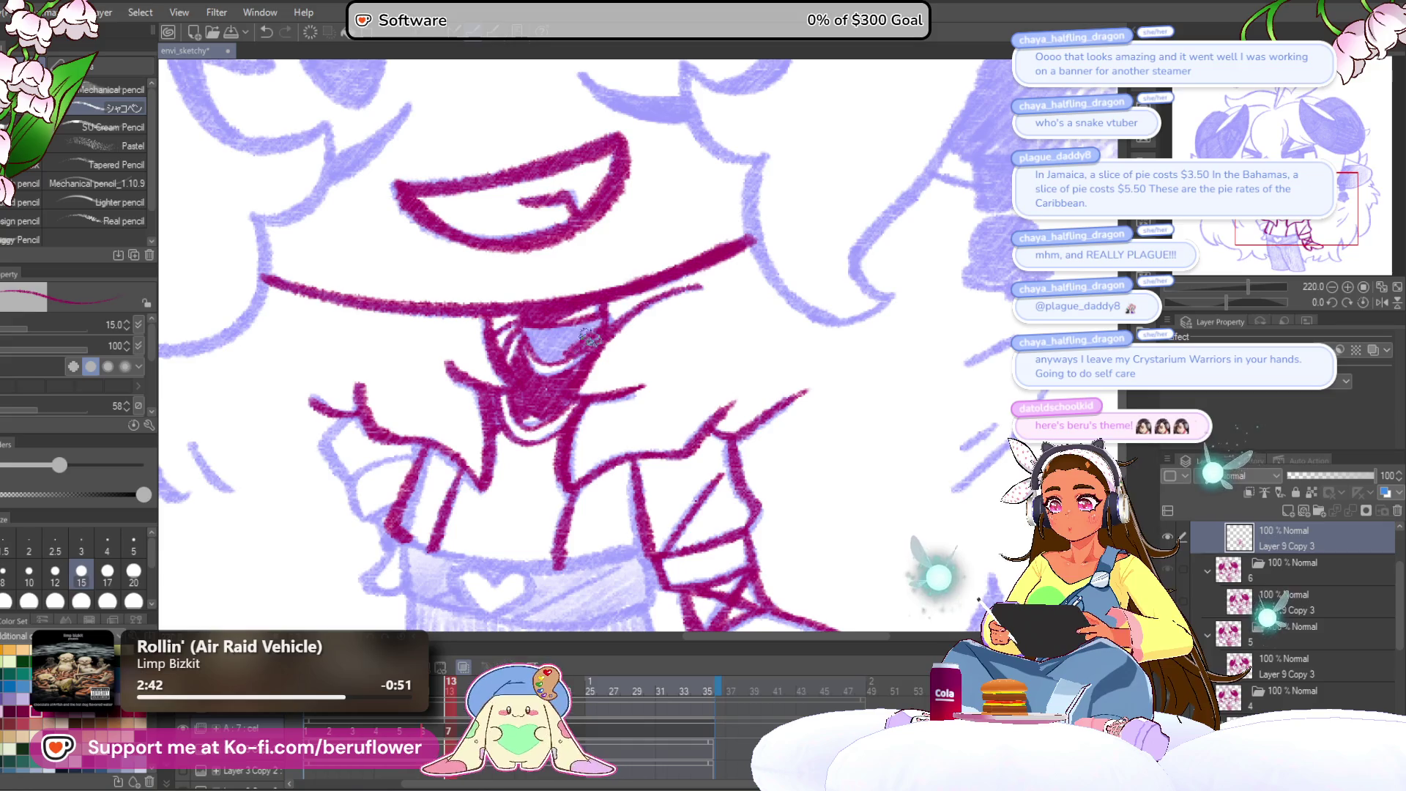
pyautogui.moveTo(526, 328); pyautogui.dragTo(598, 326)
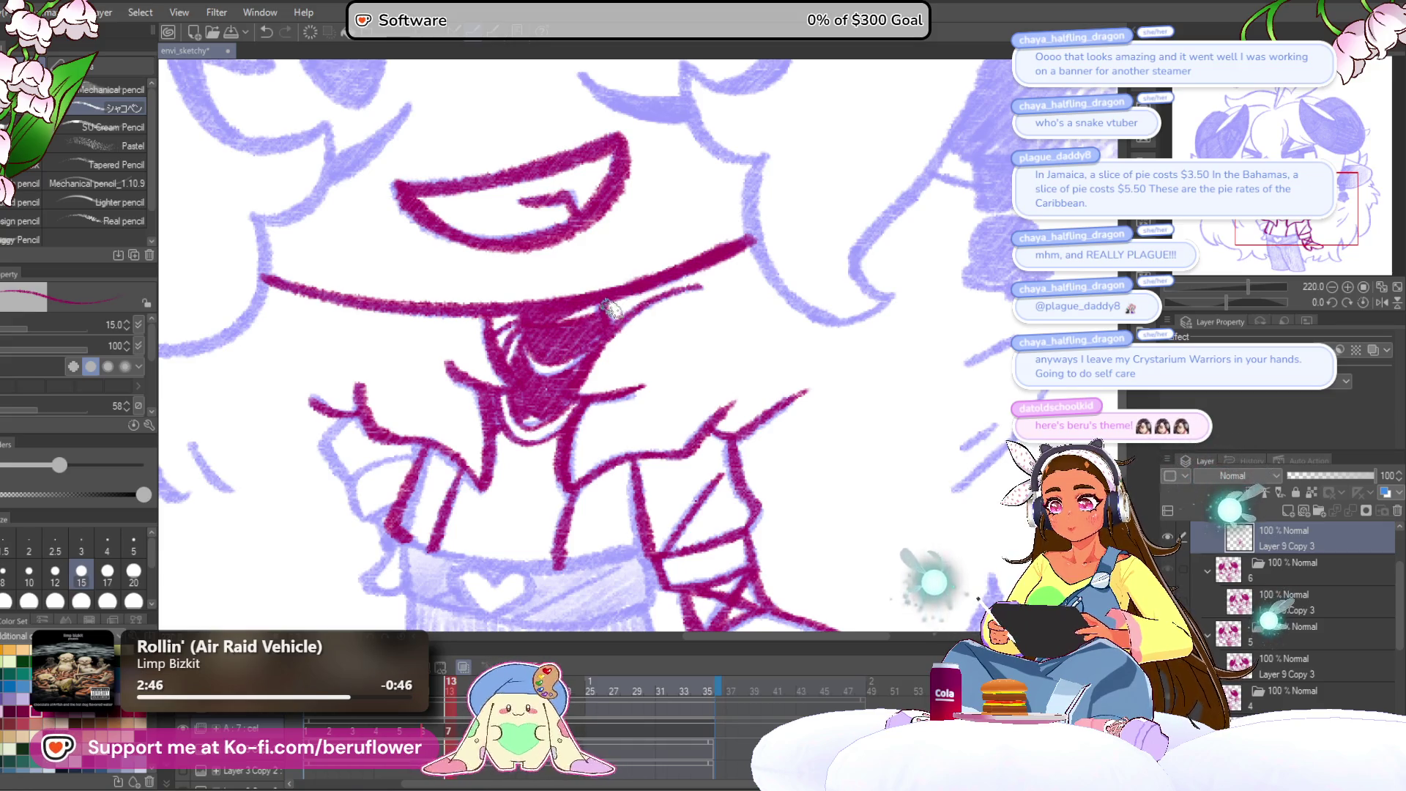
# Select the Layer 9 Copy 3 layer, then zoom and rotate the view onto the torso.
pyautogui.click(438, 687)
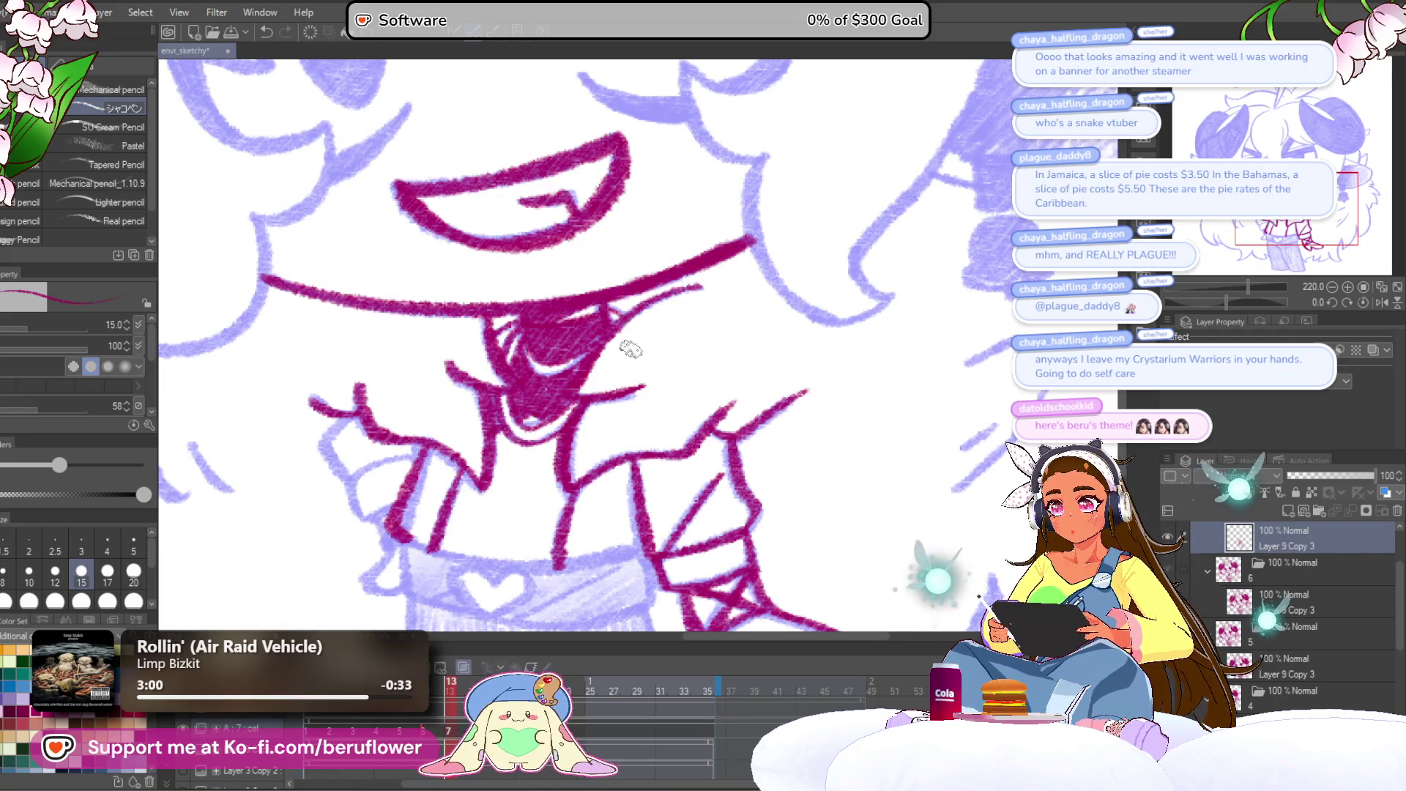
pyautogui.scroll(-5, 622, 266)
pyautogui.scroll(3, 622, 266)
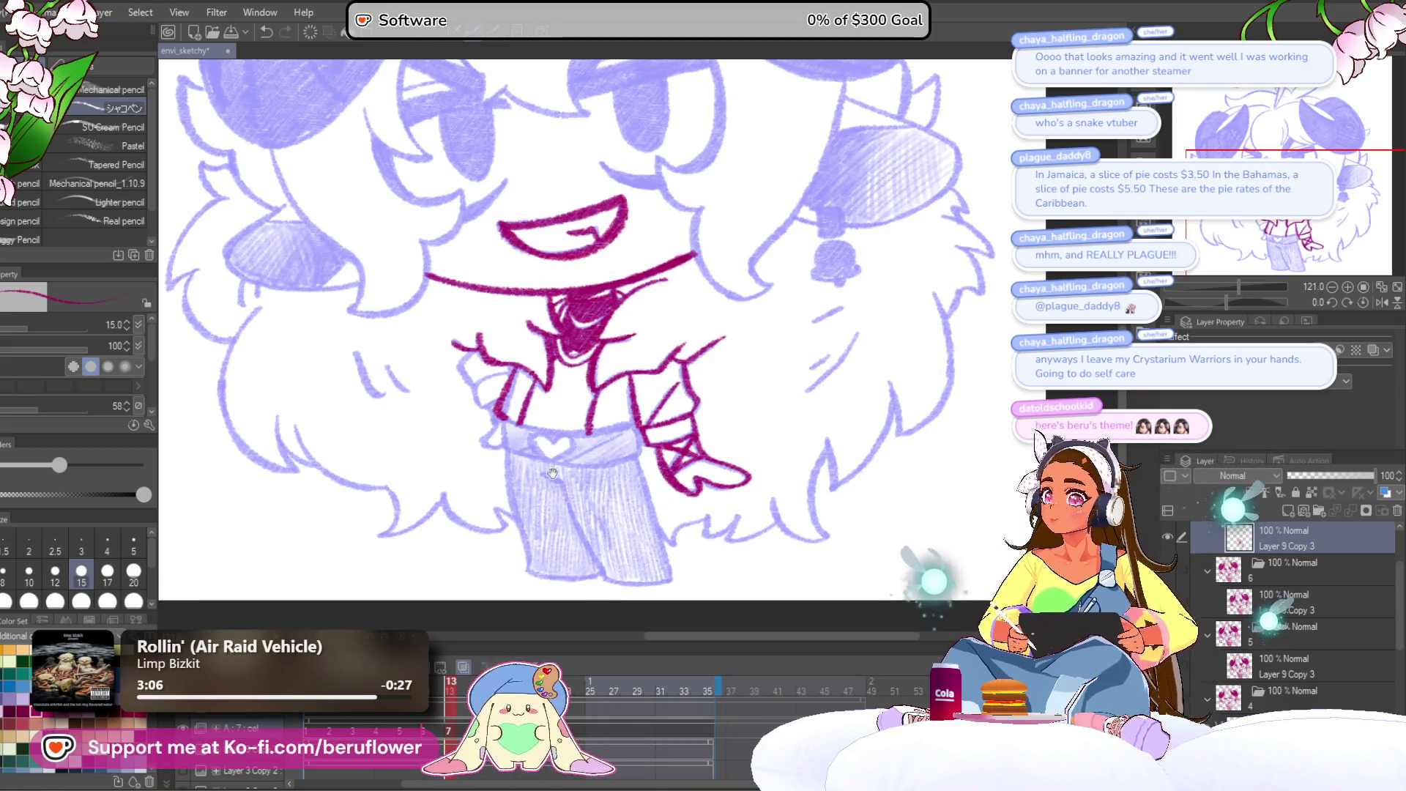
pyautogui.moveTo(557, 472); pyautogui.dragTo(554, 440)
pyautogui.scroll(3, 554, 439)
pyautogui.moveTo(1248, 287)
pyautogui.mouseDown()
pyautogui.moveTo(1231, 292)
pyautogui.moveTo(1252, 287)
pyautogui.mouseUp()
pyautogui.moveTo(1225, 302); pyautogui.dragTo(1259, 302)
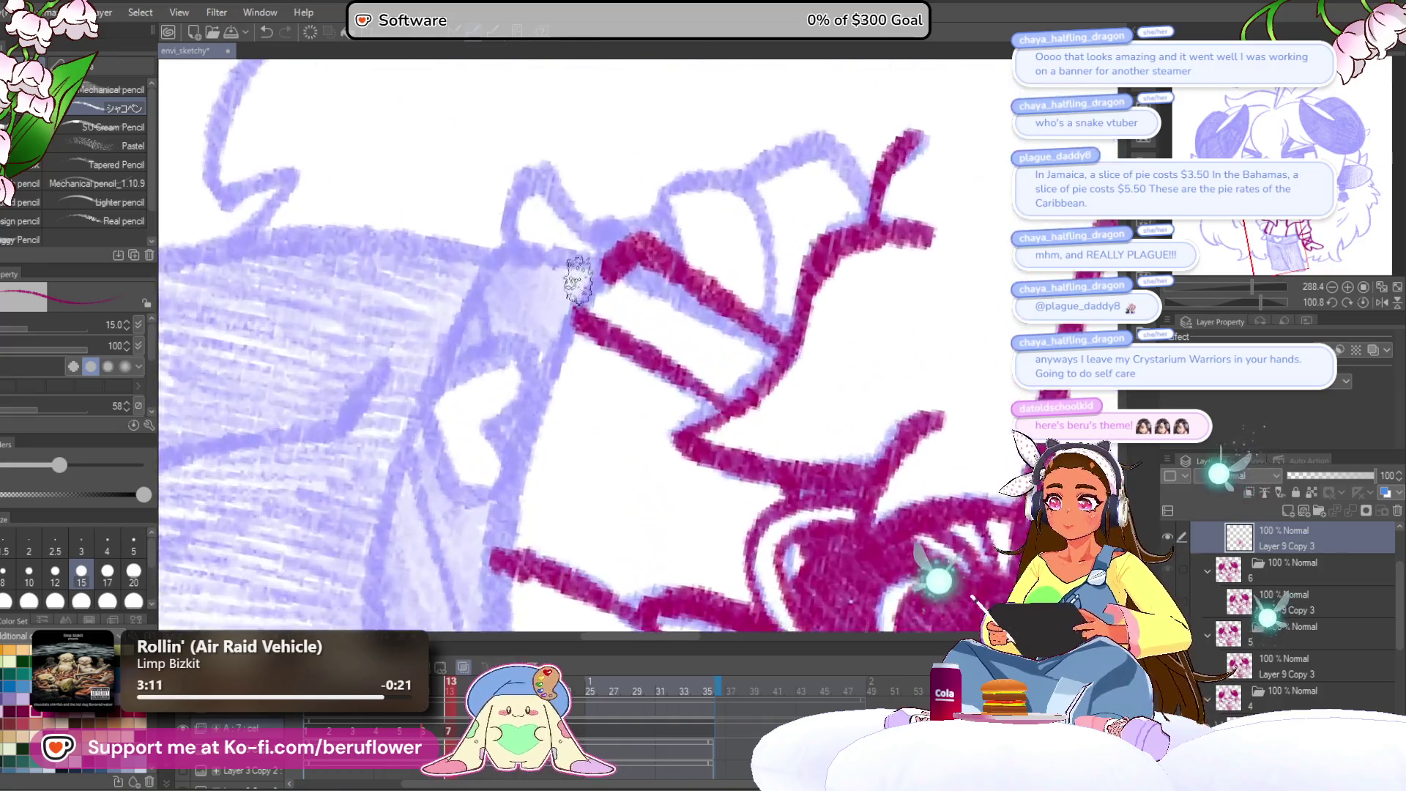
pyautogui.scroll(1, 578, 281)
pyautogui.scroll(2, 535, 307)
# Extend the shirt outline downward and ink the heart buckle, redrawing its left lobe.
pyautogui.moveTo(529, 308); pyautogui.dragTo(507, 550)
pyautogui.click(1379, 285)
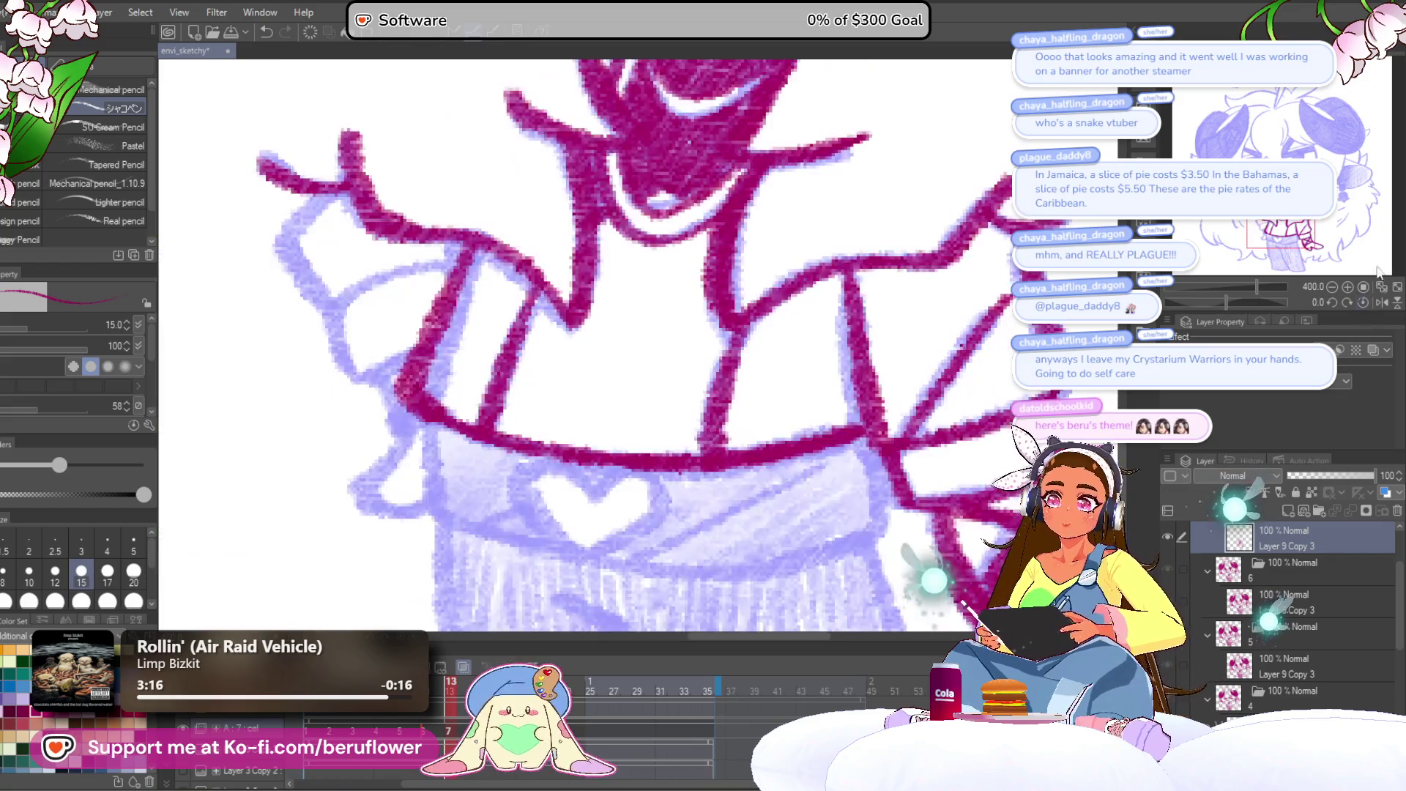
pyautogui.moveTo(693, 396); pyautogui.dragTo(584, 345)
pyautogui.moveTo(517, 423)
pyautogui.mouseDown()
pyautogui.moveTo(557, 469)
pyautogui.moveTo(480, 507)
pyautogui.mouseUp()
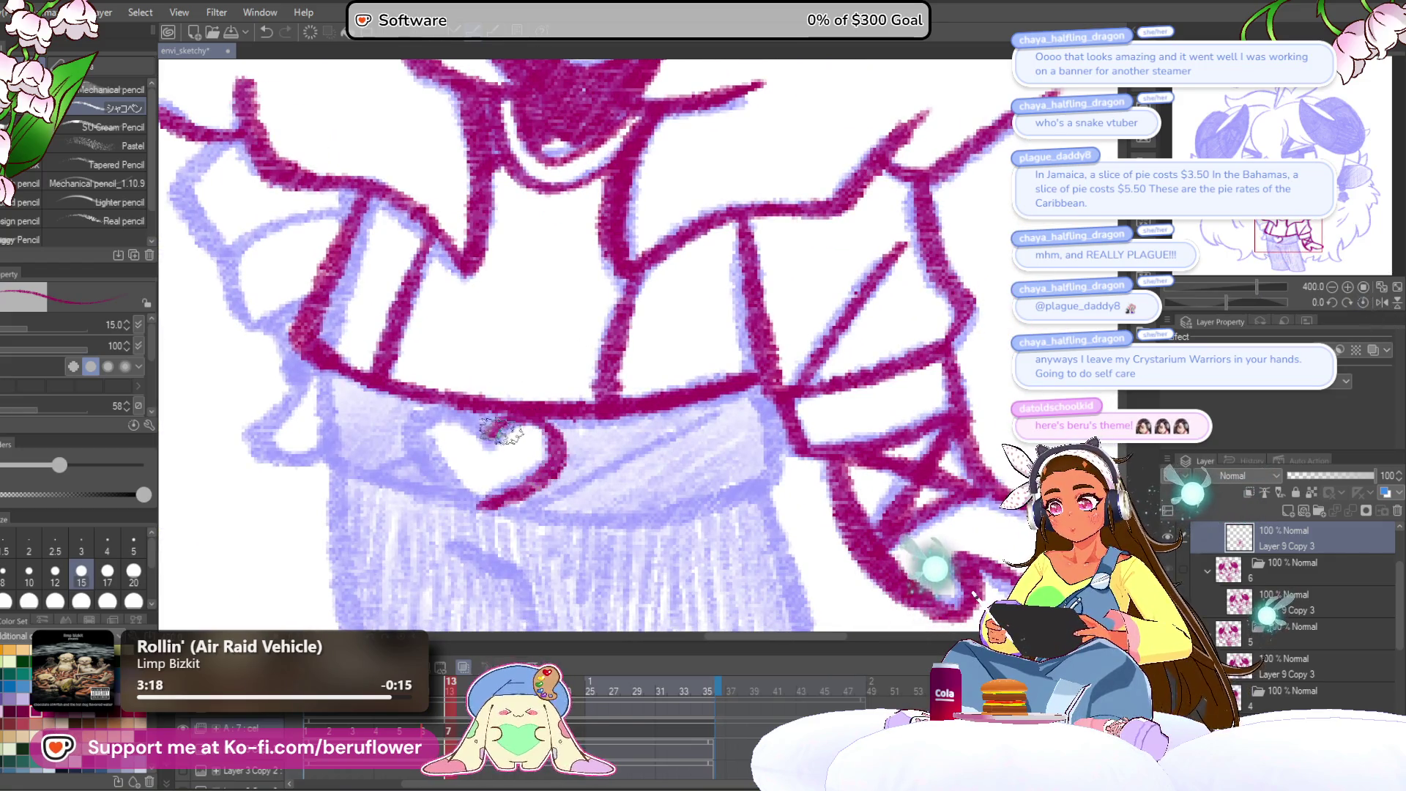
pyautogui.moveTo(476, 415)
pyautogui.mouseDown()
pyautogui.moveTo(429, 469)
pyautogui.moveTo(483, 513)
pyautogui.mouseUp()
pyautogui.moveTo(563, 405); pyautogui.dragTo(554, 386)
pyautogui.hotkey('ctrl', 'z')
pyautogui.moveTo(480, 410)
pyautogui.mouseDown()
pyautogui.moveTo(409, 414)
pyautogui.moveTo(460, 479)
pyautogui.mouseUp()
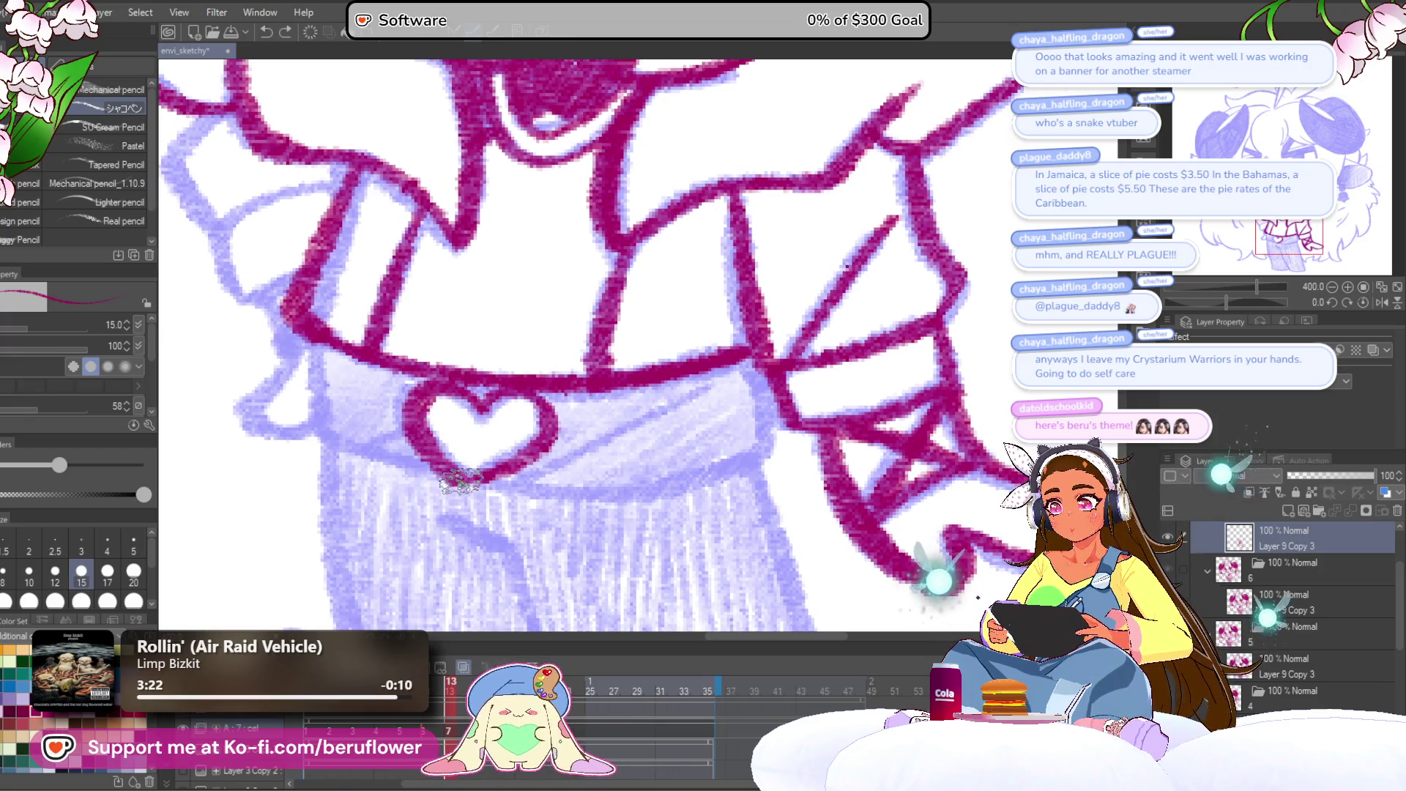
pyautogui.moveTo(604, 463); pyautogui.dragTo(576, 421)
pyautogui.moveTo(477, 457); pyautogui.dragTo(568, 389)
pyautogui.moveTo(525, 428)
pyautogui.mouseDown()
pyautogui.moveTo(683, 339)
pyautogui.moveTo(800, 357)
pyautogui.mouseUp()
# Ink the waistband edges under the heart, redrawing its right edge and bottom.
pyautogui.moveTo(439, 315)
pyautogui.mouseDown()
pyautogui.moveTo(414, 345)
pyautogui.moveTo(432, 424)
pyautogui.moveTo(563, 465)
pyautogui.mouseUp()
pyautogui.moveTo(638, 438); pyautogui.dragTo(597, 351)
pyautogui.moveTo(513, 366); pyautogui.dragTo(823, 333)
pyautogui.hotkey('ctrl', 'z')
pyautogui.moveTo(809, 224)
pyautogui.mouseDown()
pyautogui.moveTo(816, 293)
pyautogui.moveTo(754, 366)
pyautogui.moveTo(615, 381)
pyautogui.moveTo(448, 342)
pyautogui.moveTo(422, 301)
pyautogui.mouseUp()
pyautogui.scroll(-5, 505, 351)
pyautogui.scroll(4, 483, 366)
# Ink the pants' left and right edges and bottom-left corner down to the hems.
pyautogui.moveTo(418, 296)
pyautogui.mouseDown()
pyautogui.moveTo(458, 320)
pyautogui.moveTo(563, 546)
pyautogui.moveTo(489, 568)
pyautogui.mouseUp()
pyautogui.moveTo(572, 275); pyautogui.dragTo(655, 564)
pyautogui.moveTo(565, 539); pyautogui.dragTo(539, 374)
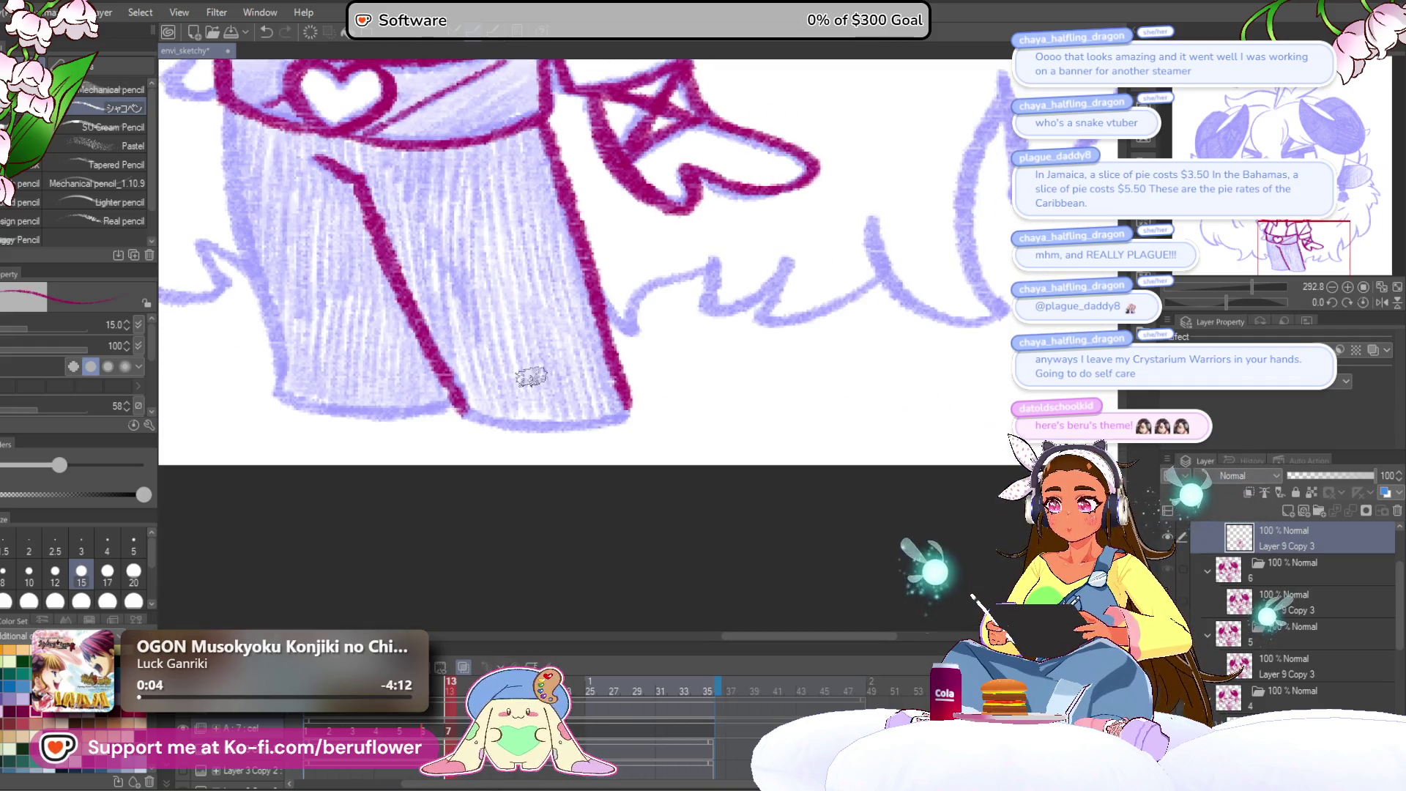
pyautogui.moveTo(474, 416)
pyautogui.mouseDown()
pyautogui.moveTo(586, 426)
pyautogui.moveTo(628, 414)
pyautogui.mouseUp()
pyautogui.hotkey('ctrl', 'z')
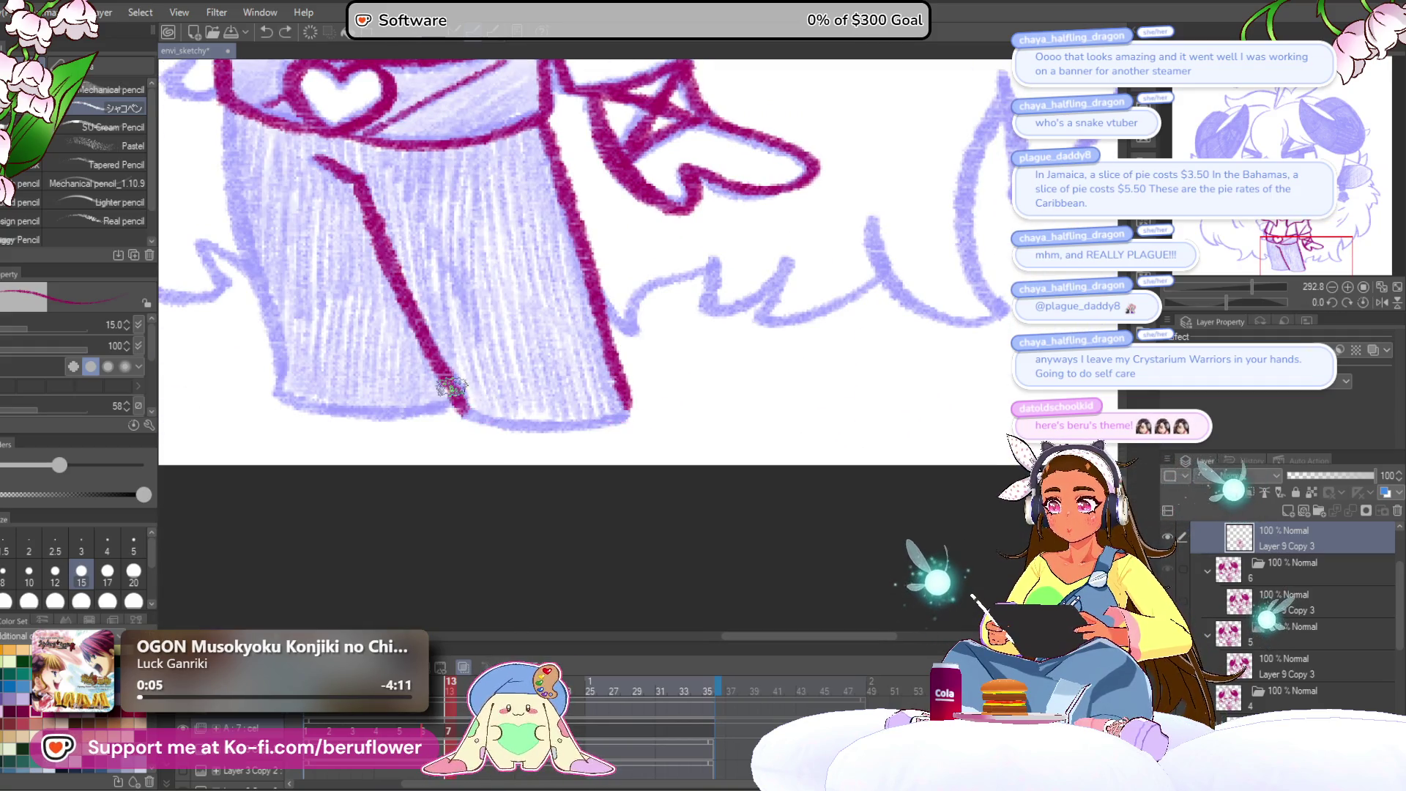
pyautogui.moveTo(518, 354); pyautogui.dragTo(591, 412)
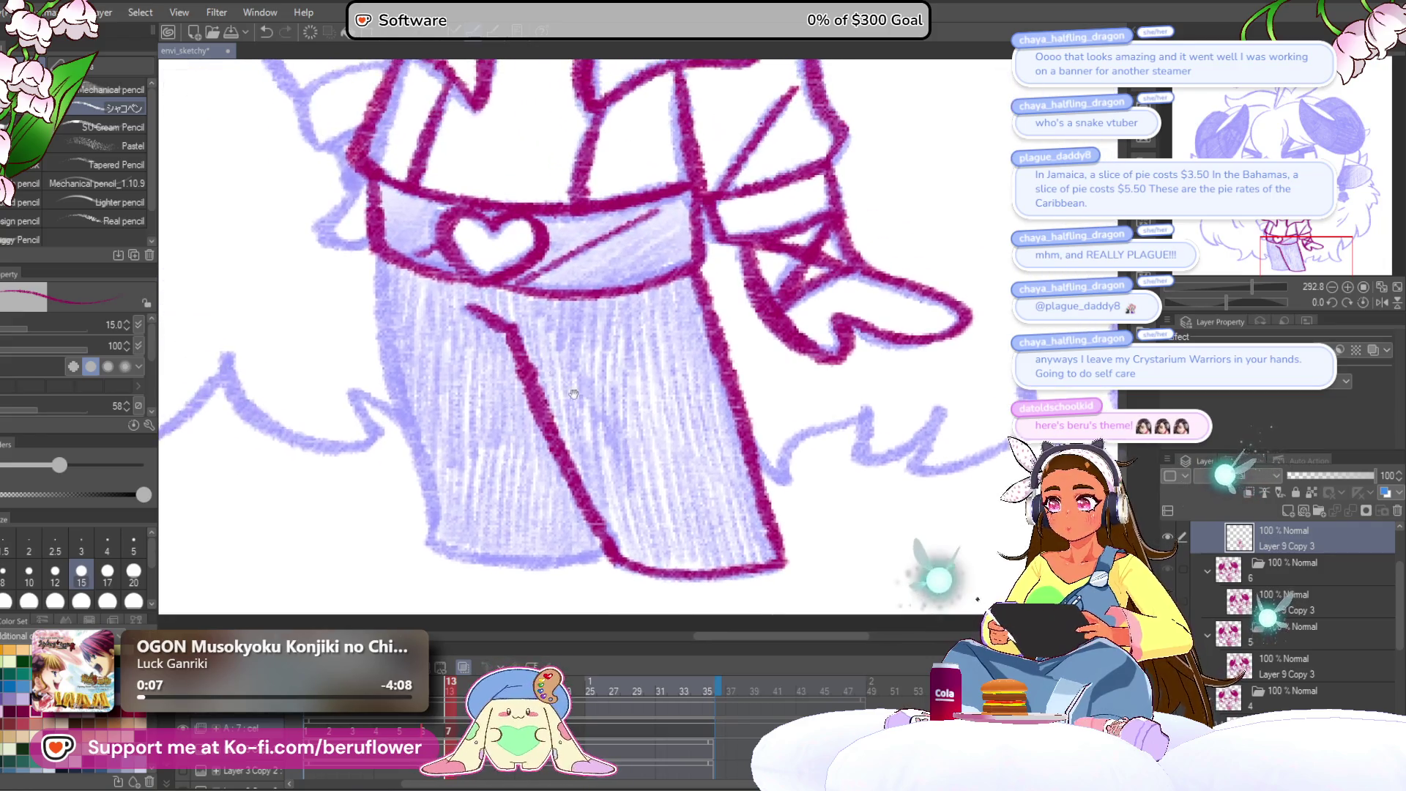
pyautogui.moveTo(382, 257); pyautogui.dragTo(440, 547)
pyautogui.moveTo(535, 509); pyautogui.dragTo(549, 373)
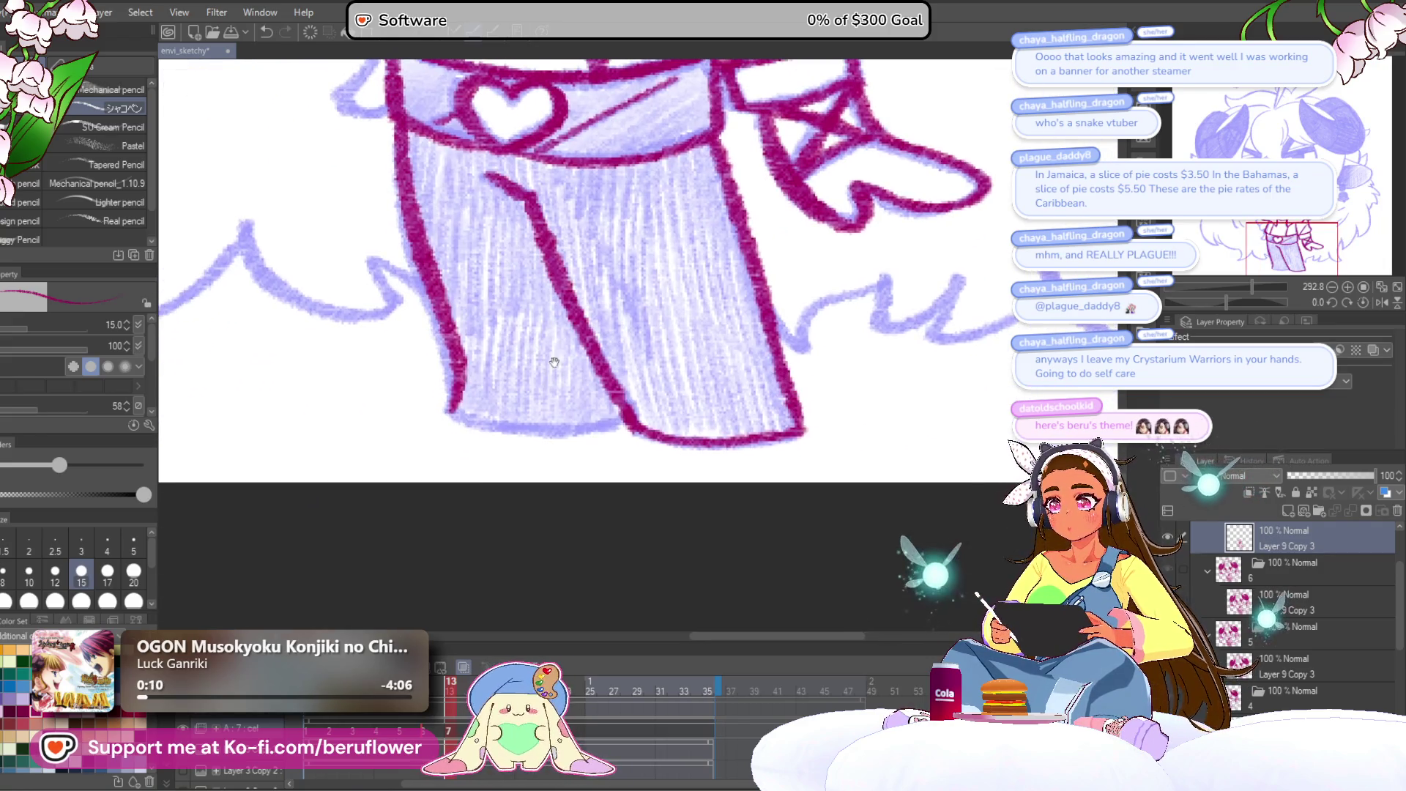
pyautogui.moveTo(454, 414); pyautogui.dragTo(542, 431)
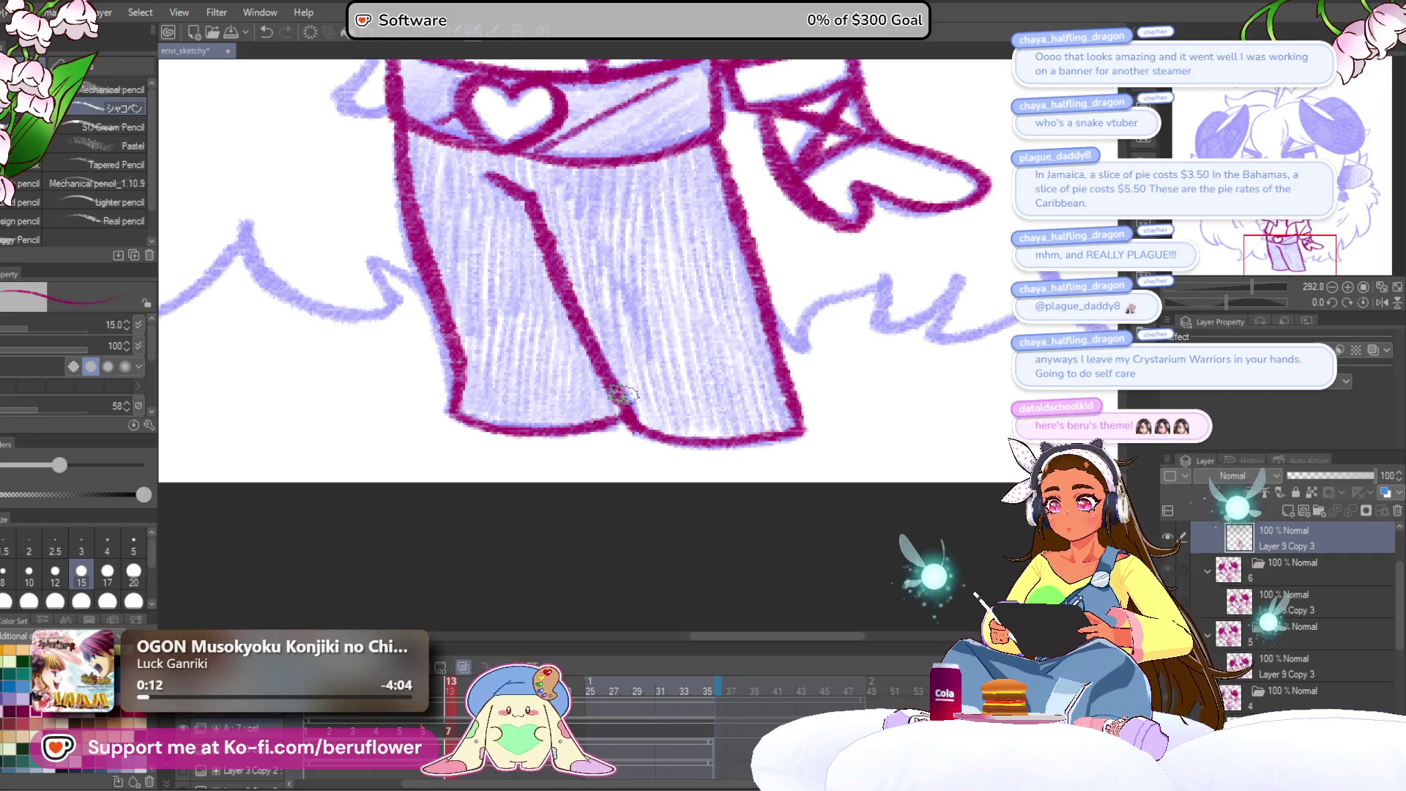
# Ink the small raised hand beside the chest, then zoom out to see the whole character.
pyautogui.scroll(-6, 621, 395)
pyautogui.scroll(3, 622, 396)
pyautogui.moveTo(622, 395); pyautogui.dragTo(576, 454)
pyautogui.scroll(2, 514, 309)
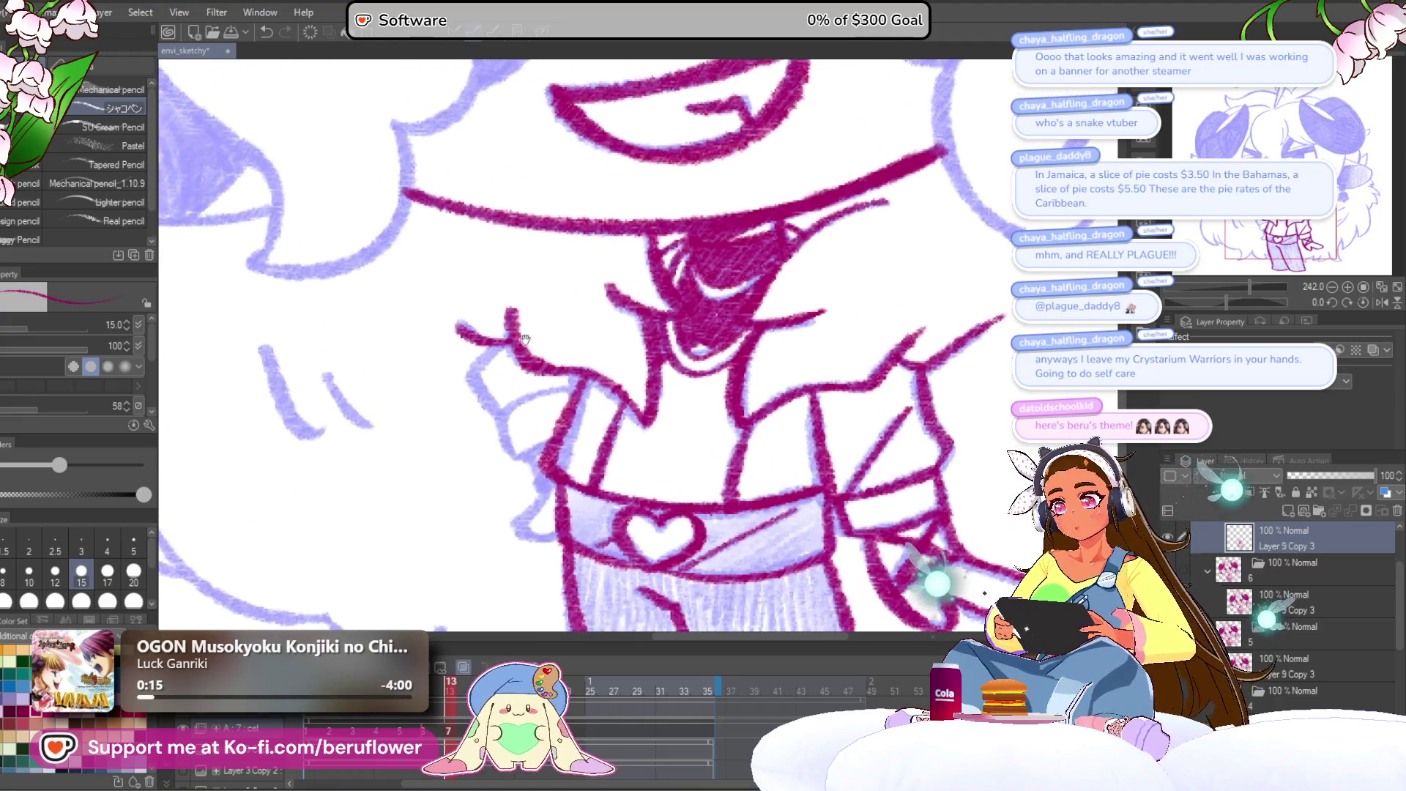
pyautogui.moveTo(504, 341)
pyautogui.mouseDown()
pyautogui.moveTo(496, 409)
pyautogui.moveTo(546, 395)
pyautogui.mouseUp()
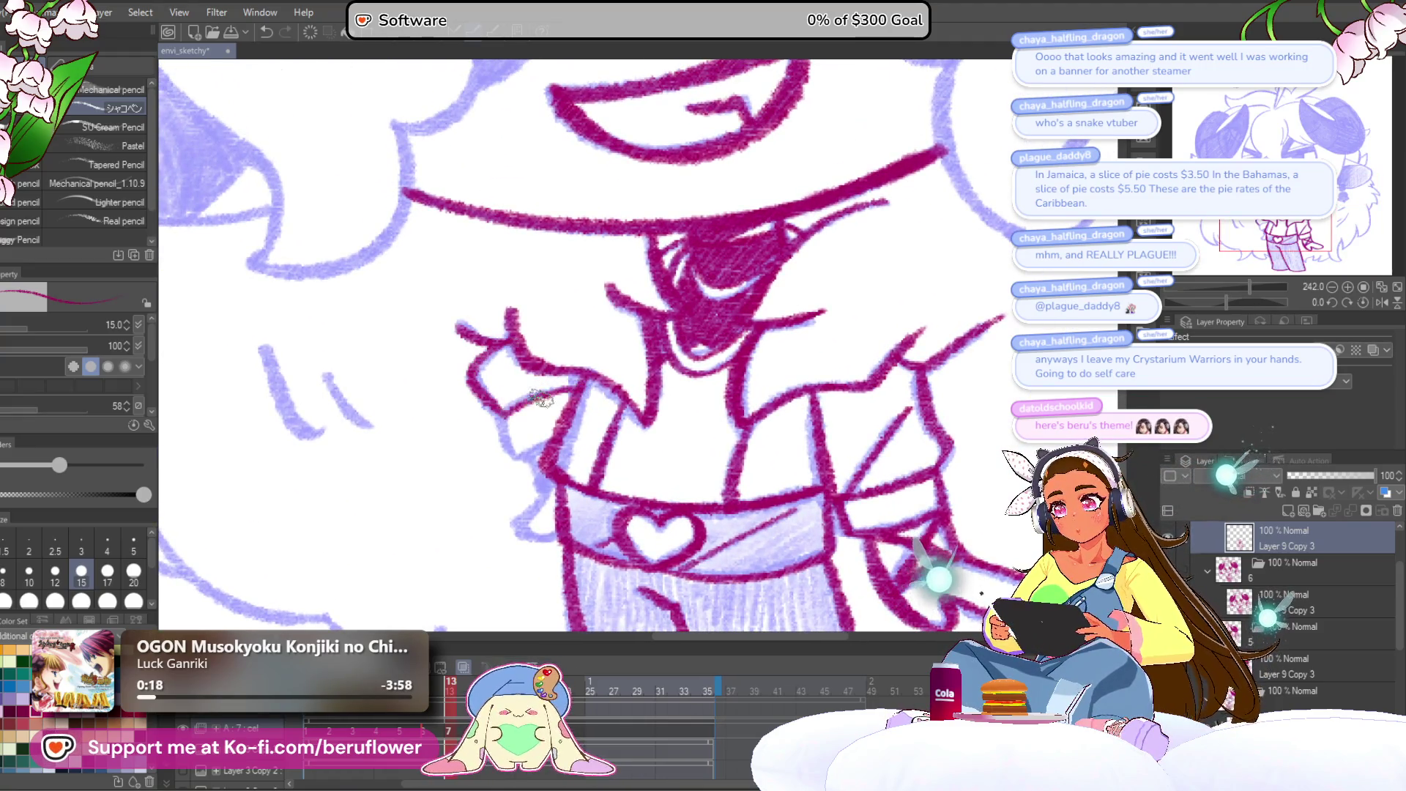
pyautogui.scroll(-2, 535, 455)
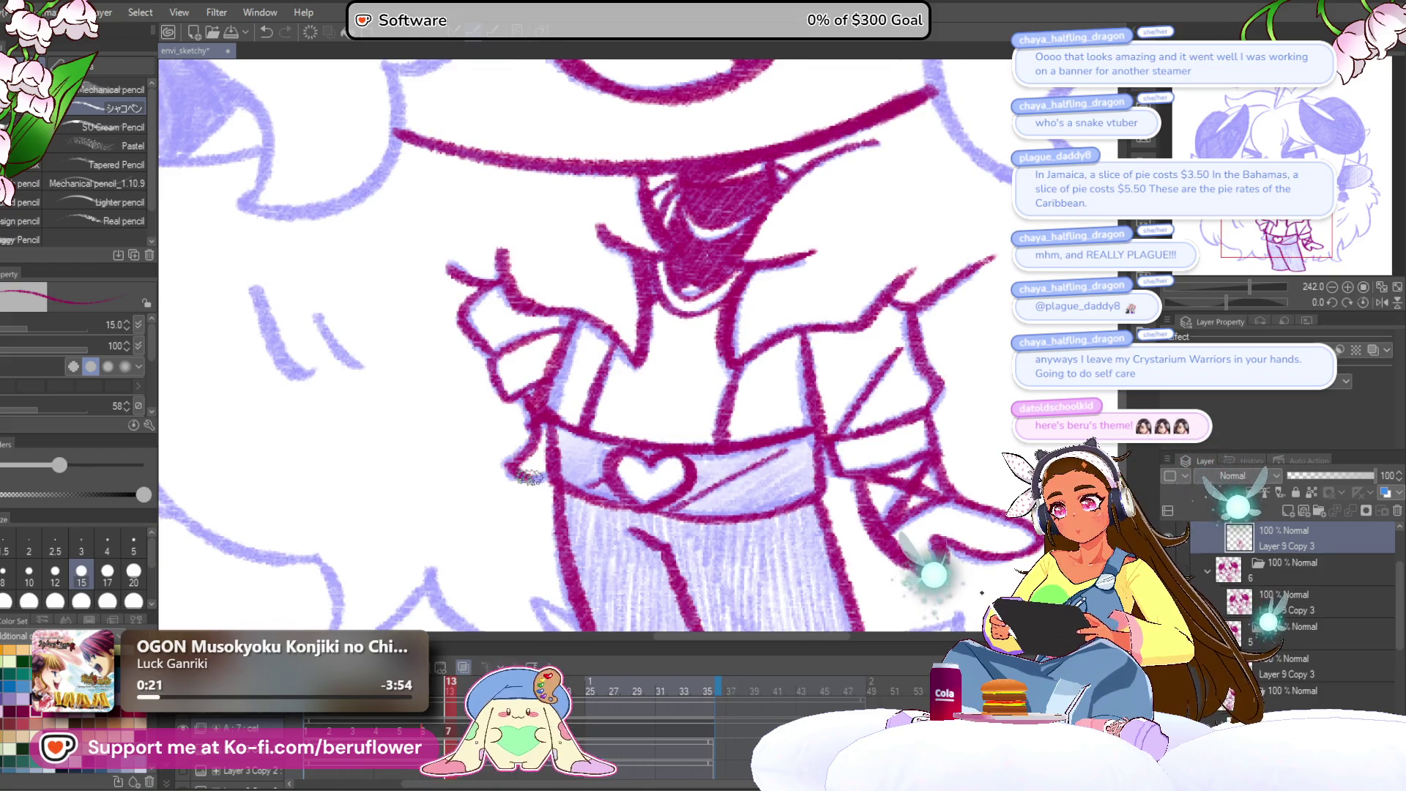
pyautogui.scroll(-3, 525, 477)
pyautogui.scroll(-2, 540, 350)
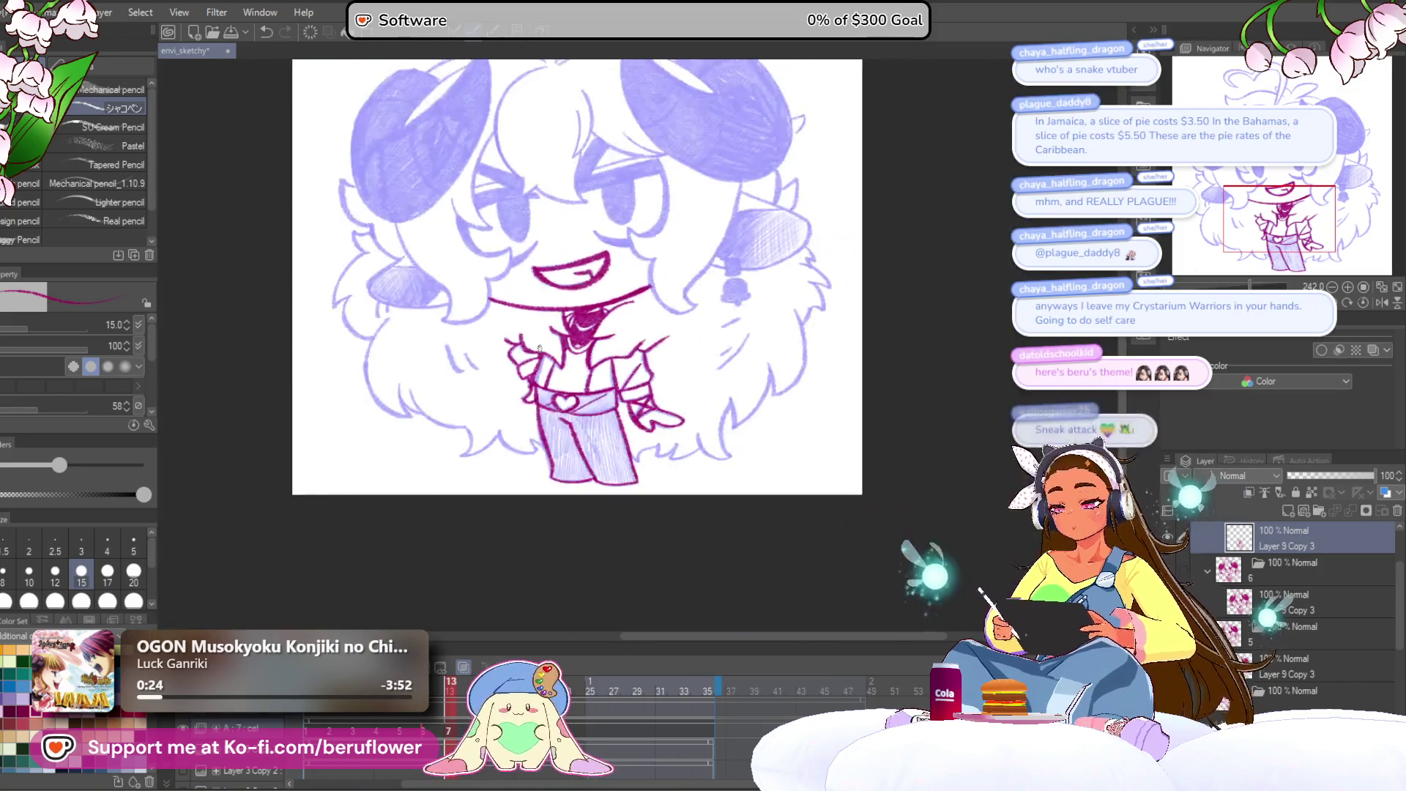
pyautogui.scroll(3, 539, 349)
pyautogui.scroll(1, 531, 367)
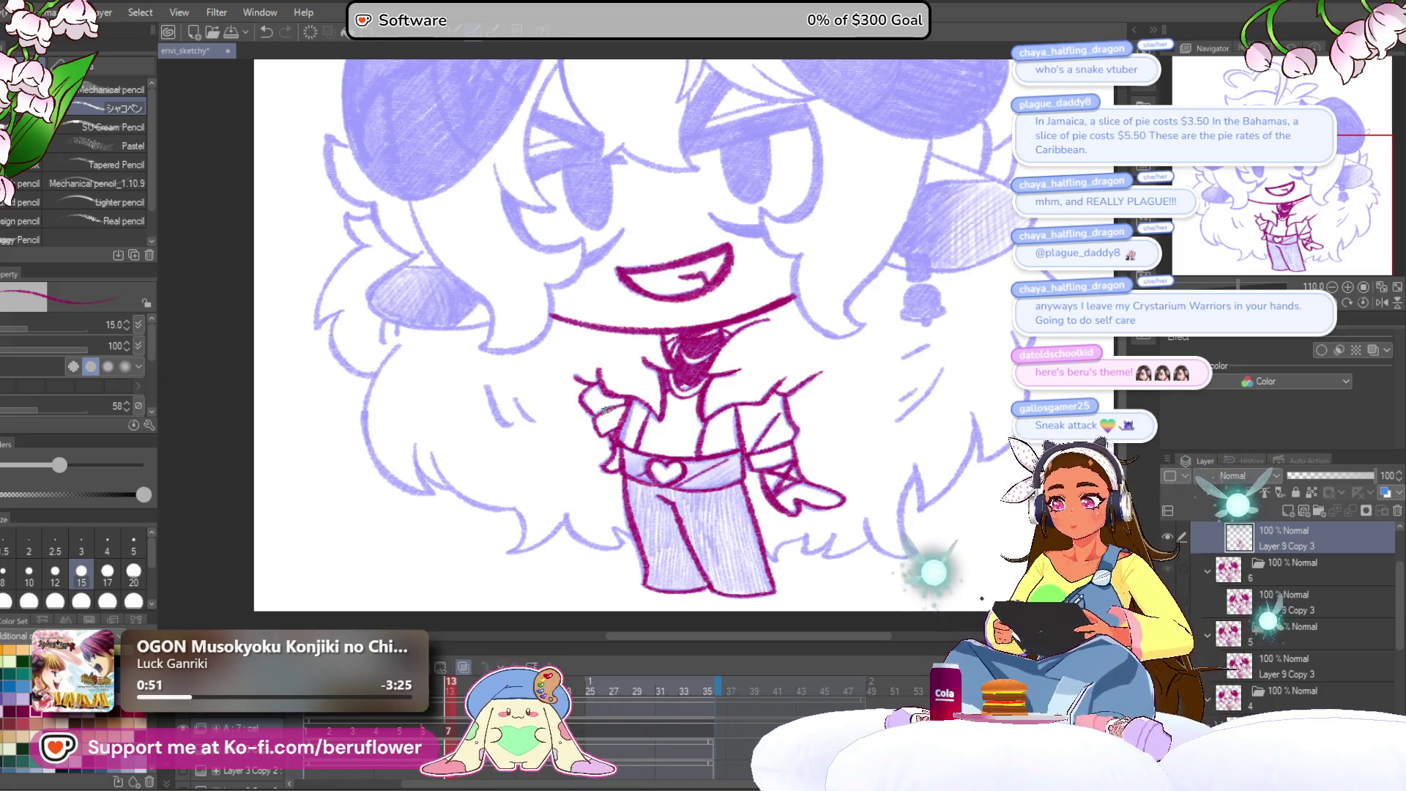
pyautogui.moveTo(618, 405); pyautogui.dragTo(665, 368)
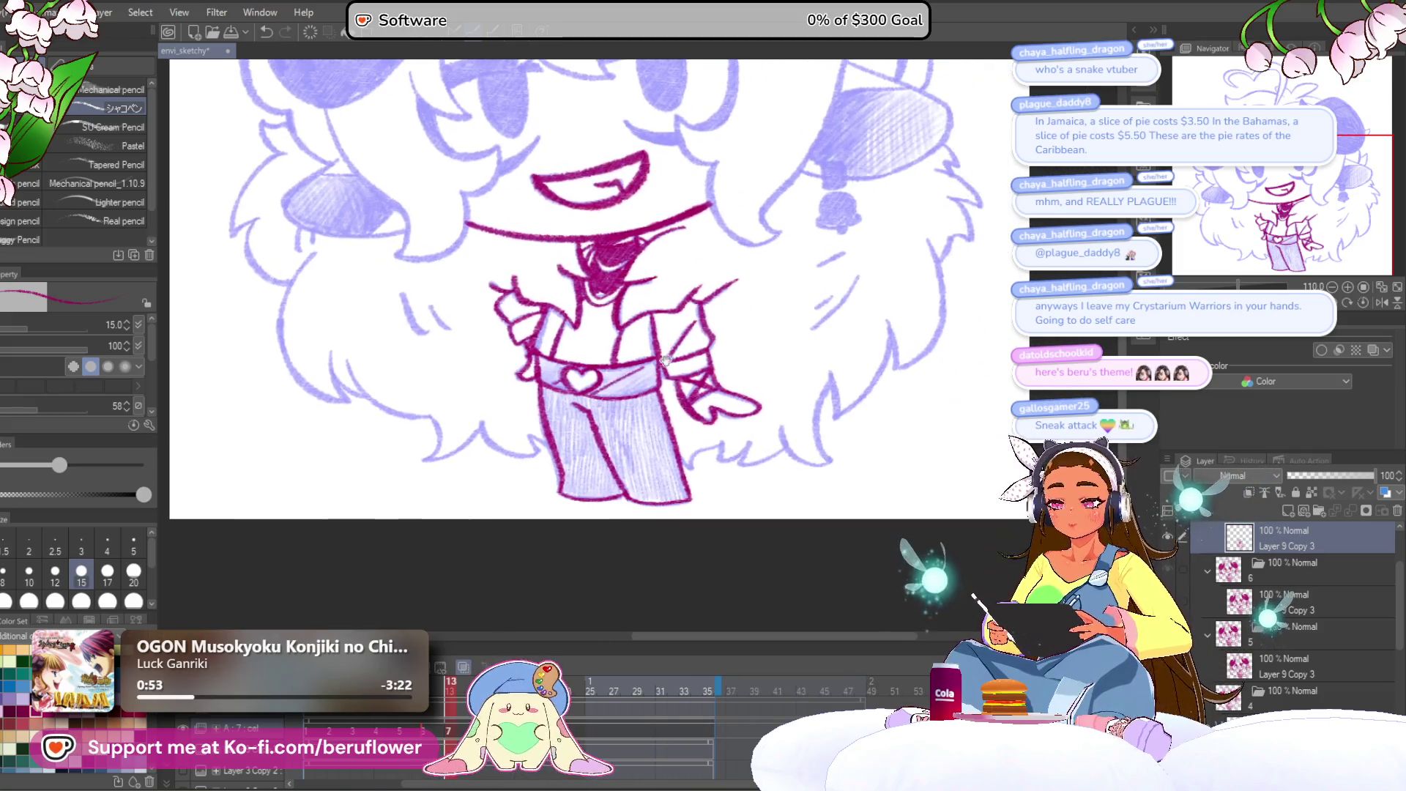
# Ink a zigzag of fluffy hair beside the pants and a curve of the hair outline.
pyautogui.scroll(5, 665, 357)
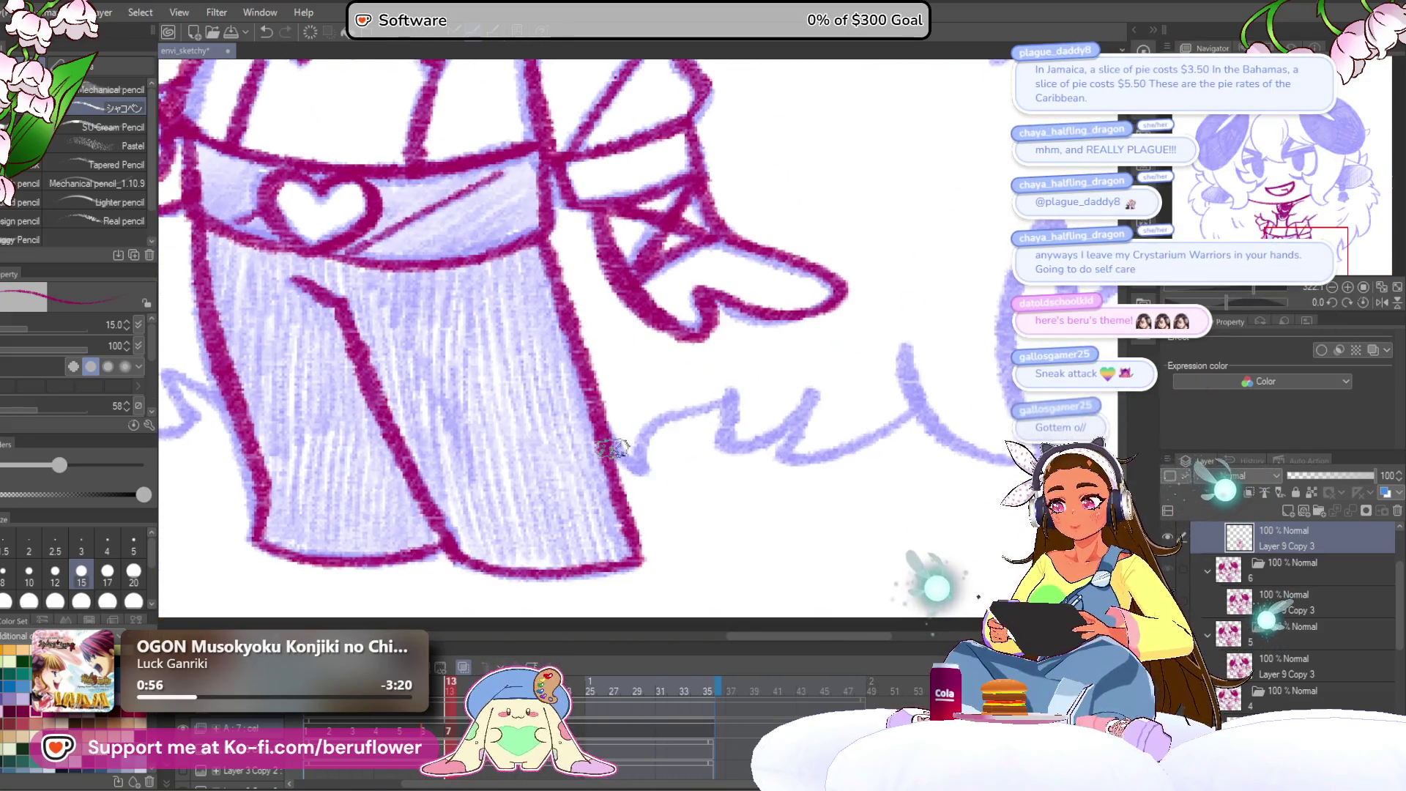
pyautogui.moveTo(692, 408)
pyautogui.mouseDown()
pyautogui.moveTo(733, 384)
pyautogui.moveTo(671, 402)
pyautogui.moveTo(733, 422)
pyautogui.moveTo(765, 387)
pyautogui.moveTo(655, 443)
pyautogui.moveTo(758, 425)
pyautogui.moveTo(802, 399)
pyautogui.mouseUp()
pyautogui.moveTo(869, 393); pyautogui.dragTo(771, 411)
pyautogui.moveTo(729, 350); pyautogui.dragTo(802, 457)
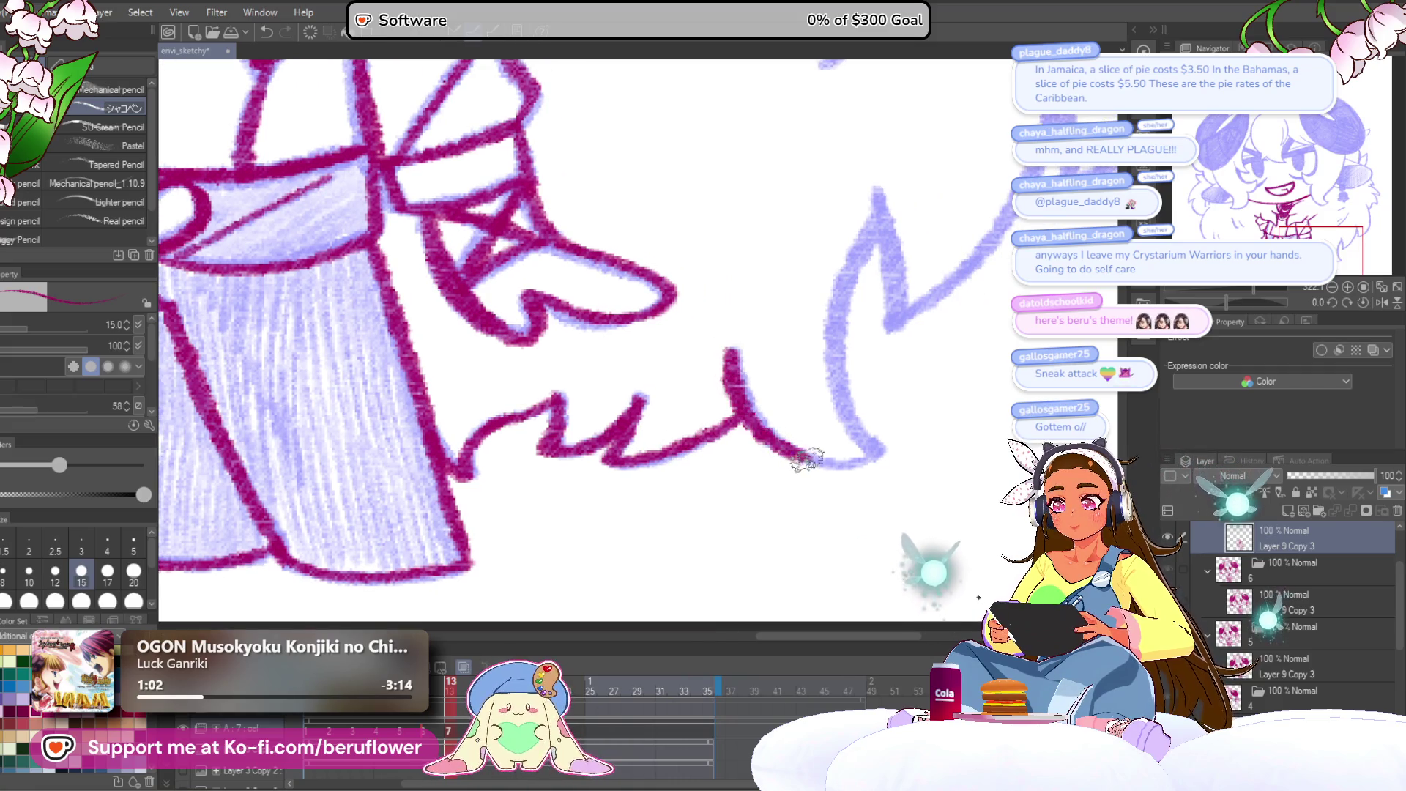
# Trace the hair's lower right curve along the sketch, redrawing it after an undo.
pyautogui.moveTo(904, 421); pyautogui.dragTo(765, 502)
pyautogui.moveTo(743, 296)
pyautogui.mouseDown()
pyautogui.moveTo(709, 354)
pyautogui.moveTo(725, 504)
pyautogui.moveTo(697, 339)
pyautogui.moveTo(677, 435)
pyautogui.moveTo(703, 485)
pyautogui.moveTo(781, 272)
pyautogui.moveTo(744, 385)
pyautogui.moveTo(565, 596)
pyautogui.mouseUp()
pyautogui.hotkey('ctrl', 'z')
pyautogui.hotkey('ctrl', 'z')
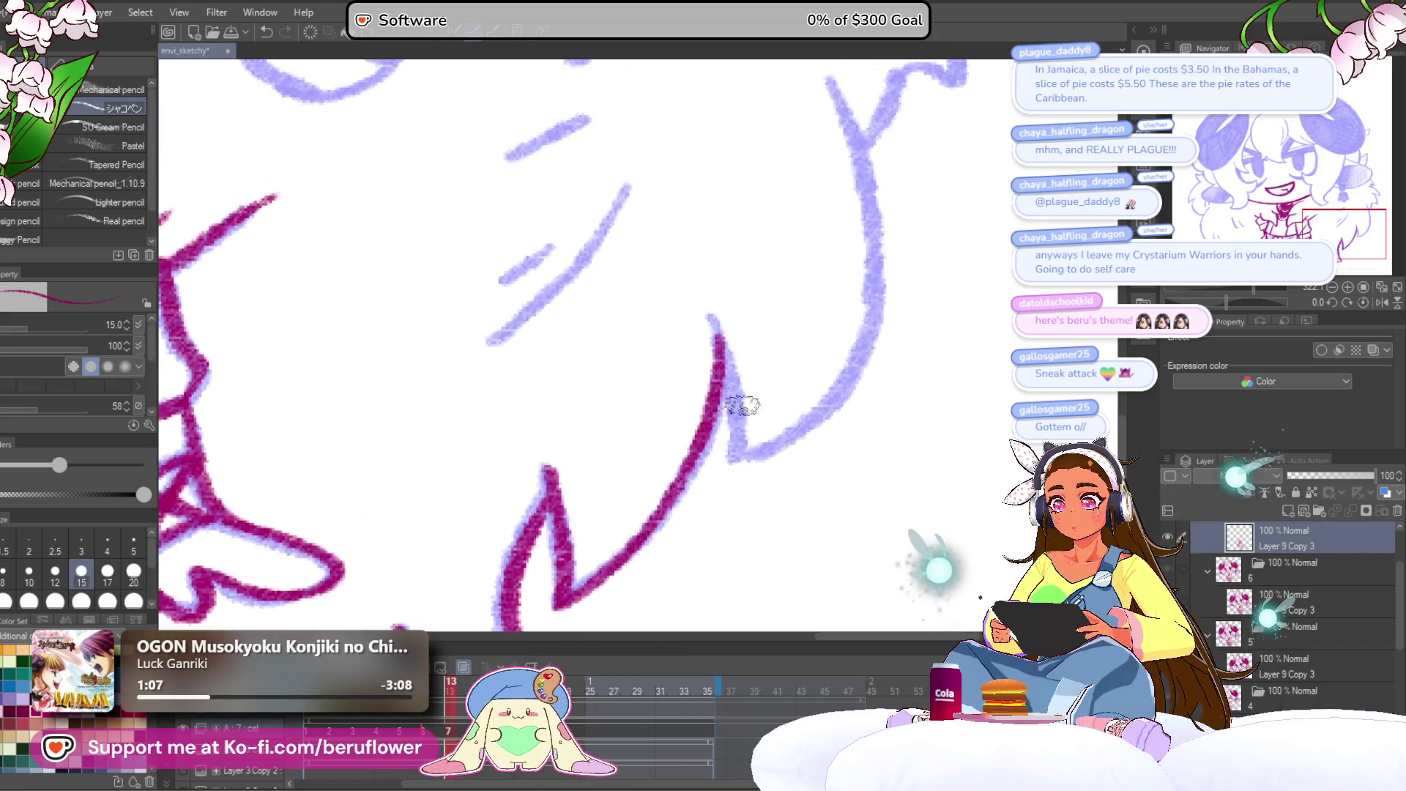
pyautogui.moveTo(721, 348); pyautogui.dragTo(754, 458)
pyautogui.moveTo(835, 129); pyautogui.dragTo(734, 301)
pyautogui.moveTo(730, 251)
pyautogui.mouseDown()
pyautogui.moveTo(753, 327)
pyautogui.moveTo(756, 531)
pyautogui.moveTo(778, 314)
pyautogui.moveTo(734, 410)
pyautogui.moveTo(661, 425)
pyautogui.mouseUp()
pyautogui.scroll(5, 675, 344)
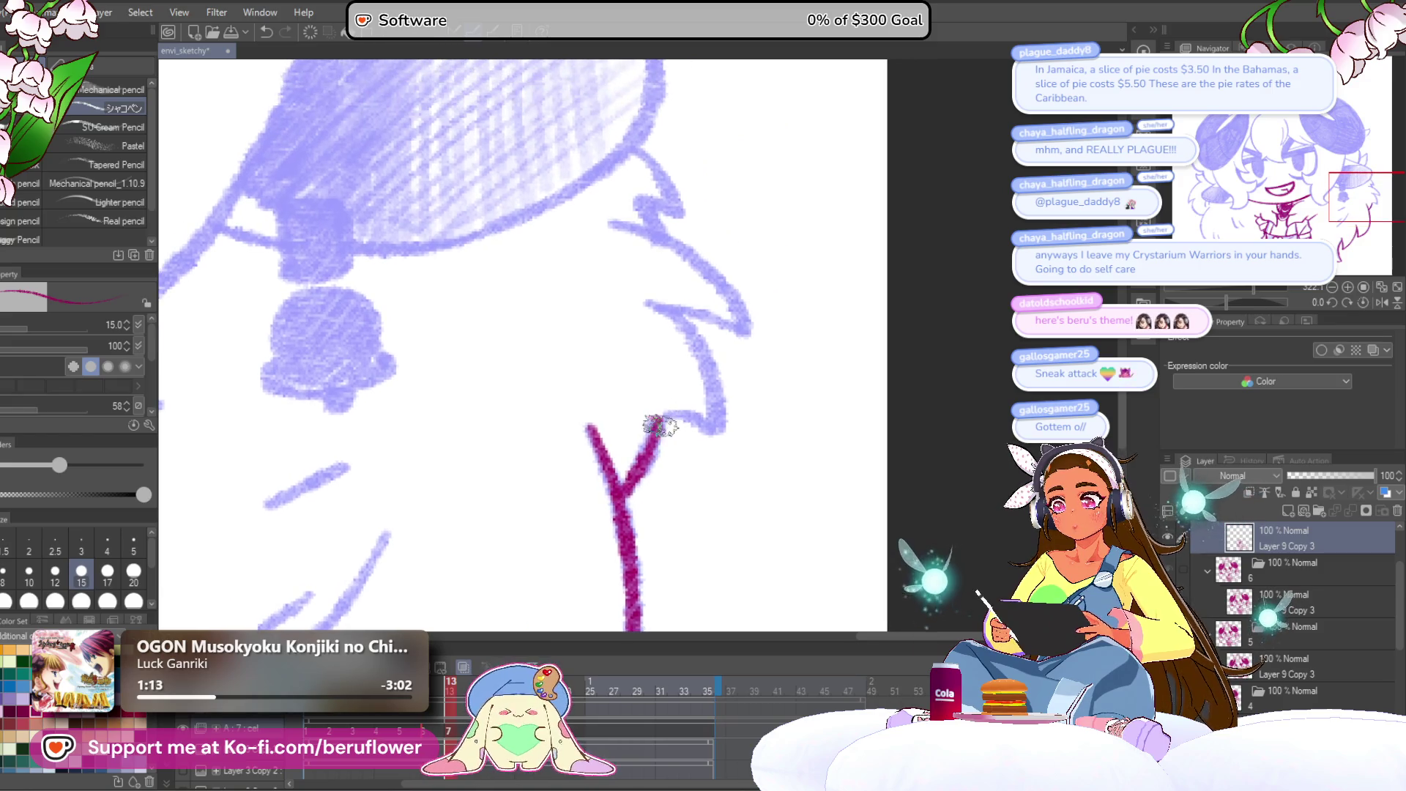
pyautogui.moveTo(708, 362)
pyautogui.mouseDown()
pyautogui.moveTo(650, 292)
pyautogui.moveTo(728, 323)
pyautogui.mouseUp()
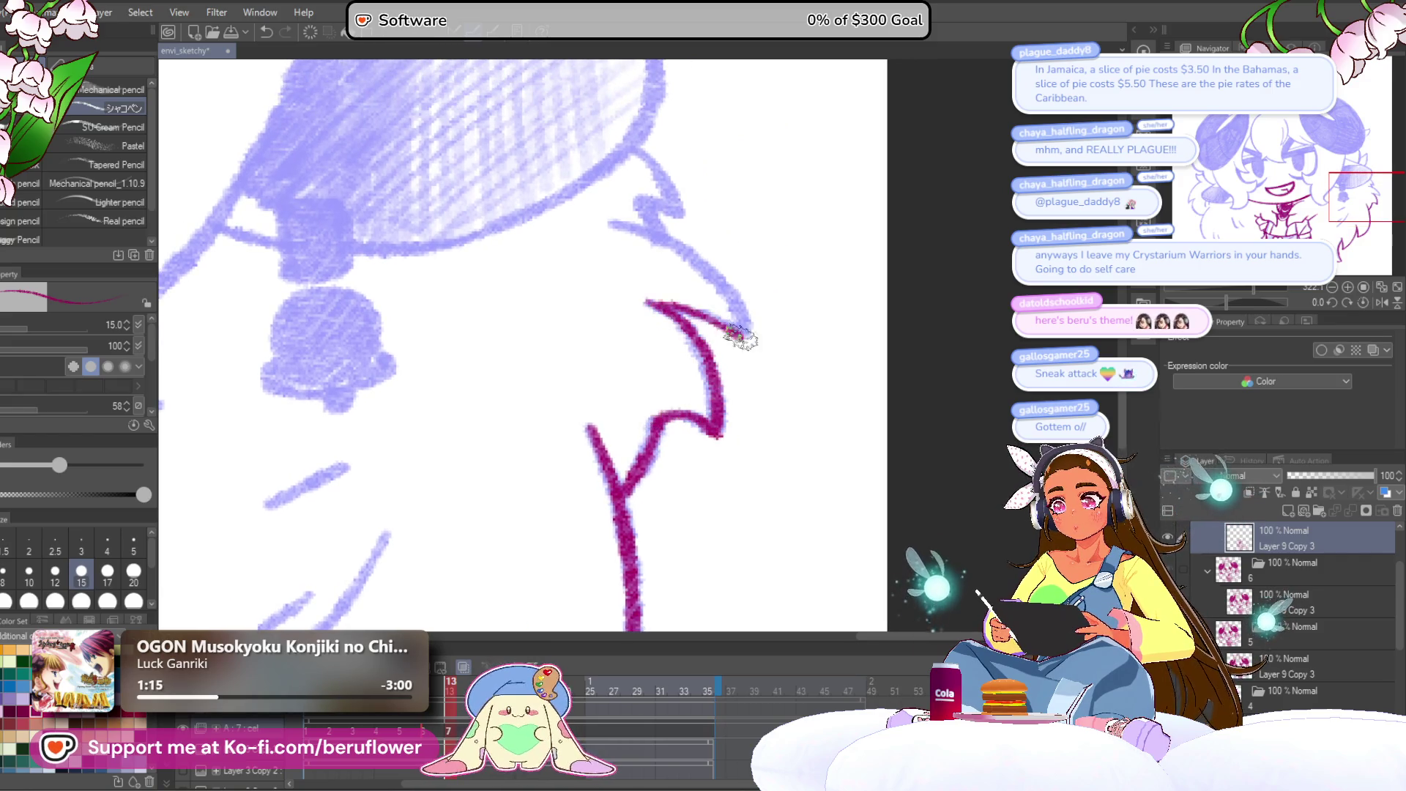
# Add short hair strokes, a hooked tuft and a strand line over the sketch.
pyautogui.scroll(3, 705, 336)
pyautogui.moveTo(621, 323)
pyautogui.mouseDown()
pyautogui.moveTo(659, 329)
pyautogui.moveTo(765, 447)
pyautogui.mouseUp()
pyautogui.scroll(3, 765, 447)
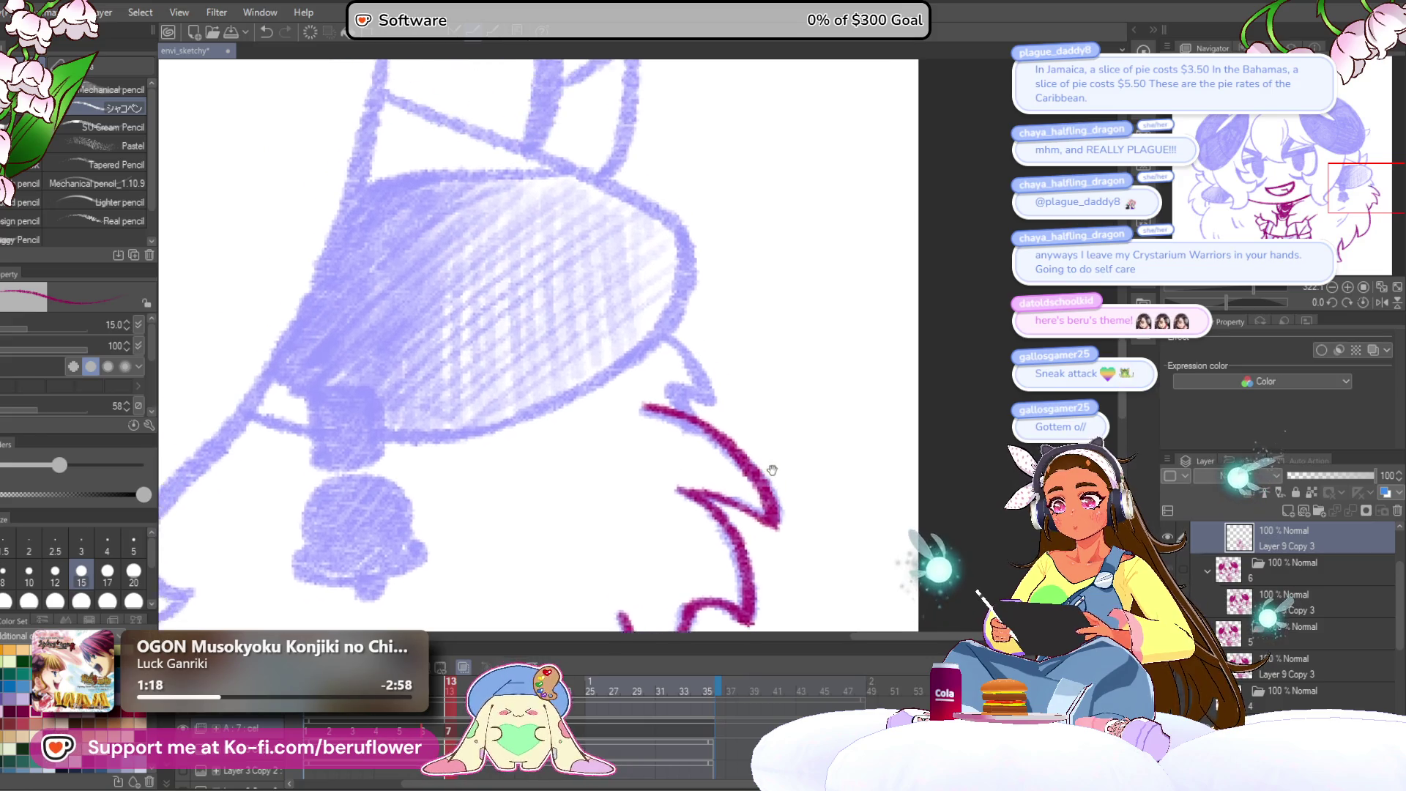
pyautogui.moveTo(662, 339); pyautogui.dragTo(677, 396)
pyautogui.scroll(-5, 678, 414)
pyautogui.scroll(4, 735, 332)
pyautogui.moveTo(745, 313)
pyautogui.mouseDown()
pyautogui.moveTo(694, 340)
pyautogui.moveTo(681, 468)
pyautogui.mouseUp()
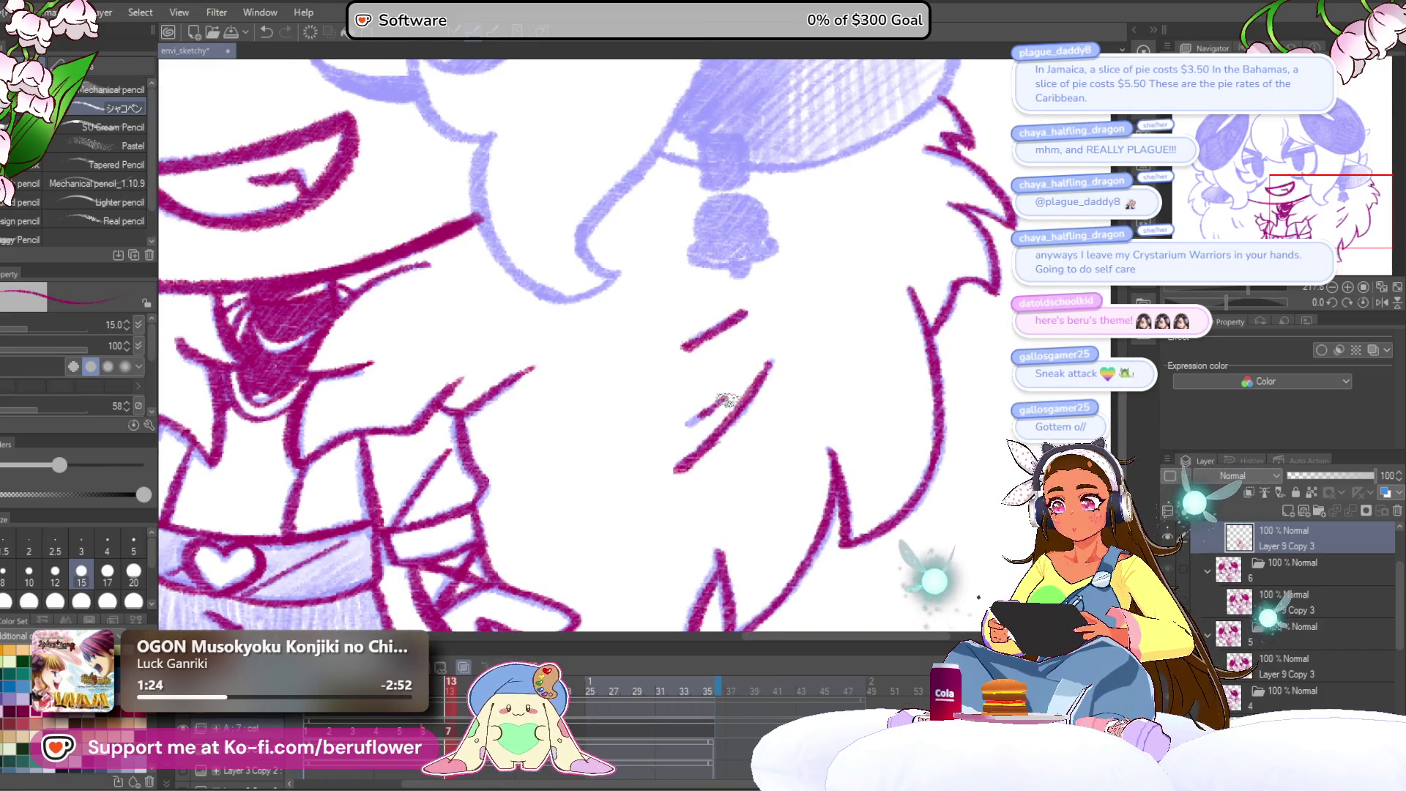
pyautogui.scroll(-5, 714, 392)
pyautogui.scroll(6, 714, 392)
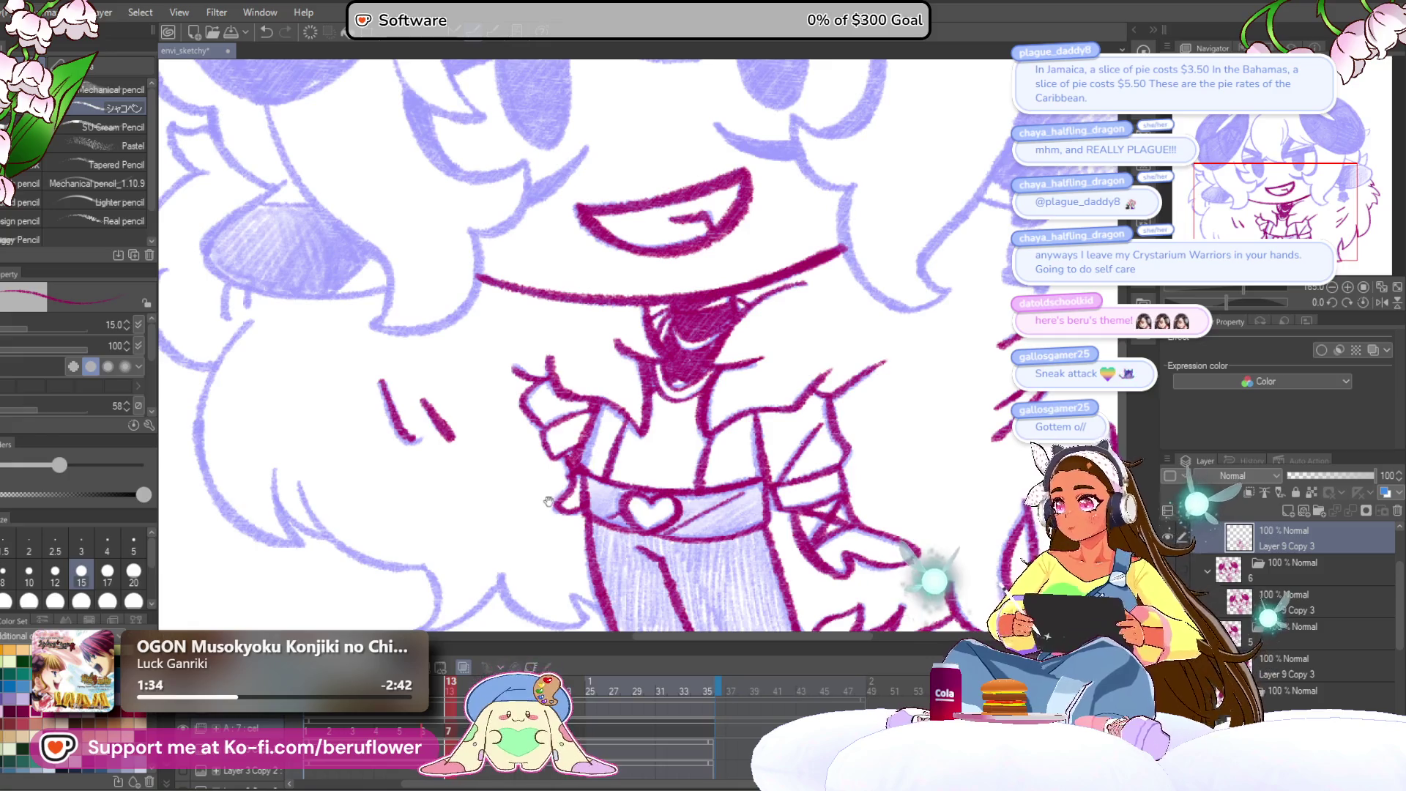
# Zoom in on the left hair and ink its long curved outline and lower-left edge in dark magenta.
pyautogui.moveTo(546, 501); pyautogui.dragTo(611, 454)
pyautogui.moveTo(440, 513); pyautogui.dragTo(455, 493)
pyautogui.moveTo(401, 456); pyautogui.dragTo(495, 512)
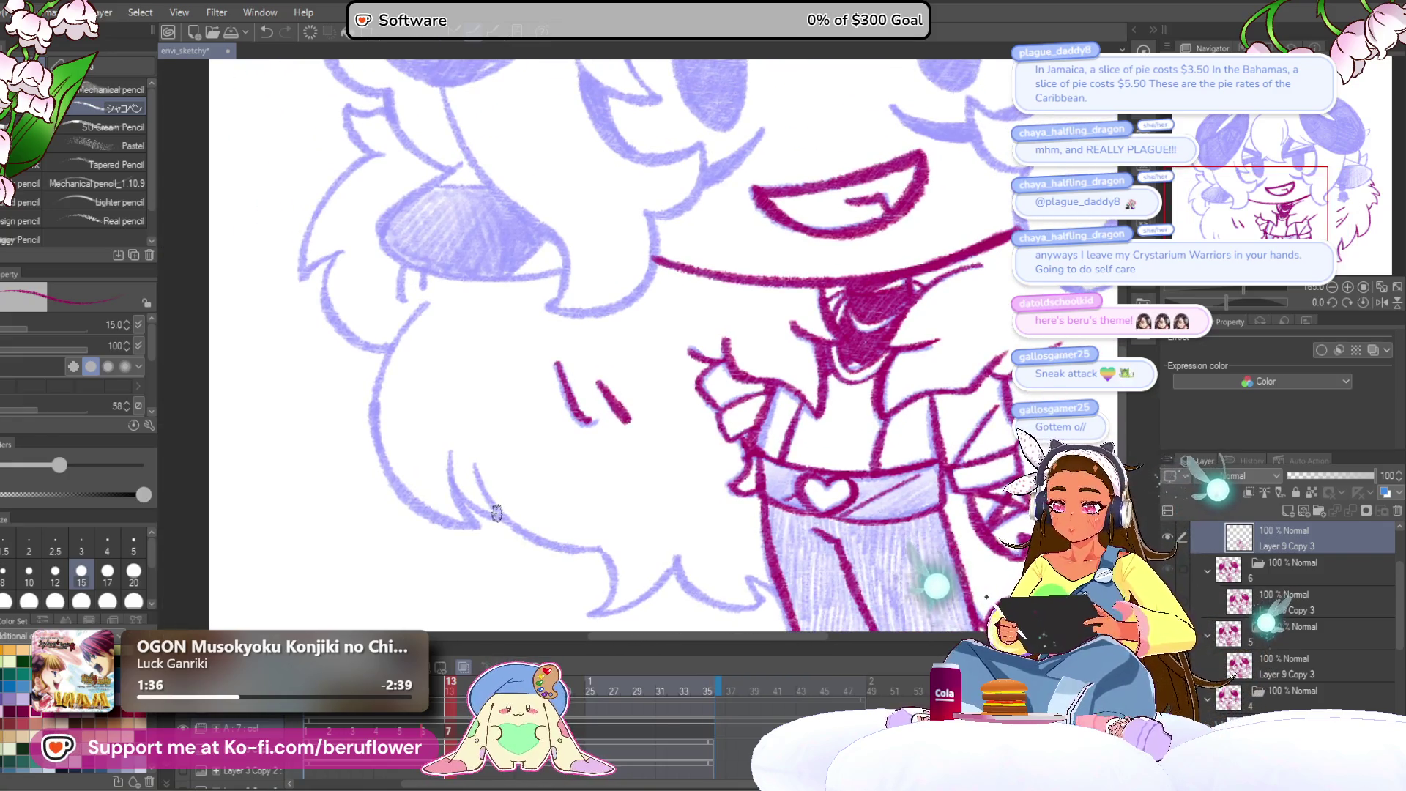
pyautogui.scroll(3, 415, 279)
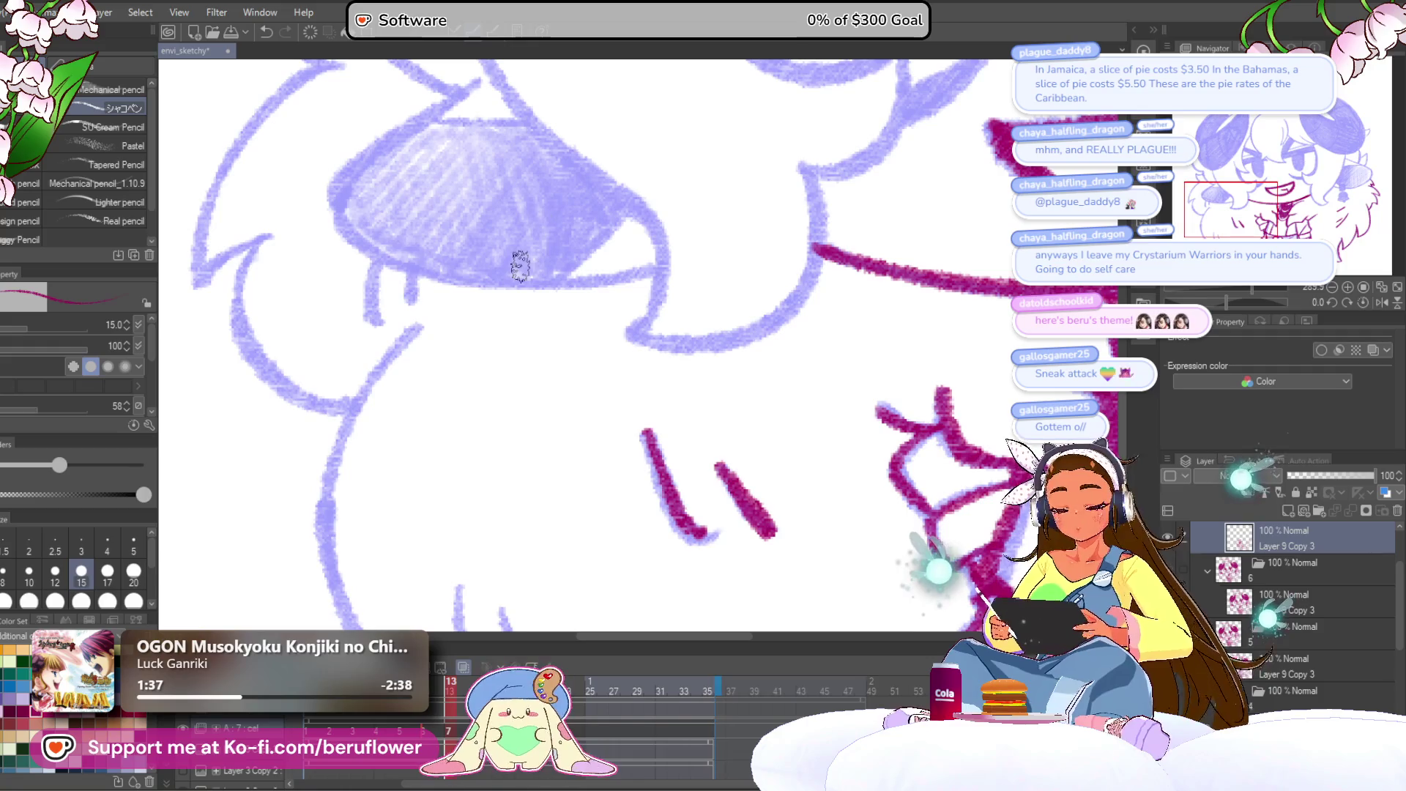
pyautogui.moveTo(437, 400); pyautogui.dragTo(455, 288)
pyautogui.moveTo(441, 216)
pyautogui.mouseDown()
pyautogui.moveTo(336, 389)
pyautogui.moveTo(410, 564)
pyautogui.moveTo(380, 506)
pyautogui.mouseUp()
pyautogui.moveTo(311, 432); pyautogui.dragTo(451, 540)
pyautogui.moveTo(436, 406)
pyautogui.mouseDown()
pyautogui.moveTo(440, 469)
pyautogui.moveTo(523, 535)
pyautogui.mouseUp()
# Continue the jagged lower-left hair outline down, back left and up to its peak.
pyautogui.moveTo(523, 535); pyautogui.dragTo(399, 406)
pyautogui.moveTo(344, 289); pyautogui.dragTo(500, 435)
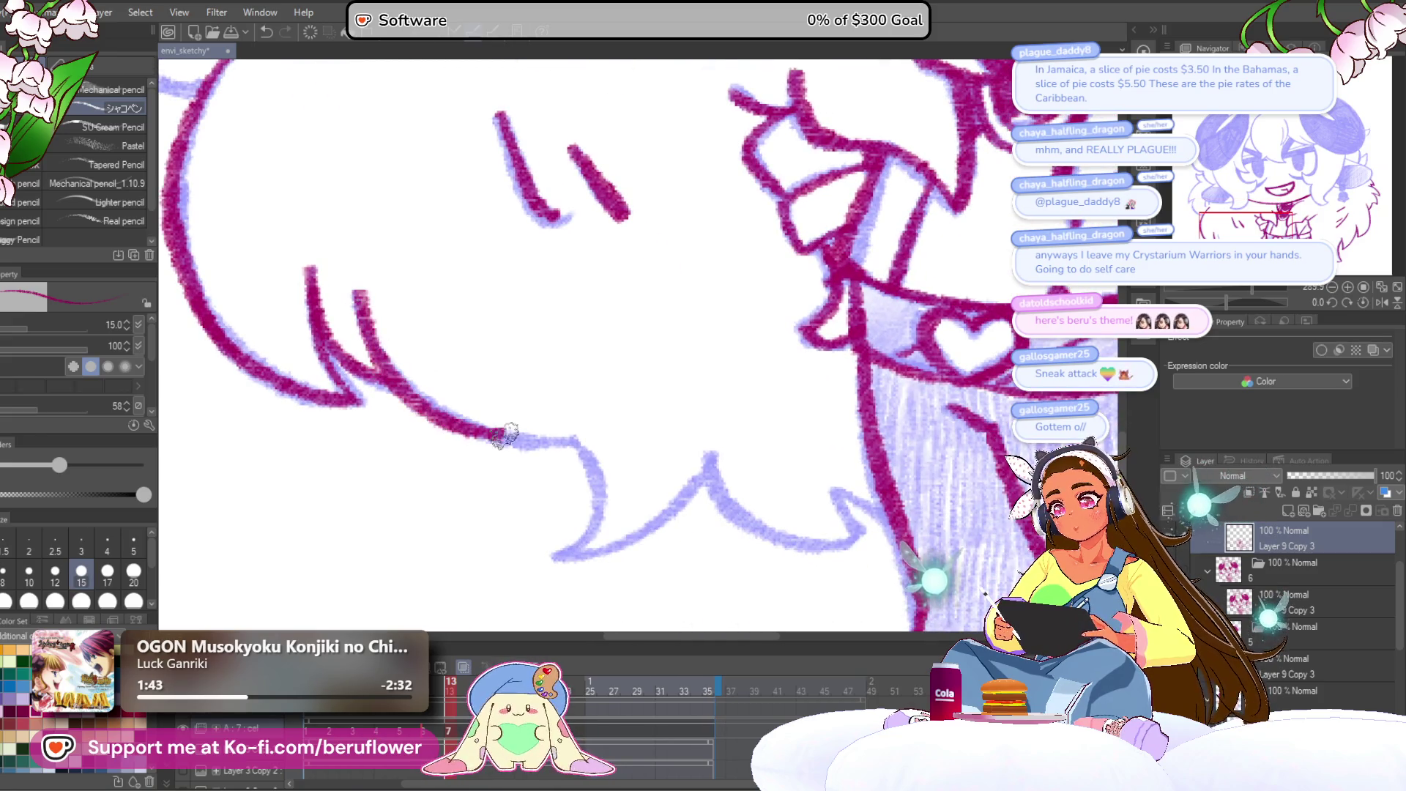
pyautogui.moveTo(607, 452); pyautogui.dragTo(536, 339)
pyautogui.moveTo(512, 326)
pyautogui.mouseDown()
pyautogui.moveTo(541, 348)
pyautogui.moveTo(567, 439)
pyautogui.moveTo(512, 465)
pyautogui.mouseUp()
pyautogui.moveTo(591, 392); pyautogui.dragTo(549, 381)
pyautogui.moveTo(460, 436)
pyautogui.mouseDown()
pyautogui.moveTo(589, 377)
pyautogui.moveTo(614, 339)
pyautogui.mouseUp()
pyautogui.moveTo(665, 354)
pyautogui.mouseDown()
pyautogui.moveTo(634, 370)
pyautogui.moveTo(686, 440)
pyautogui.mouseUp()
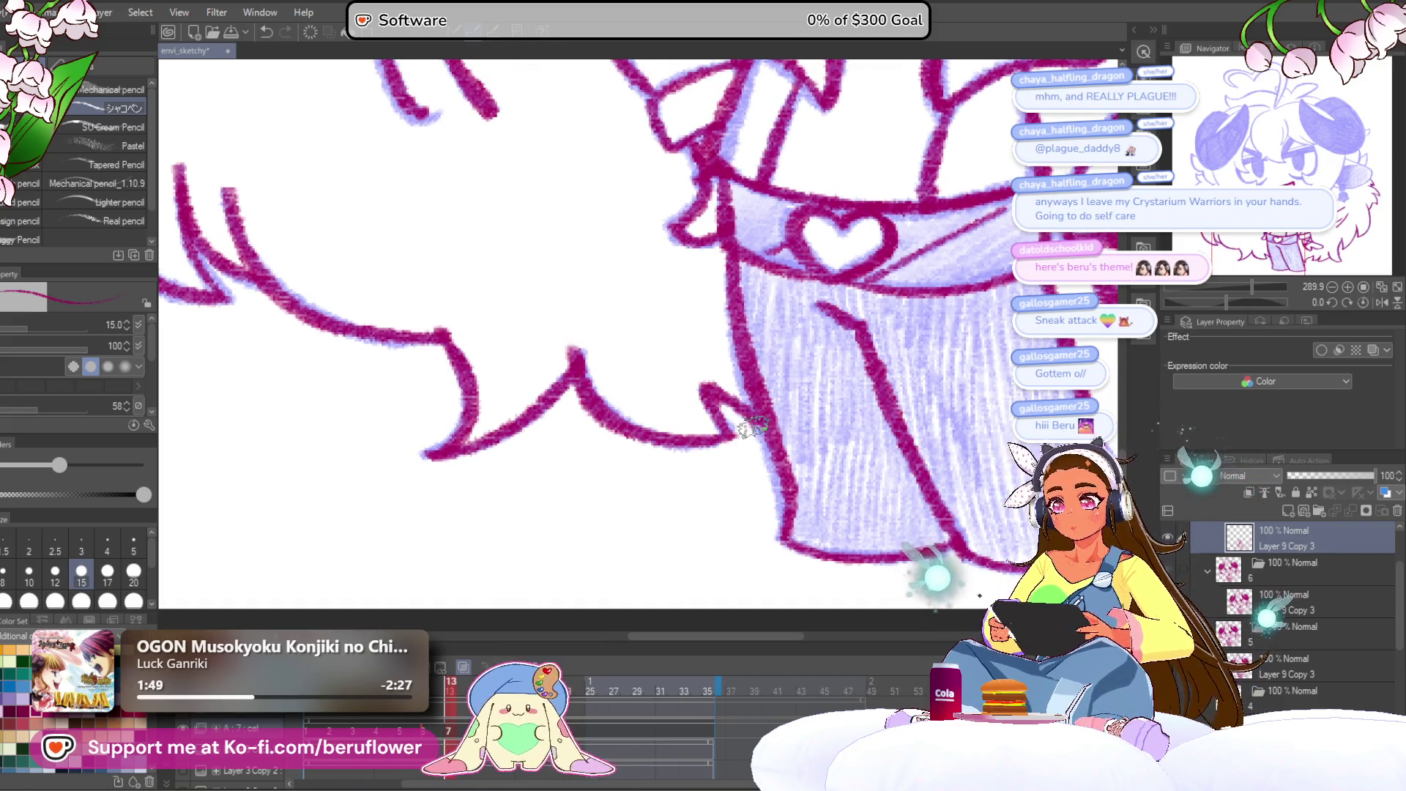
# Zoom out to the whole character, then zoom into the lower hair and ink a short tuft stroke.
pyautogui.hotkey('ctrl', '0')
pyautogui.scroll(3, 376, 509)
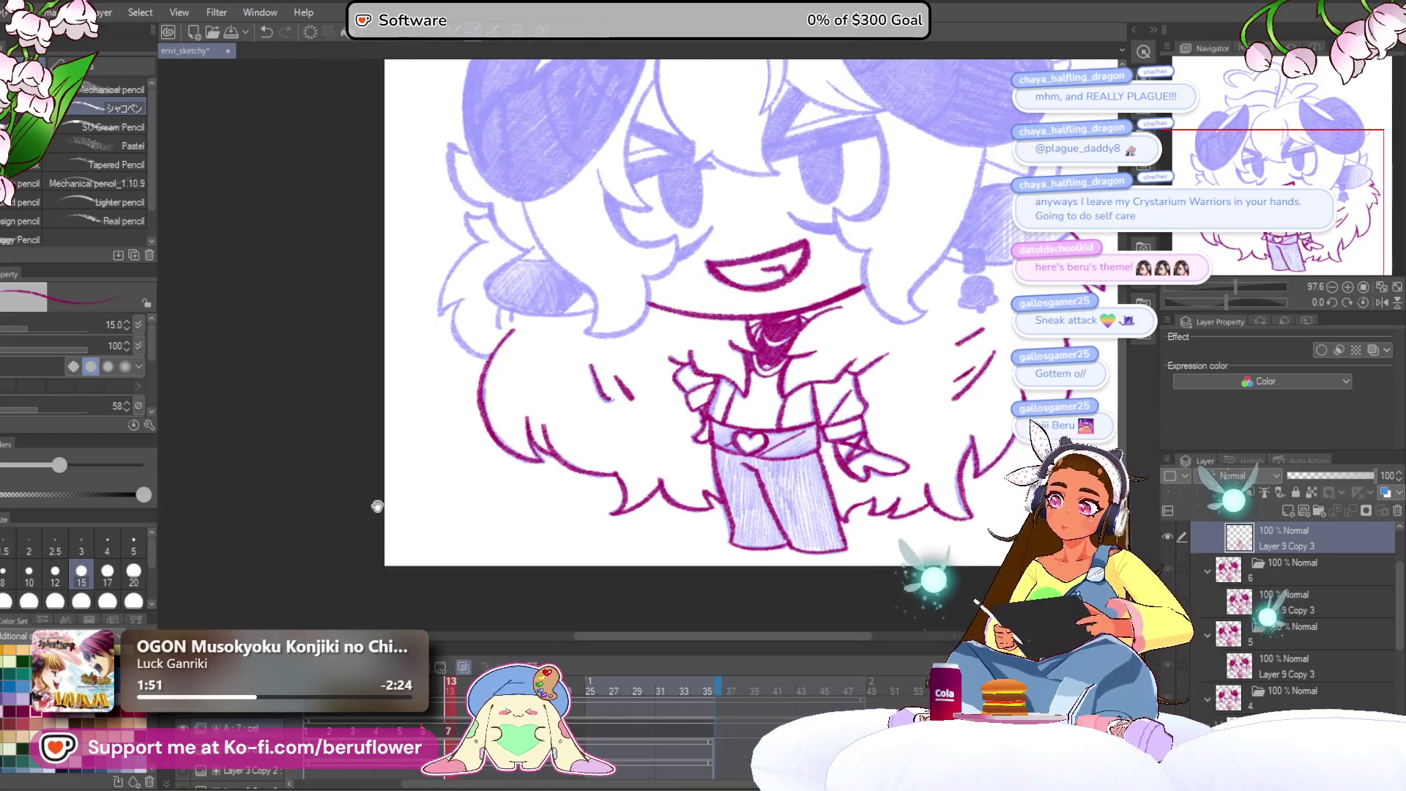
pyautogui.scroll(3, 375, 509)
pyautogui.scroll(3, 309, 528)
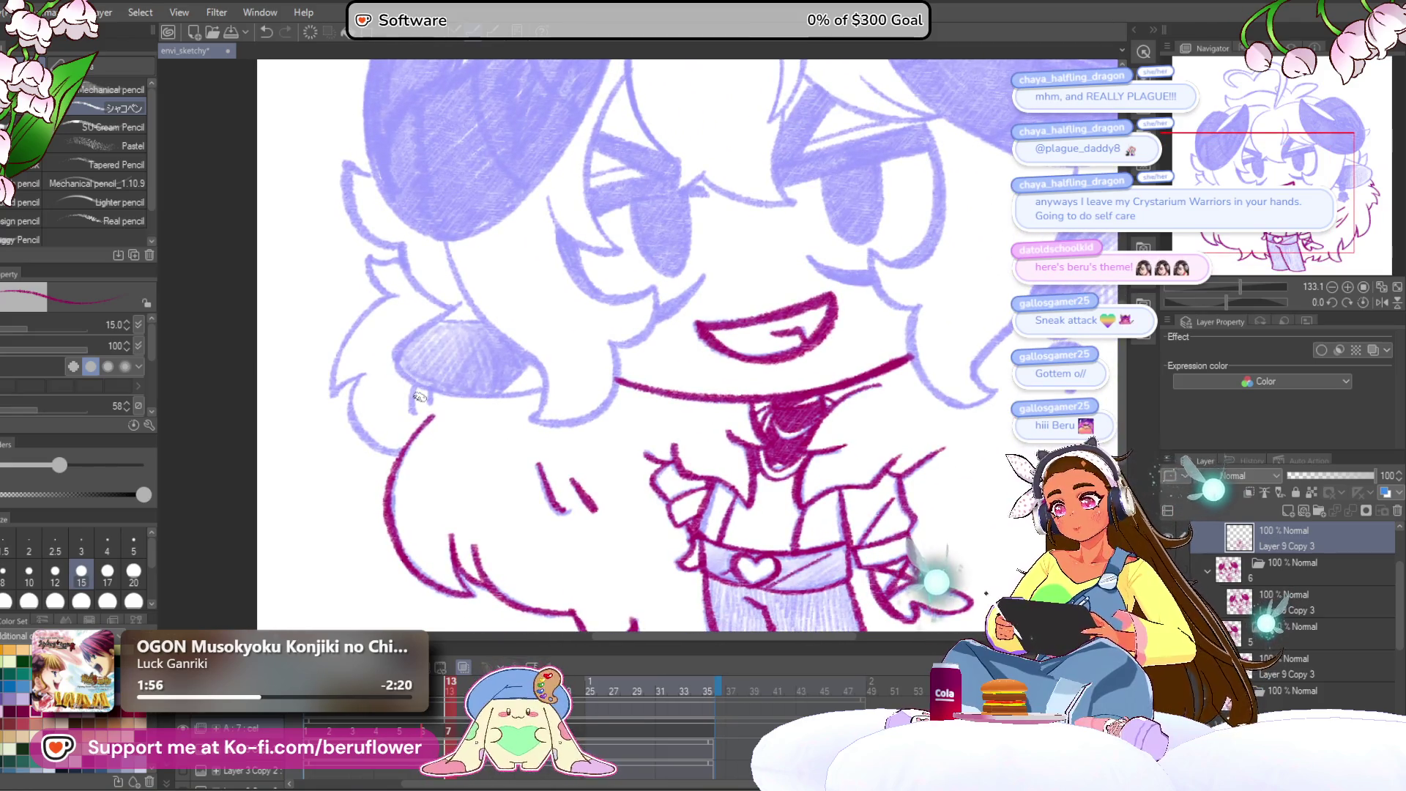
pyautogui.scroll(3, 425, 378)
pyautogui.moveTo(506, 238); pyautogui.dragTo(424, 315)
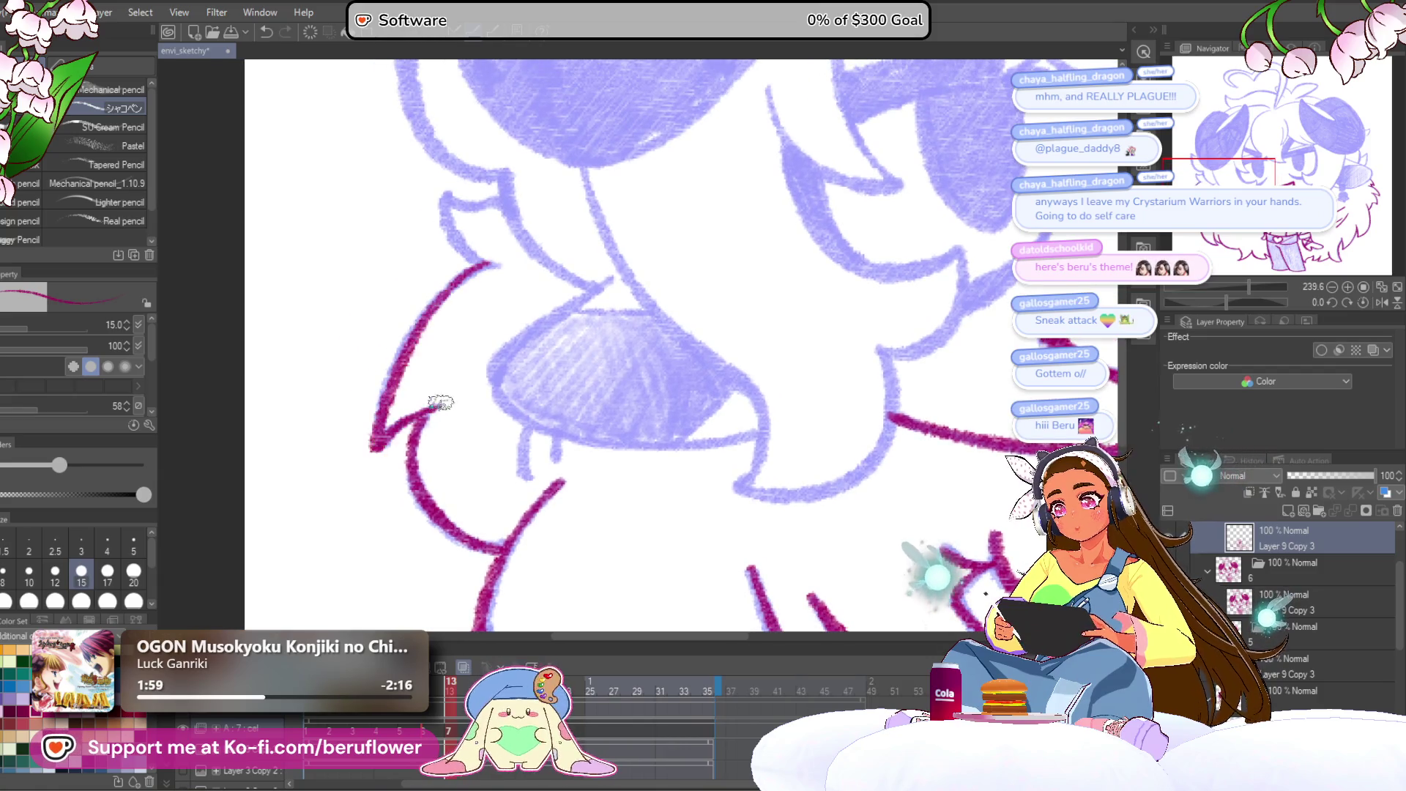
pyautogui.moveTo(483, 202); pyautogui.dragTo(489, 310)
pyautogui.moveTo(672, 404); pyautogui.dragTo(645, 323)
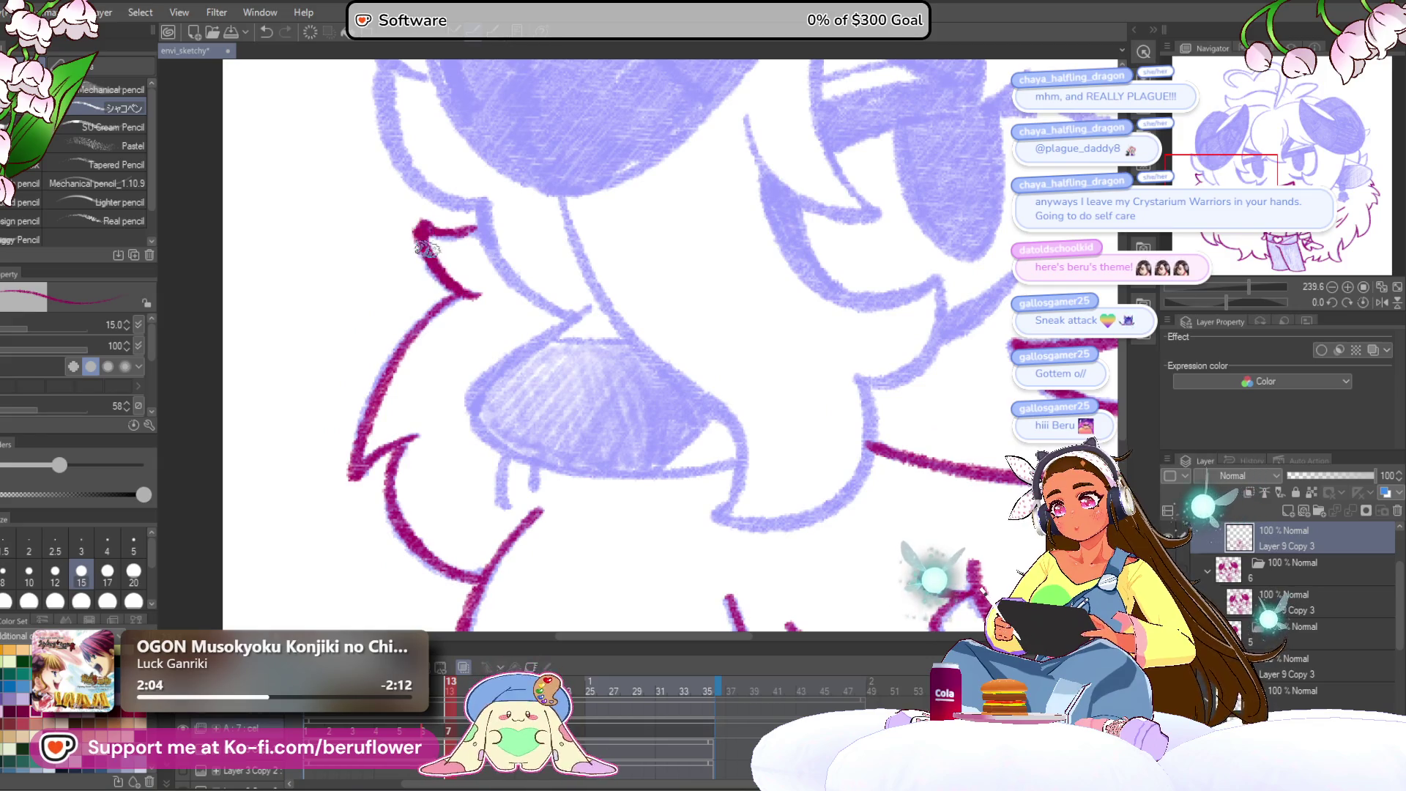
pyautogui.moveTo(413, 223); pyautogui.dragTo(452, 231)
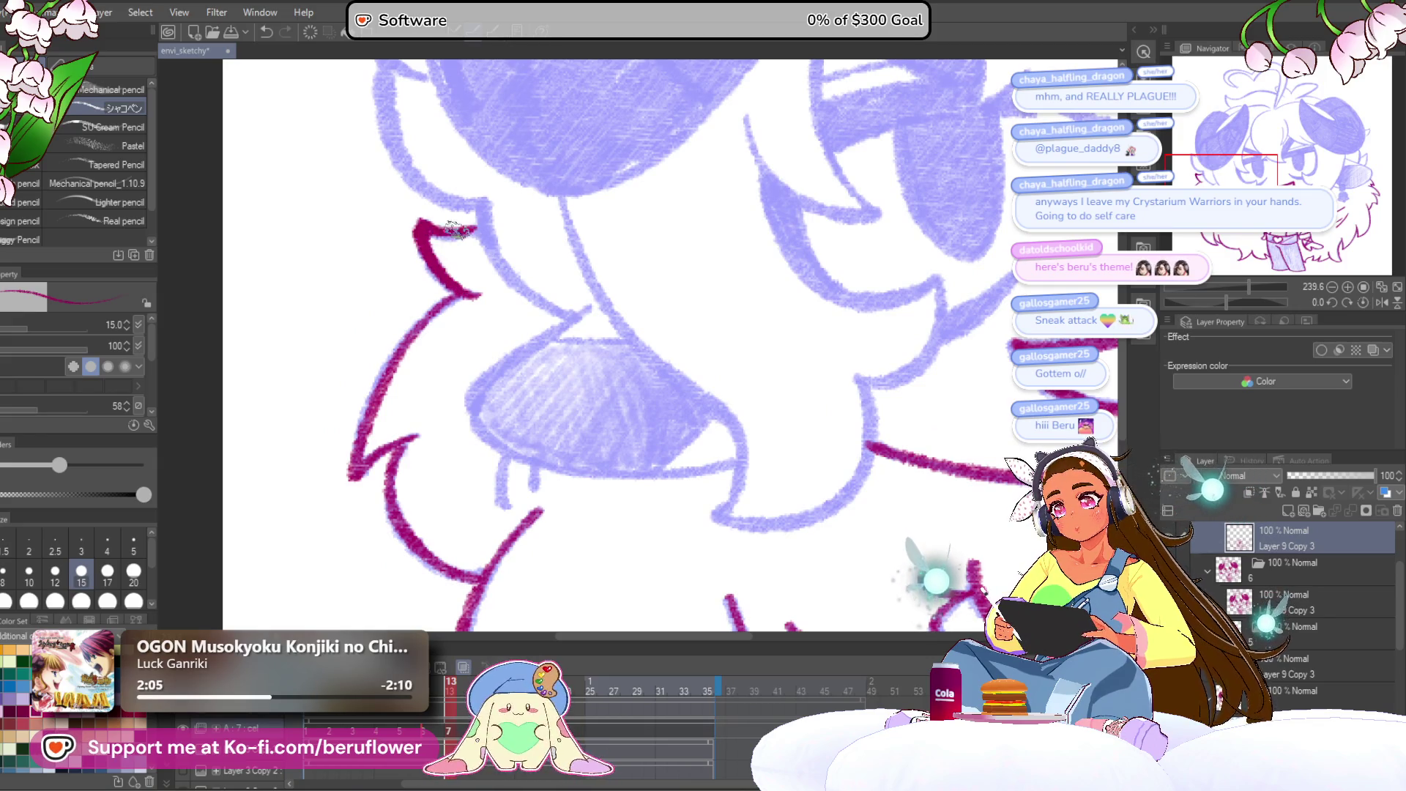
pyautogui.moveTo(611, 340)
pyautogui.mouseDown()
pyautogui.moveTo(579, 291)
pyautogui.moveTo(472, 311)
pyautogui.moveTo(452, 381)
pyautogui.mouseUp()
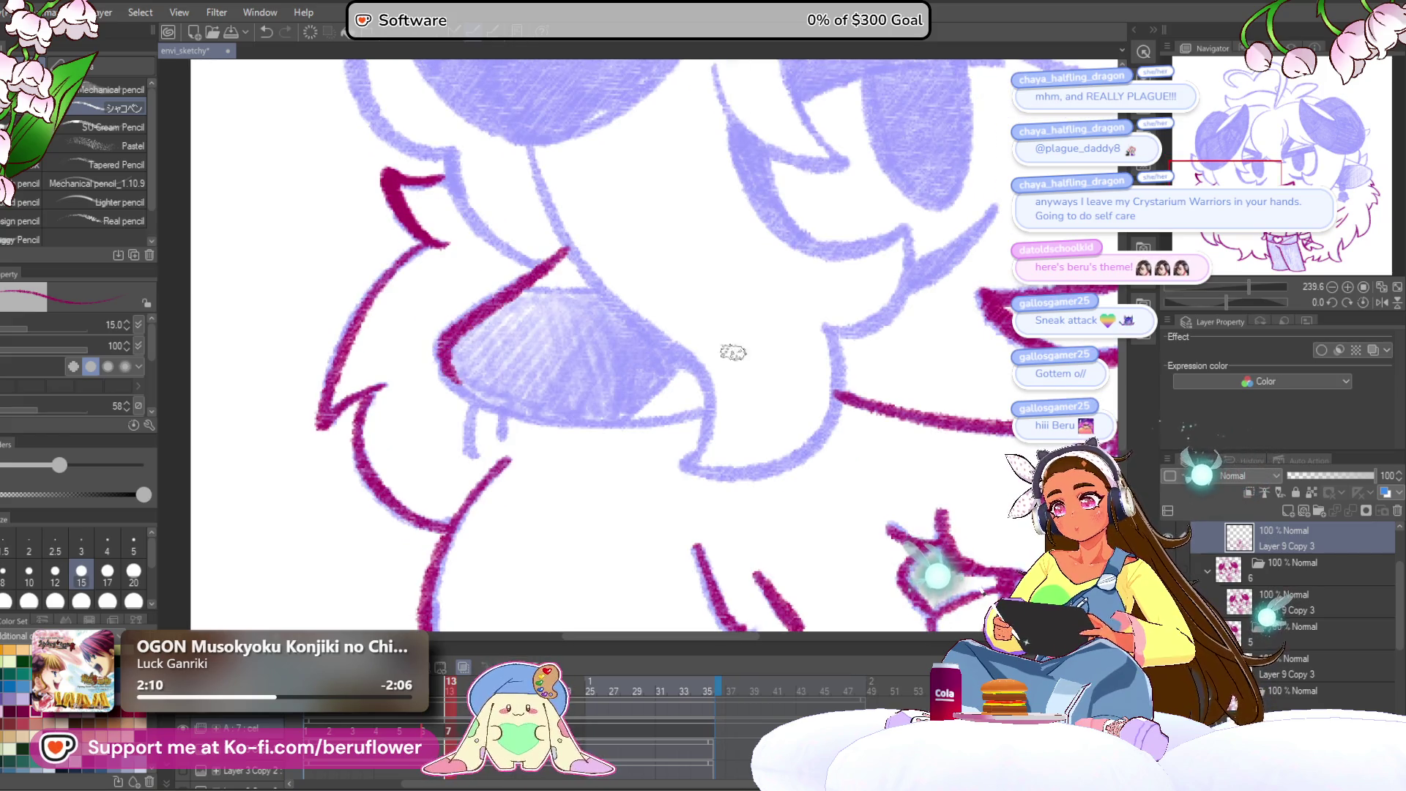
# Rotate the canvas and ink a magenta line along the face outline below the ear.
pyautogui.moveTo(1244, 306); pyautogui.dragTo(1261, 301)
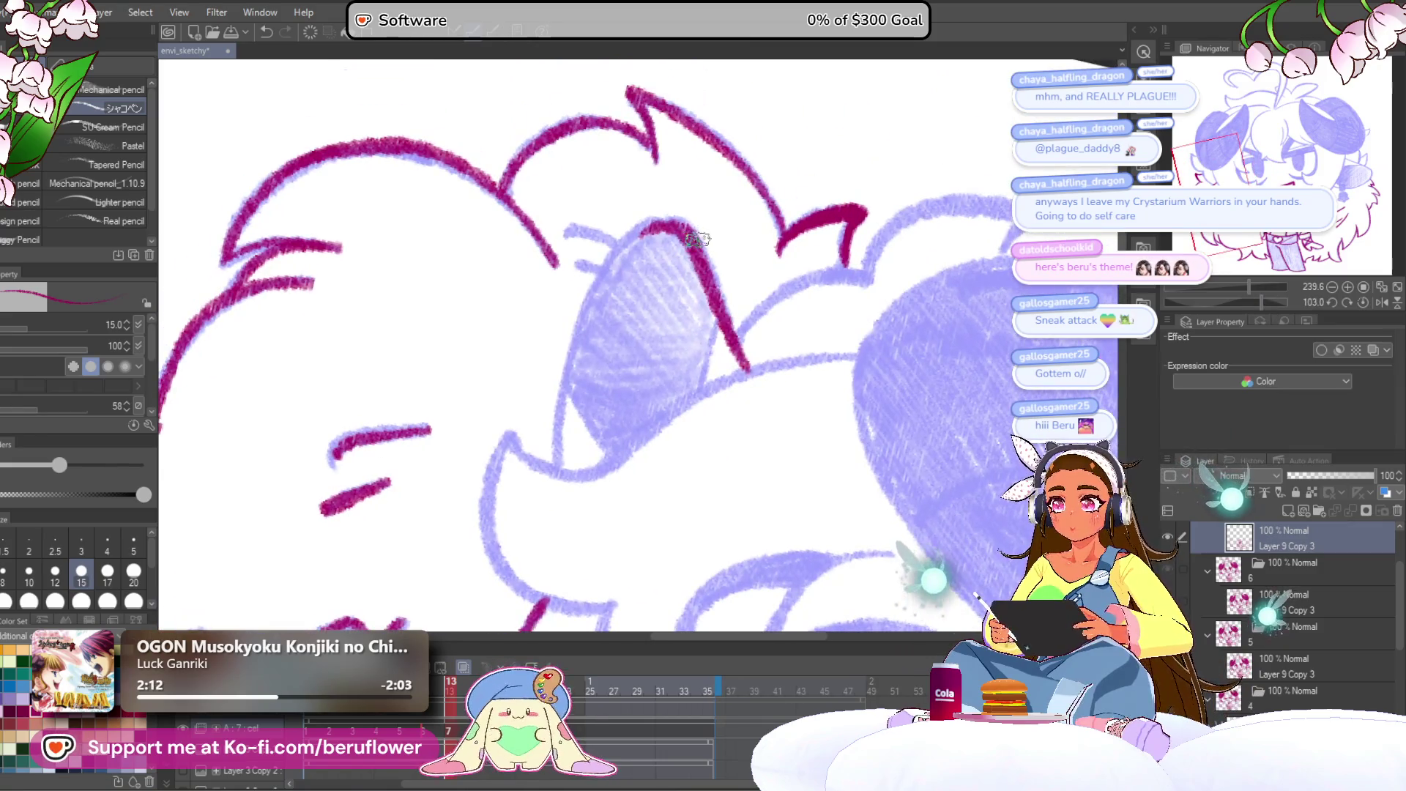
pyautogui.moveTo(618, 248); pyautogui.dragTo(550, 440)
pyautogui.moveTo(608, 405)
pyautogui.mouseDown()
pyautogui.moveTo(576, 414)
pyautogui.moveTo(580, 450)
pyautogui.moveTo(558, 423)
pyautogui.mouseUp()
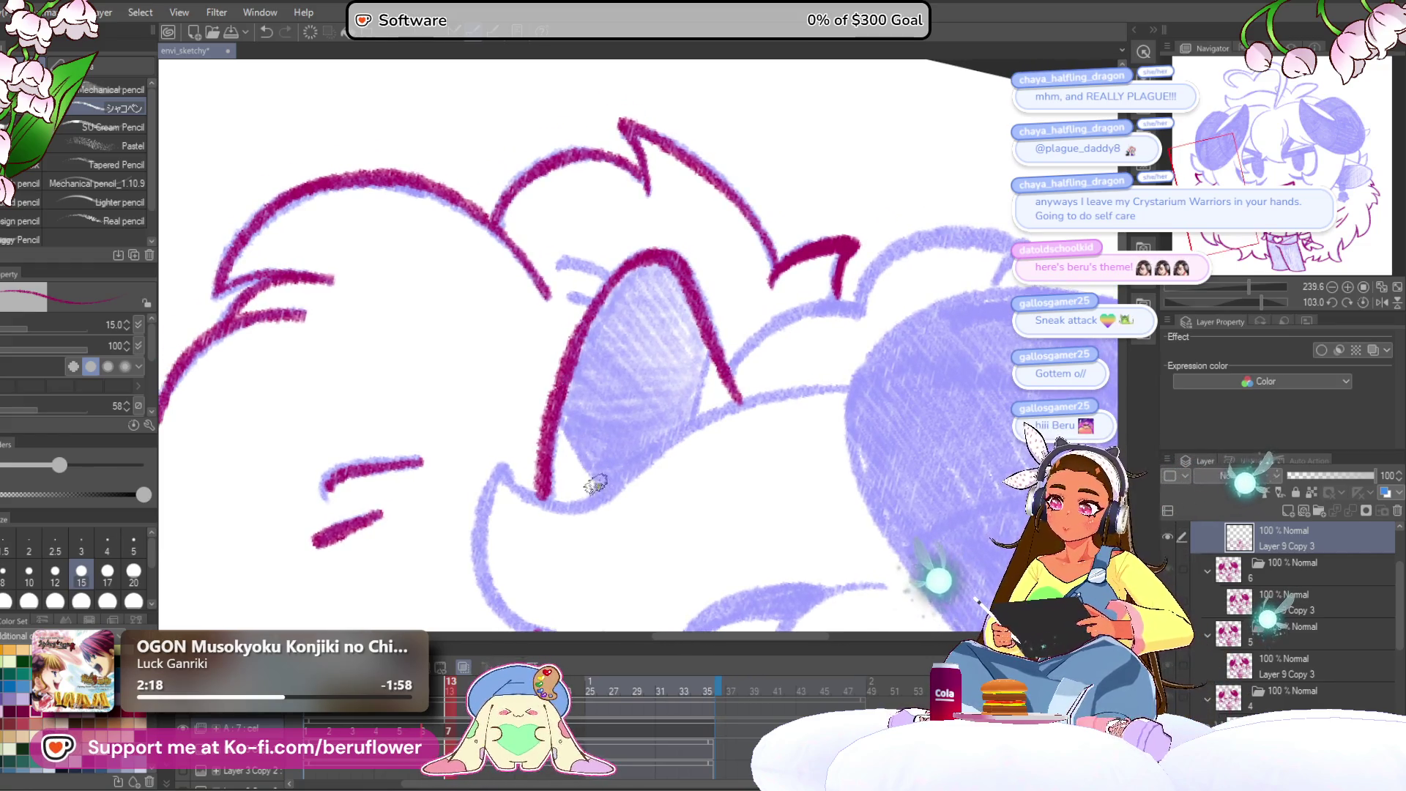
pyautogui.moveTo(645, 373)
pyautogui.mouseDown()
pyautogui.moveTo(631, 352)
pyautogui.moveTo(763, 244)
pyautogui.mouseUp()
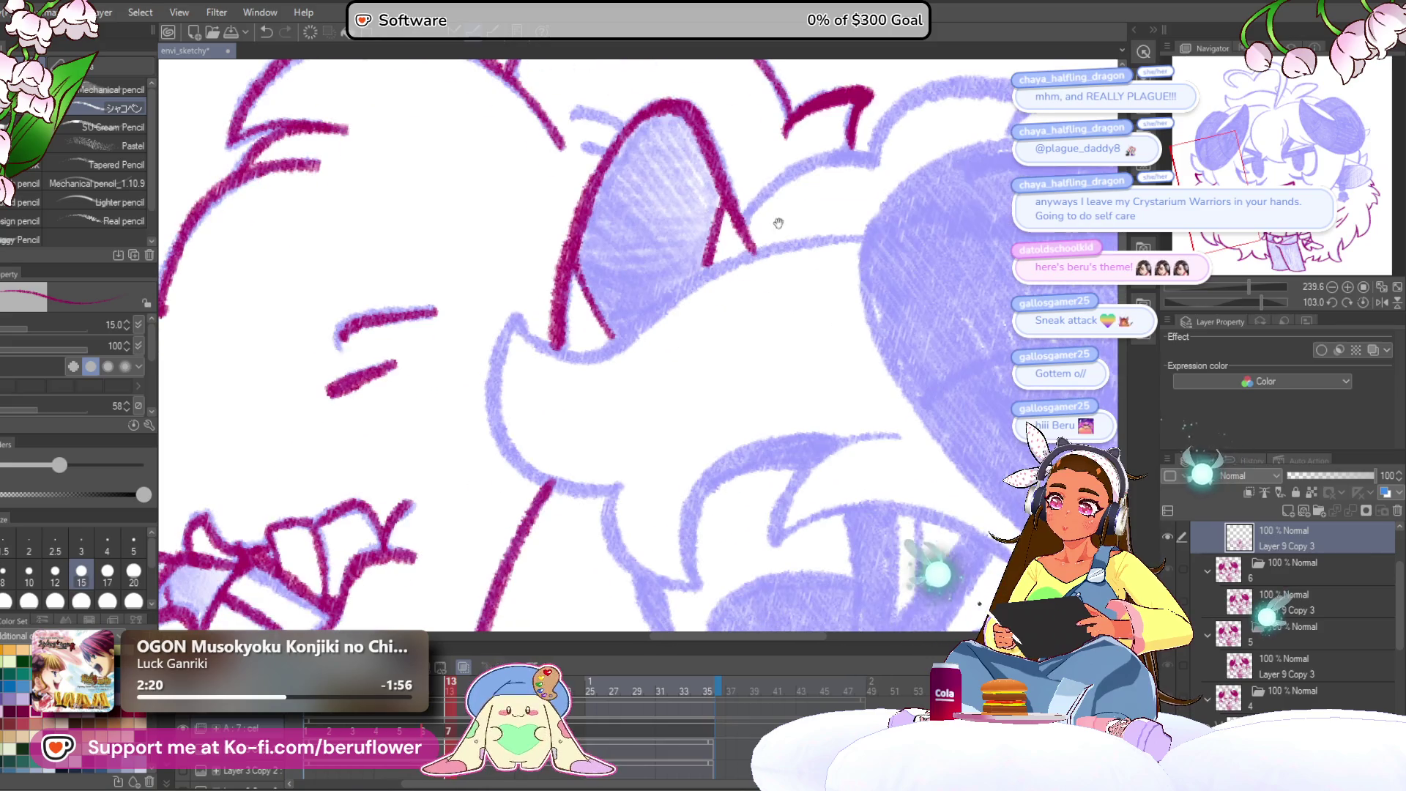
# Ink the shaded ear's right edge and extend its pointed tip in dark magenta.
pyautogui.moveTo(1242, 302); pyautogui.dragTo(1249, 302)
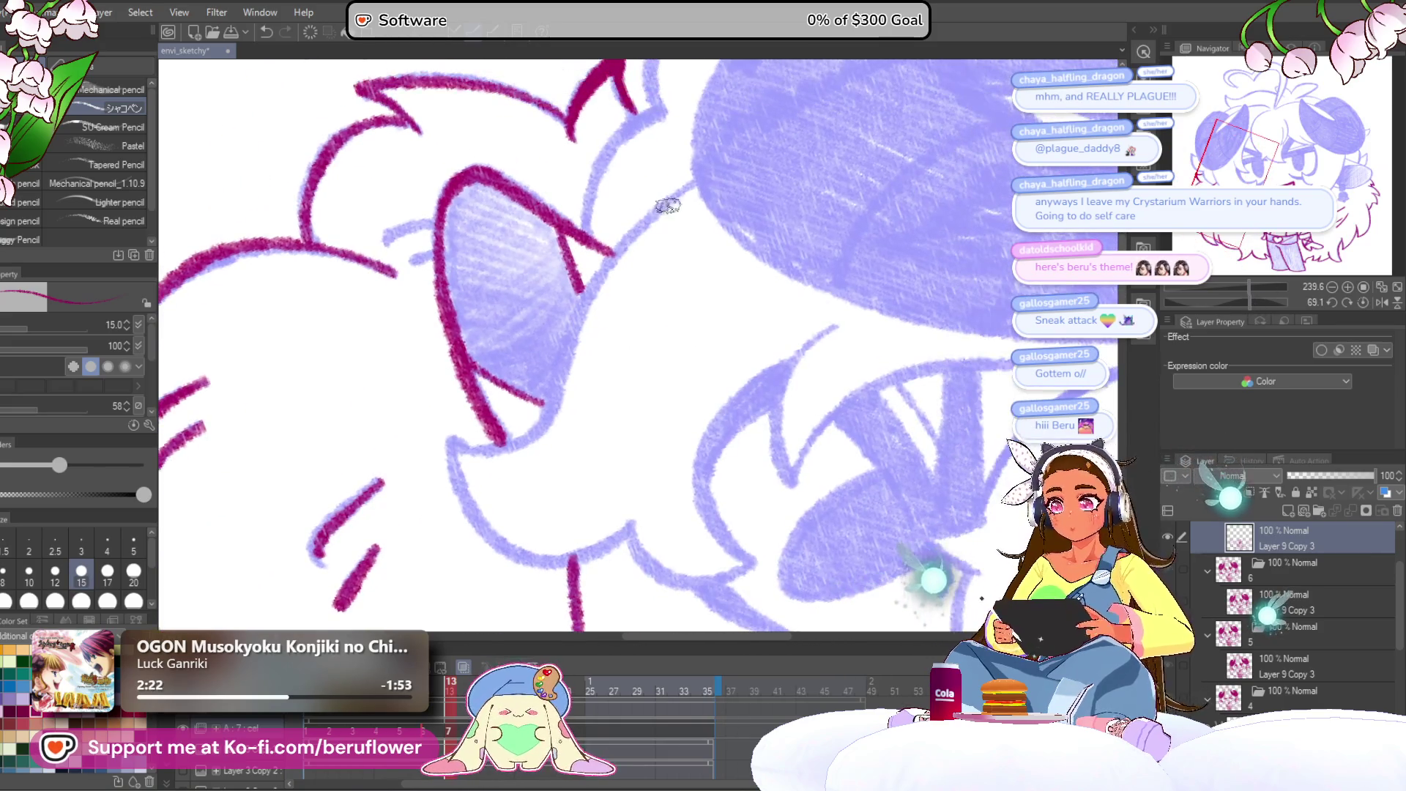
pyautogui.moveTo(666, 199)
pyautogui.mouseDown()
pyautogui.moveTo(575, 311)
pyautogui.moveTo(542, 418)
pyautogui.mouseUp()
pyautogui.moveTo(457, 445)
pyautogui.mouseDown()
pyautogui.moveTo(519, 397)
pyautogui.moveTo(476, 455)
pyautogui.mouseUp()
pyautogui.moveTo(584, 527); pyautogui.dragTo(532, 421)
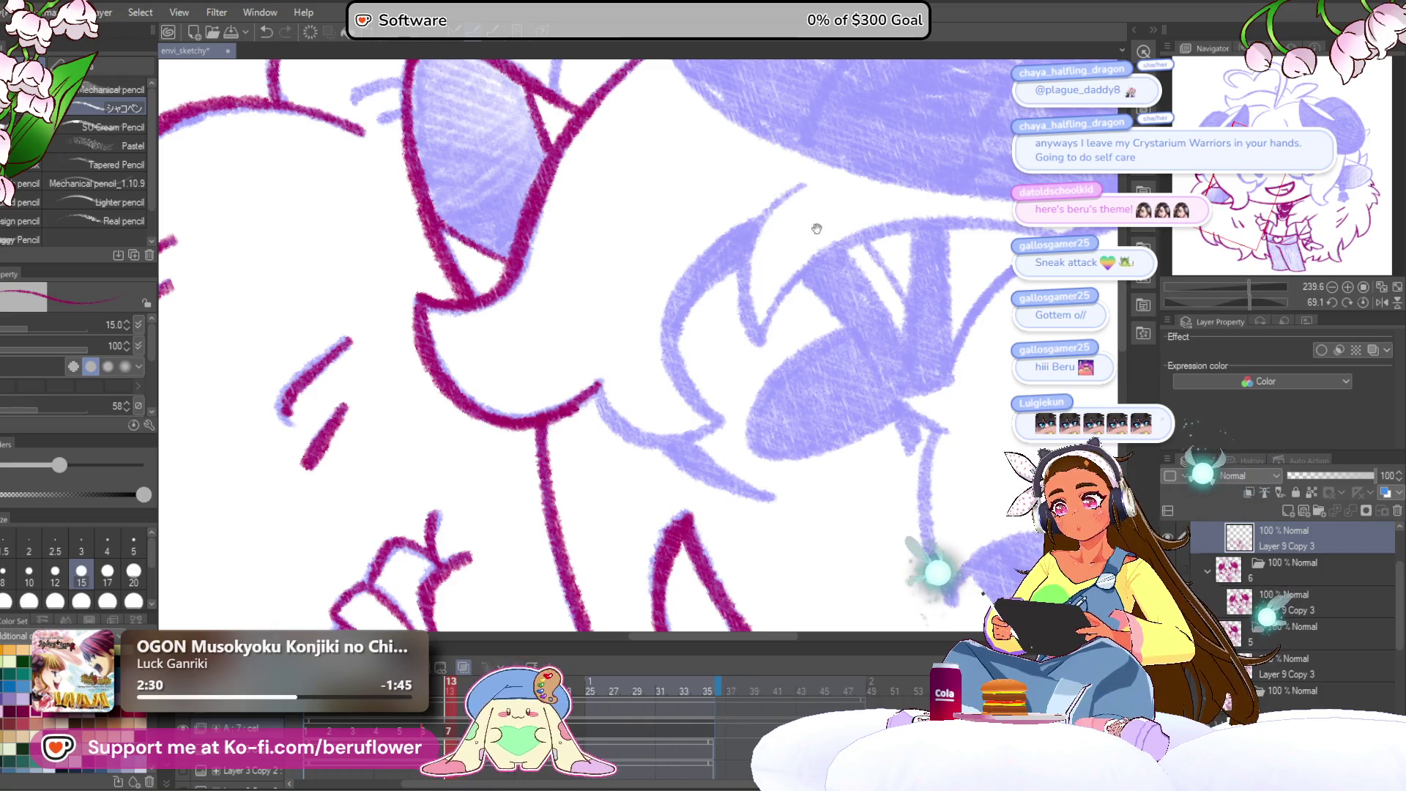
pyautogui.moveTo(1248, 301); pyautogui.dragTo(1271, 301)
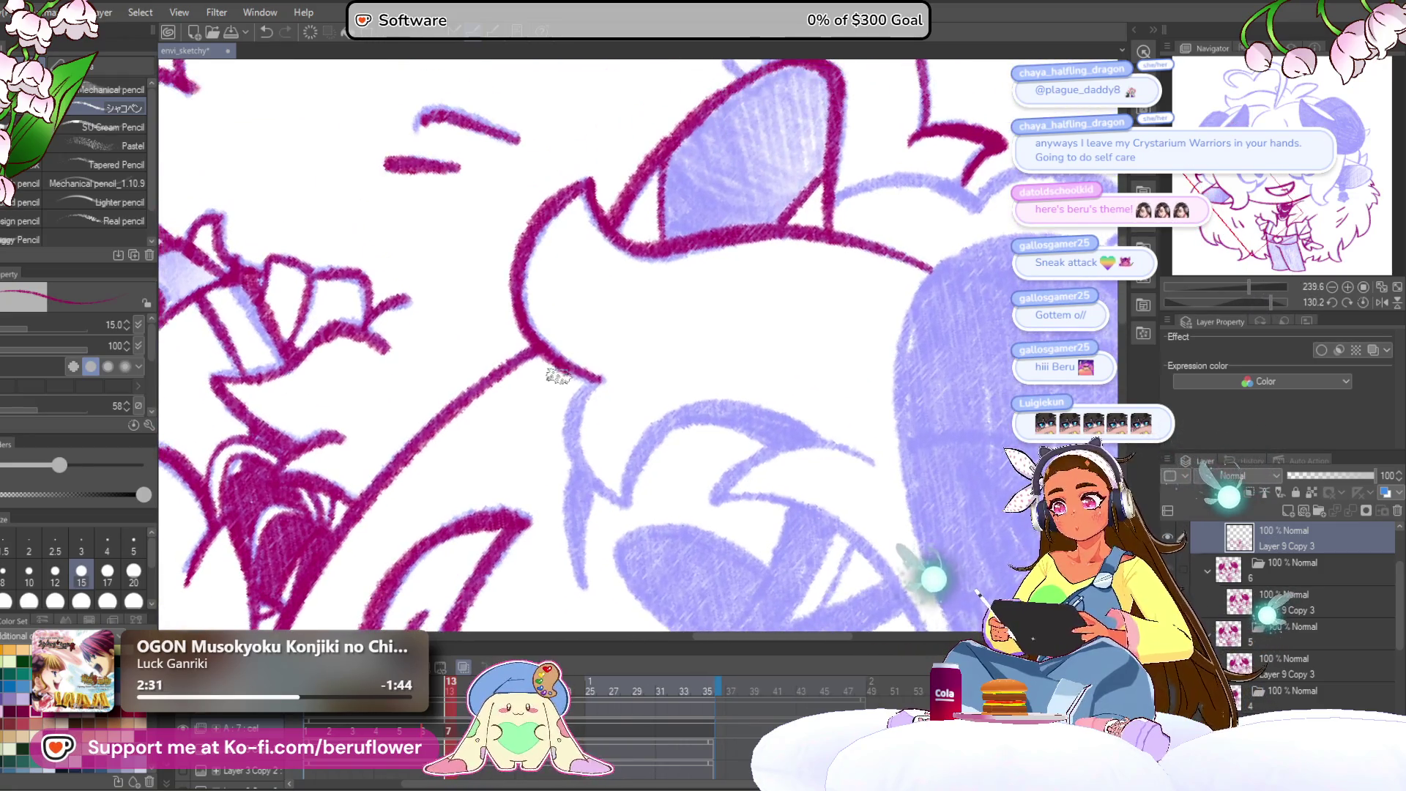
pyautogui.moveTo(592, 381)
pyautogui.mouseDown()
pyautogui.moveTo(597, 498)
pyautogui.moveTo(615, 505)
pyautogui.mouseUp()
pyautogui.moveTo(615, 505)
pyautogui.mouseDown()
pyautogui.moveTo(559, 371)
pyautogui.moveTo(624, 297)
pyautogui.mouseUp()
# Ink a long curved hair outline with a connecting stroke over the next hair section.
pyautogui.moveTo(1245, 307)
pyautogui.mouseDown()
pyautogui.moveTo(1248, 289)
pyautogui.moveTo(1247, 301)
pyautogui.mouseUp()
pyautogui.moveTo(810, 225)
pyautogui.mouseDown()
pyautogui.moveTo(622, 257)
pyautogui.moveTo(557, 329)
pyautogui.moveTo(542, 375)
pyautogui.moveTo(506, 286)
pyautogui.moveTo(557, 216)
pyautogui.mouseUp()
pyautogui.moveTo(490, 458); pyautogui.dragTo(522, 481)
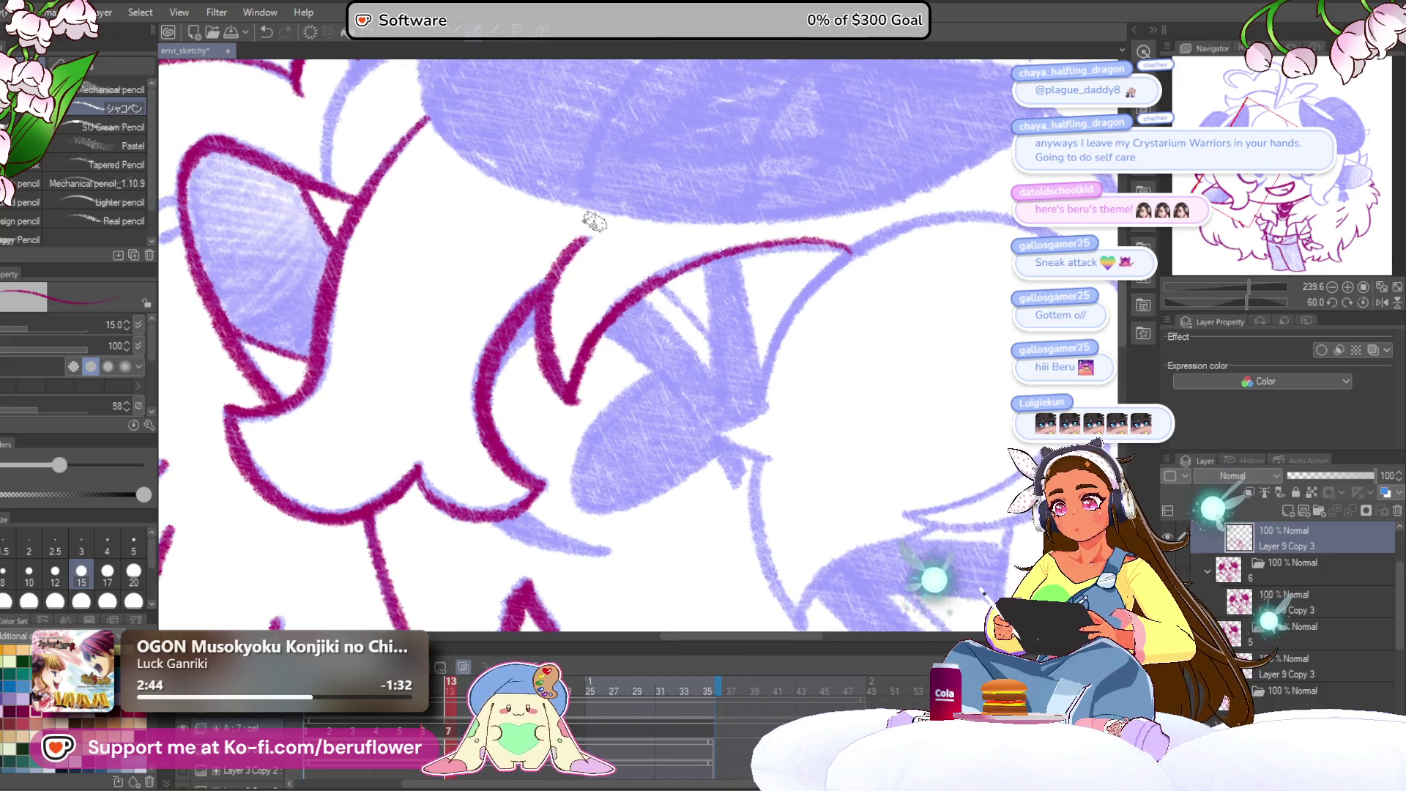
# Reset the canvas rotation, then ink the top of the head and the side of the face.
pyautogui.scroll(-5, 594, 222)
pyautogui.scroll(4, 928, 208)
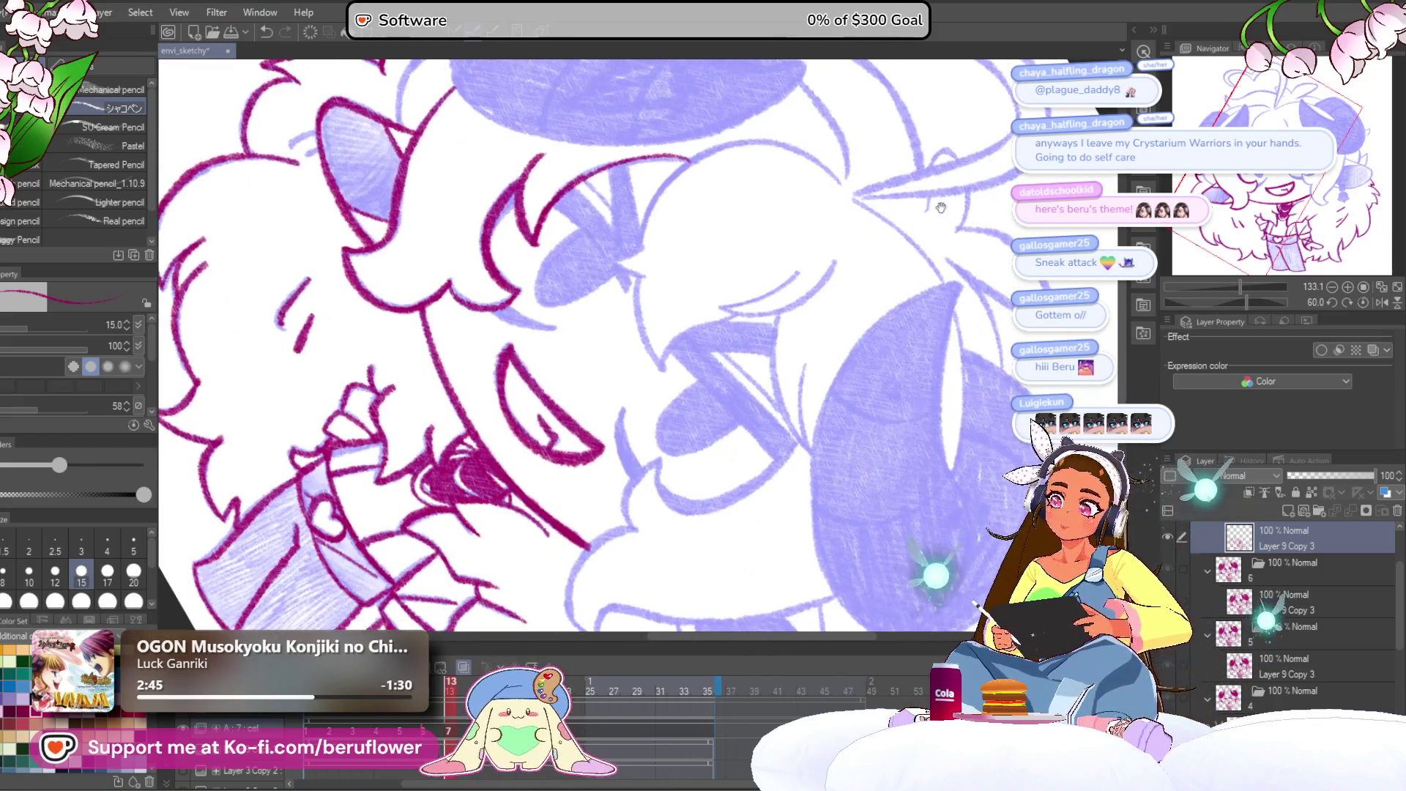
pyautogui.click(1362, 302)
pyautogui.scroll(4, 1129, 318)
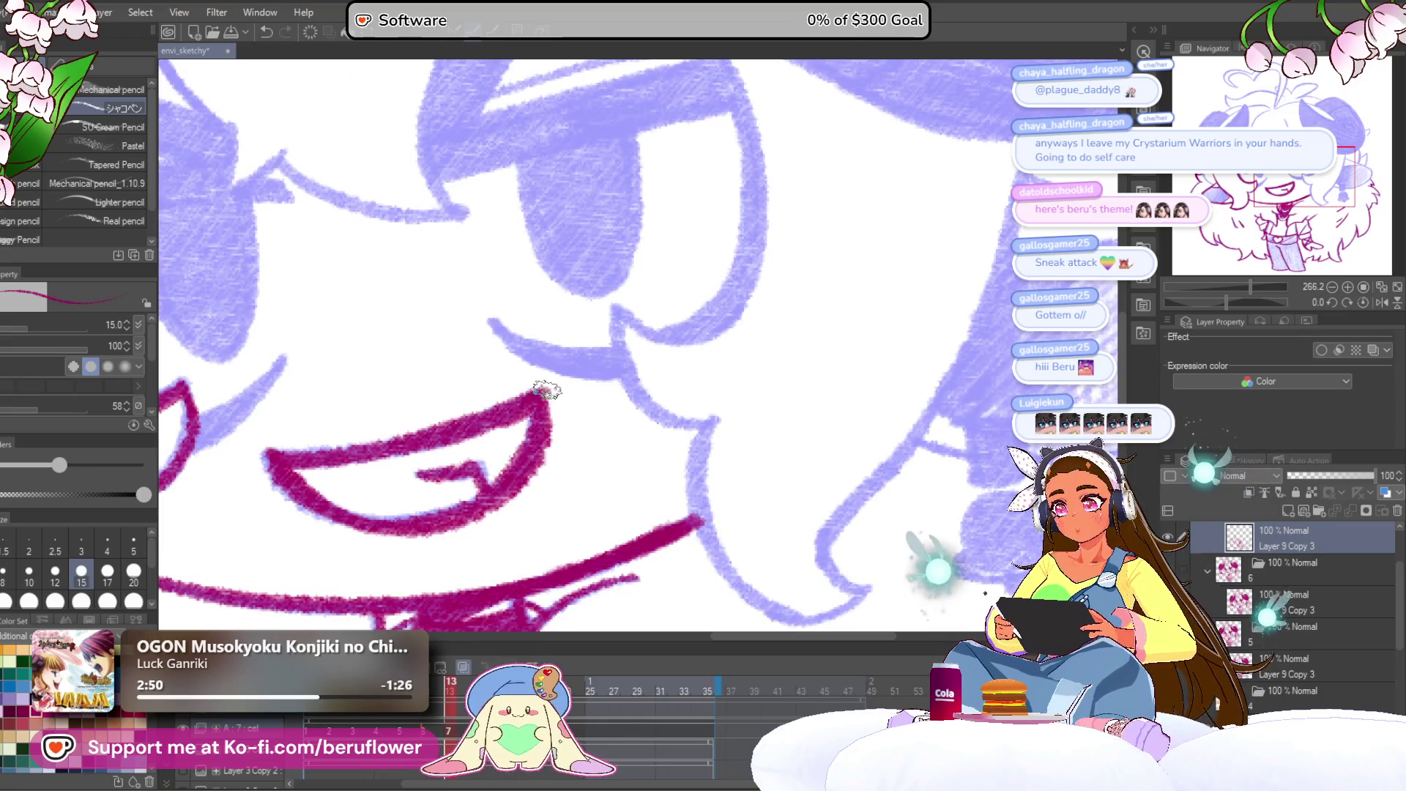
pyautogui.moveTo(535, 427)
pyautogui.mouseDown()
pyautogui.moveTo(556, 439)
pyautogui.moveTo(630, 410)
pyautogui.moveTo(725, 335)
pyautogui.moveTo(734, 342)
pyautogui.moveTo(684, 395)
pyautogui.moveTo(688, 512)
pyautogui.mouseUp()
pyautogui.moveTo(1233, 301); pyautogui.dragTo(1232, 302)
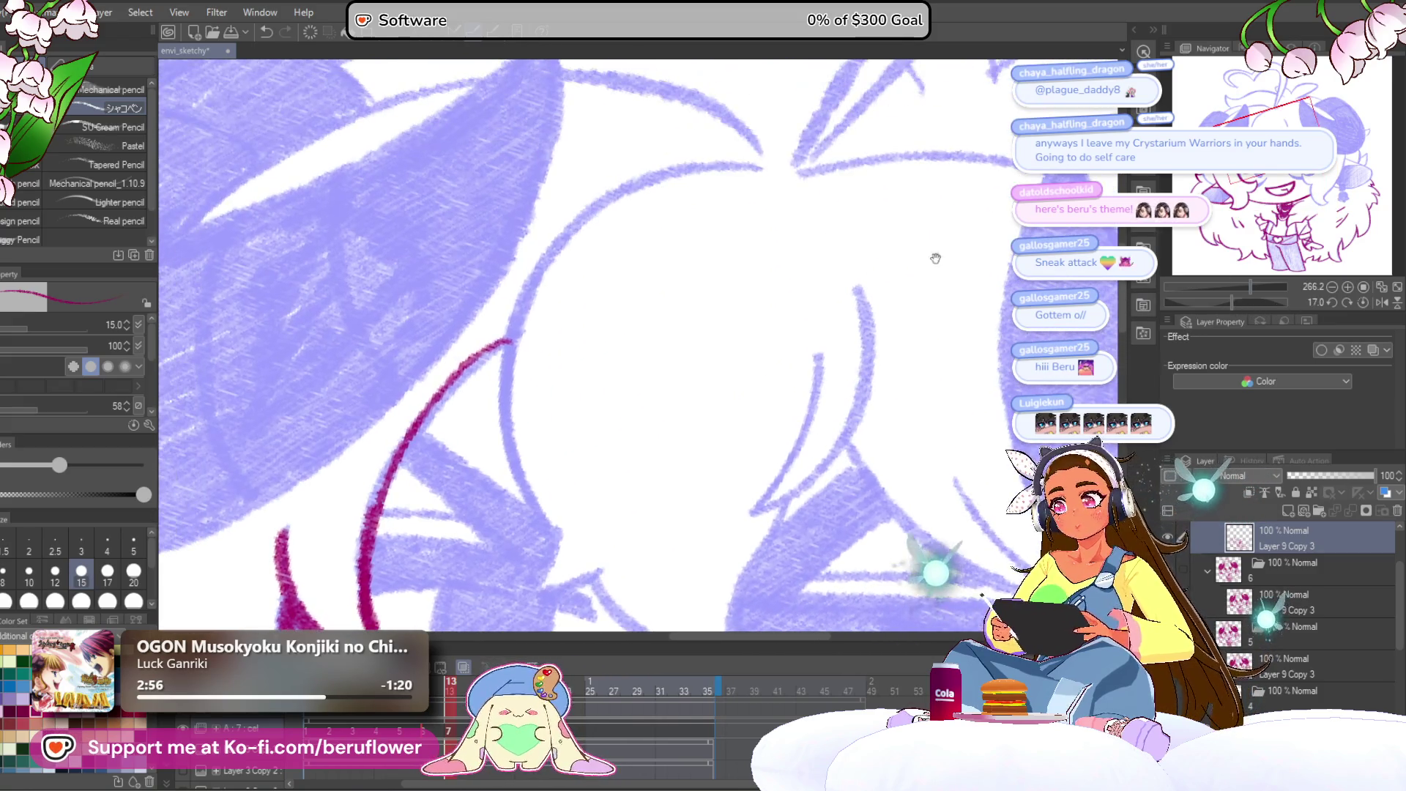
pyautogui.moveTo(436, 404); pyautogui.dragTo(511, 341)
pyautogui.moveTo(765, 173)
pyautogui.mouseDown()
pyautogui.moveTo(630, 195)
pyautogui.moveTo(513, 359)
pyautogui.mouseUp()
pyautogui.moveTo(586, 227); pyautogui.dragTo(505, 432)
pyautogui.moveTo(538, 297)
pyautogui.mouseDown()
pyautogui.moveTo(531, 513)
pyautogui.moveTo(553, 538)
pyautogui.moveTo(556, 340)
pyautogui.mouseUp()
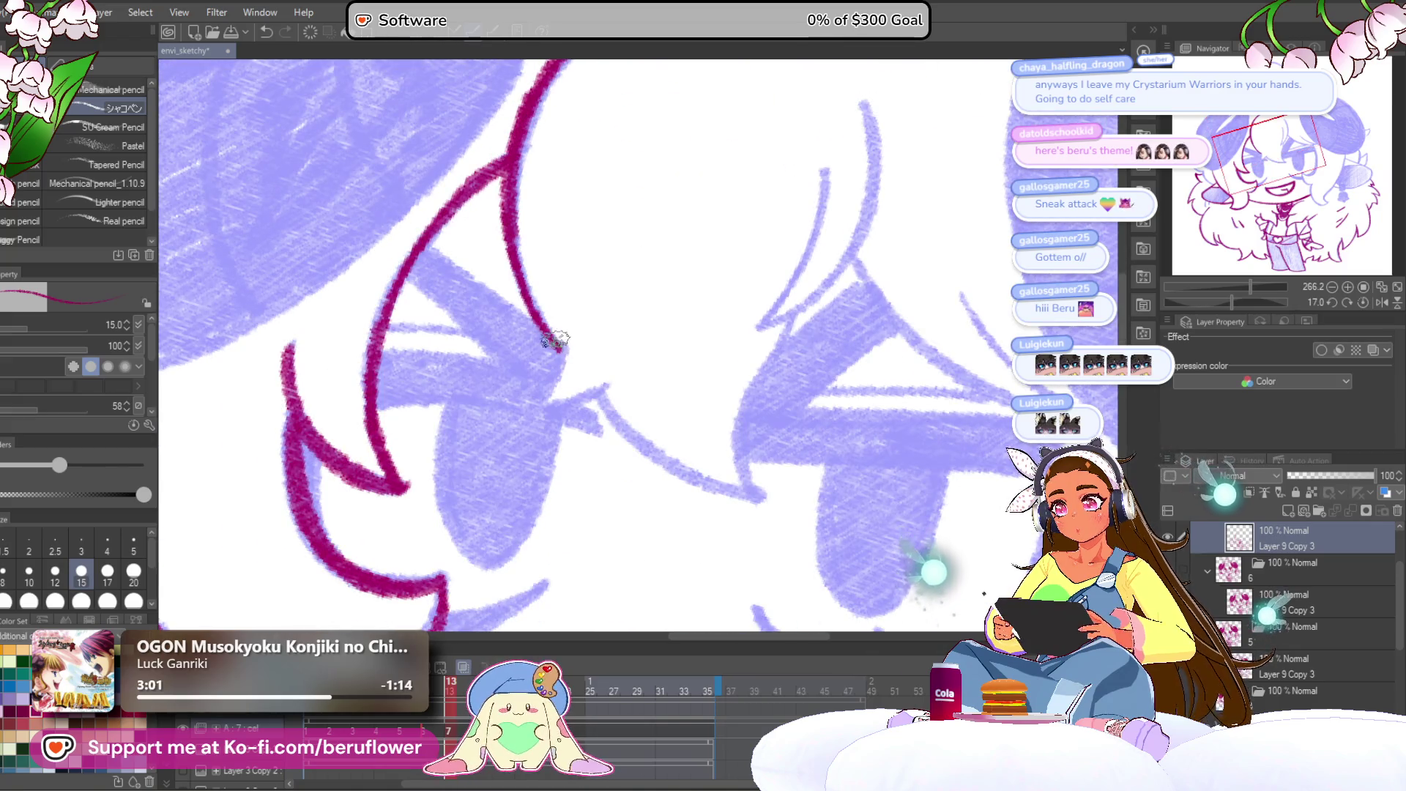
# Rotate the view onto the large horn and ink its left and upper edges.
pyautogui.moveTo(1236, 300); pyautogui.dragTo(1201, 300)
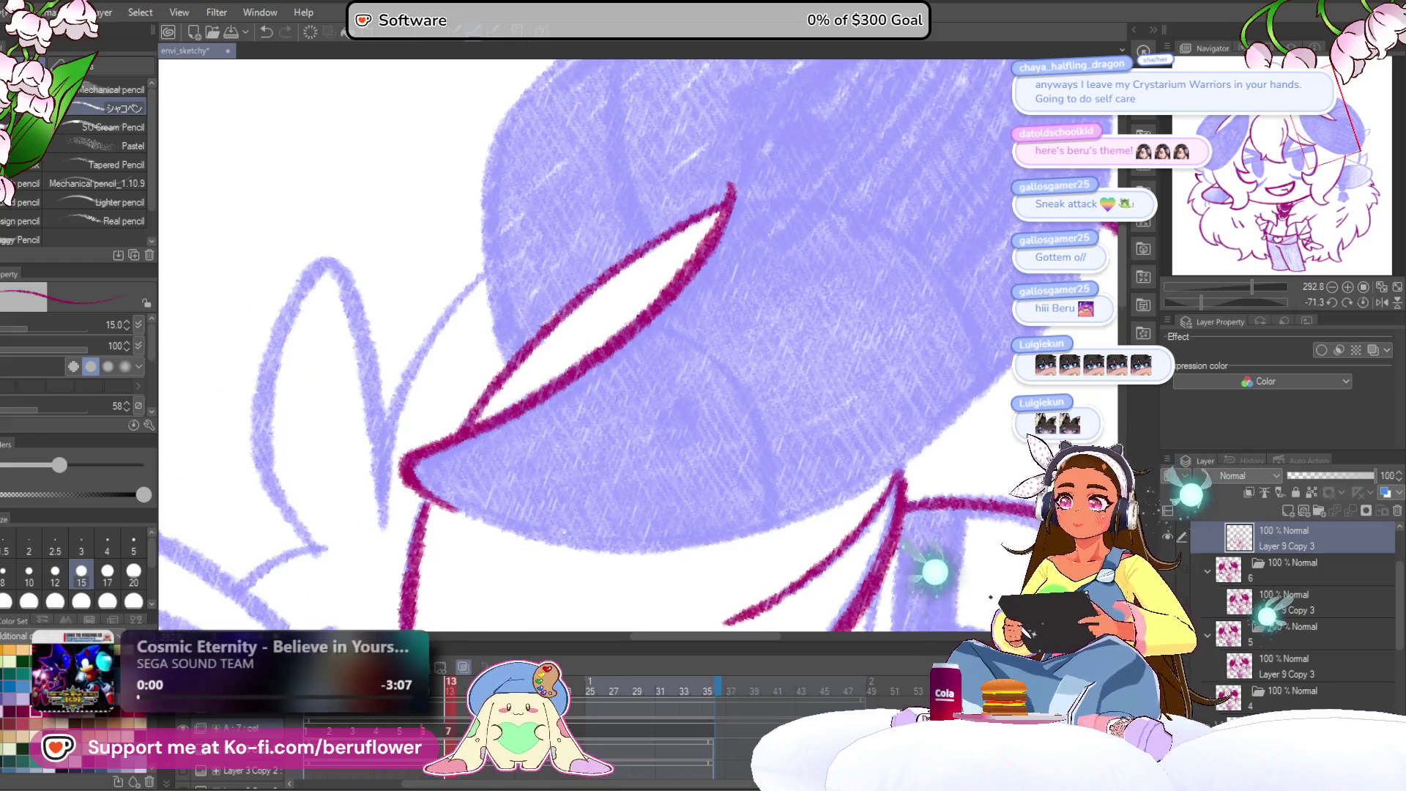
pyautogui.moveTo(926, 220); pyautogui.dragTo(926, 339)
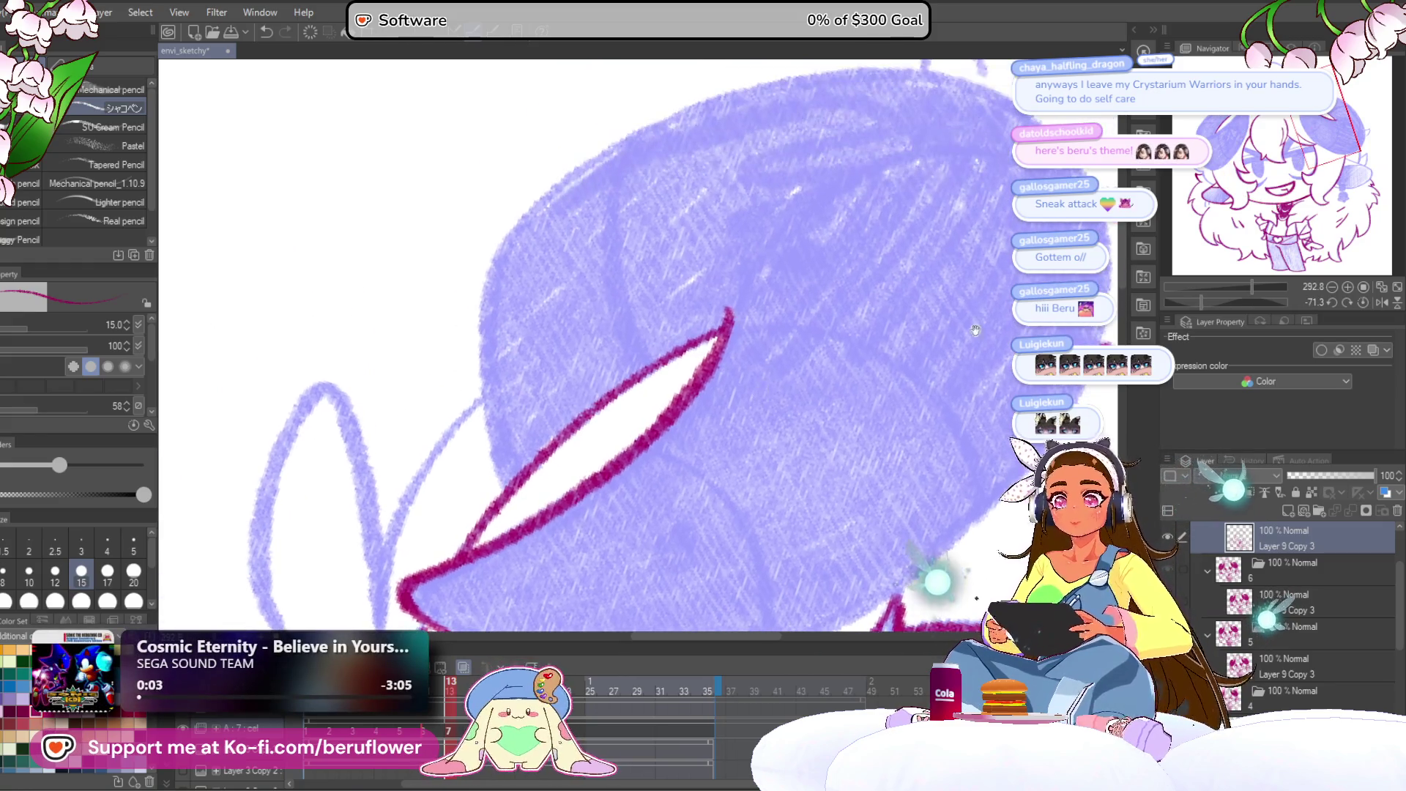
pyautogui.moveTo(1211, 297); pyautogui.dragTo(1208, 298)
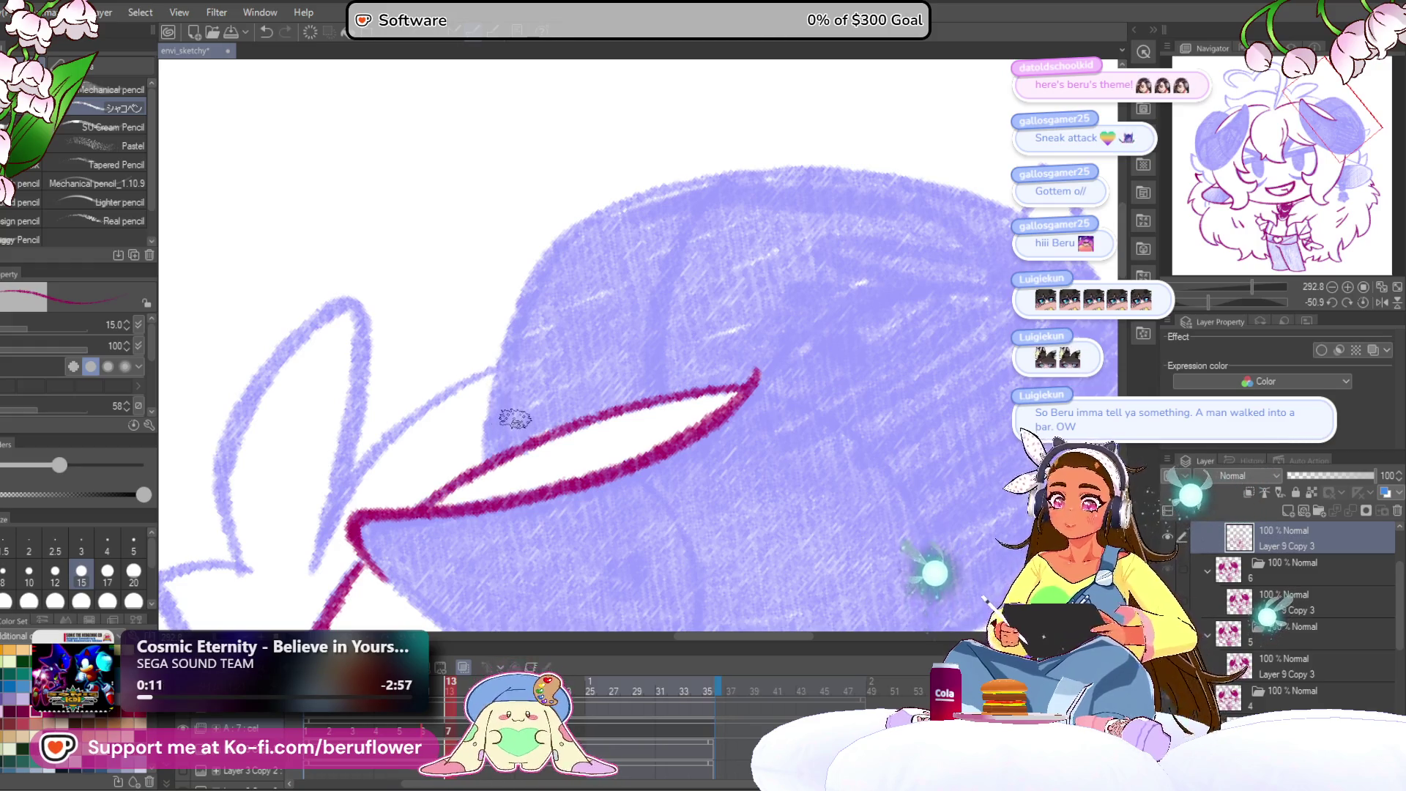
pyautogui.moveTo(486, 450)
pyautogui.mouseDown()
pyautogui.moveTo(515, 477)
pyautogui.moveTo(505, 441)
pyautogui.moveTo(526, 300)
pyautogui.moveTo(679, 208)
pyautogui.mouseUp()
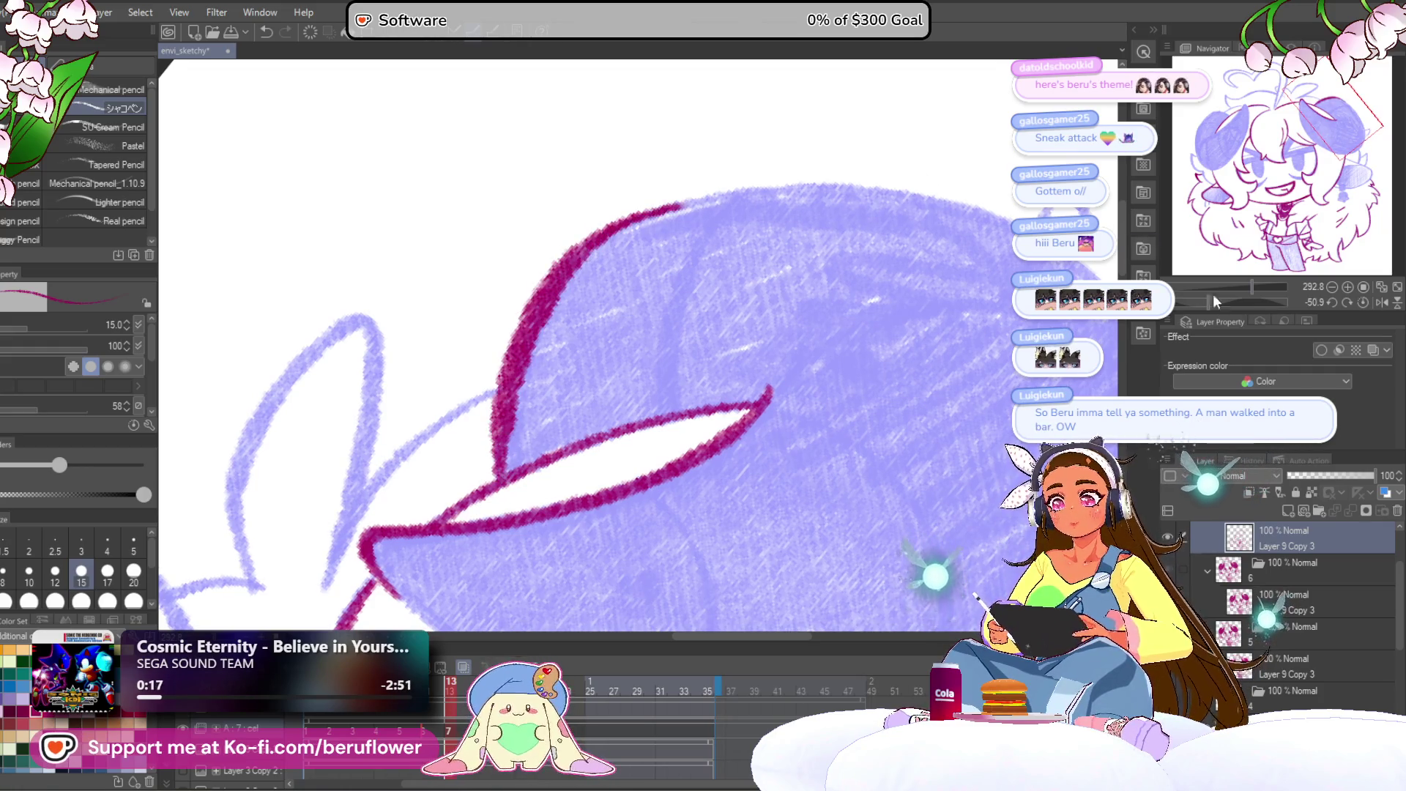
pyautogui.moveTo(1212, 302); pyautogui.dragTo(1196, 301)
pyautogui.moveTo(443, 469)
pyautogui.mouseDown()
pyautogui.moveTo(630, 277)
pyautogui.moveTo(890, 208)
pyautogui.mouseUp()
pyautogui.moveTo(1199, 301); pyautogui.dragTo(1180, 300)
pyautogui.scroll(2, 527, 348)
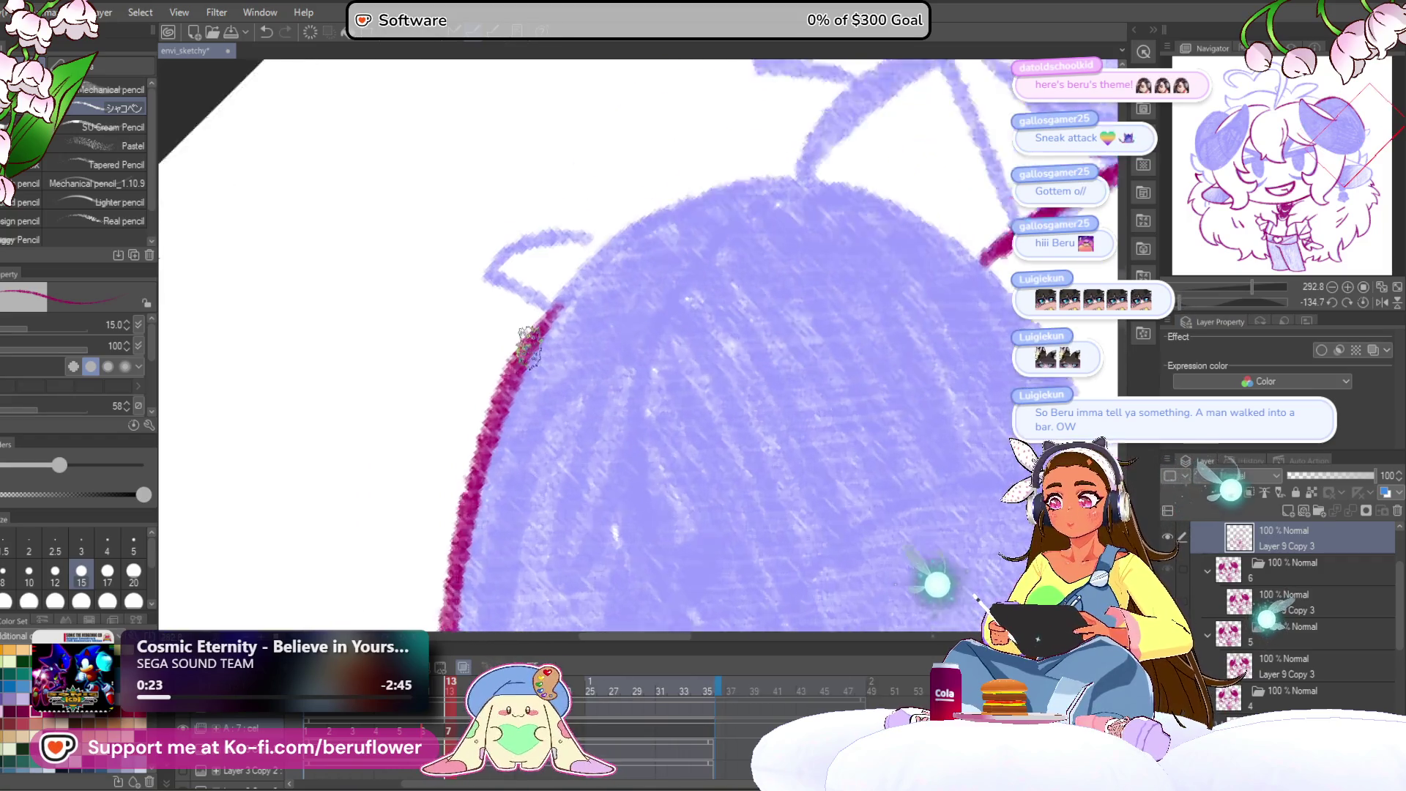
pyautogui.moveTo(413, 505)
pyautogui.mouseDown()
pyautogui.moveTo(549, 333)
pyautogui.moveTo(830, 170)
pyautogui.moveTo(506, 344)
pyautogui.moveTo(418, 502)
pyautogui.mouseUp()
pyautogui.scroll(-2, 418, 502)
pyautogui.scroll(-3, 417, 502)
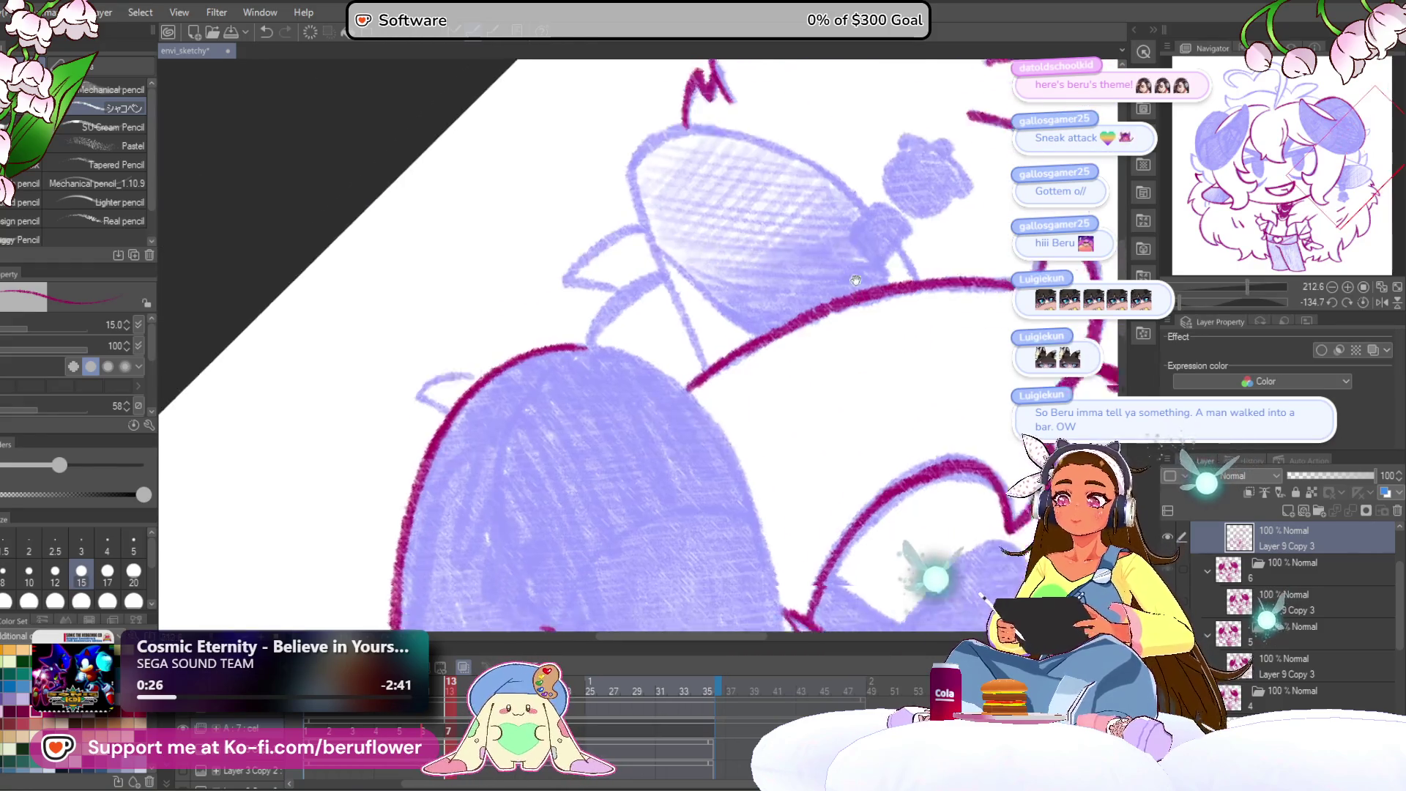
# Continue the horn outline along its underside, top and upper edge with long magenta strokes.
pyautogui.moveTo(1180, 300)
pyautogui.mouseDown()
pyautogui.moveTo(1210, 301)
pyautogui.moveTo(1152, 296)
pyautogui.mouseUp()
pyautogui.moveTo(1290, 303); pyautogui.dragTo(1271, 299)
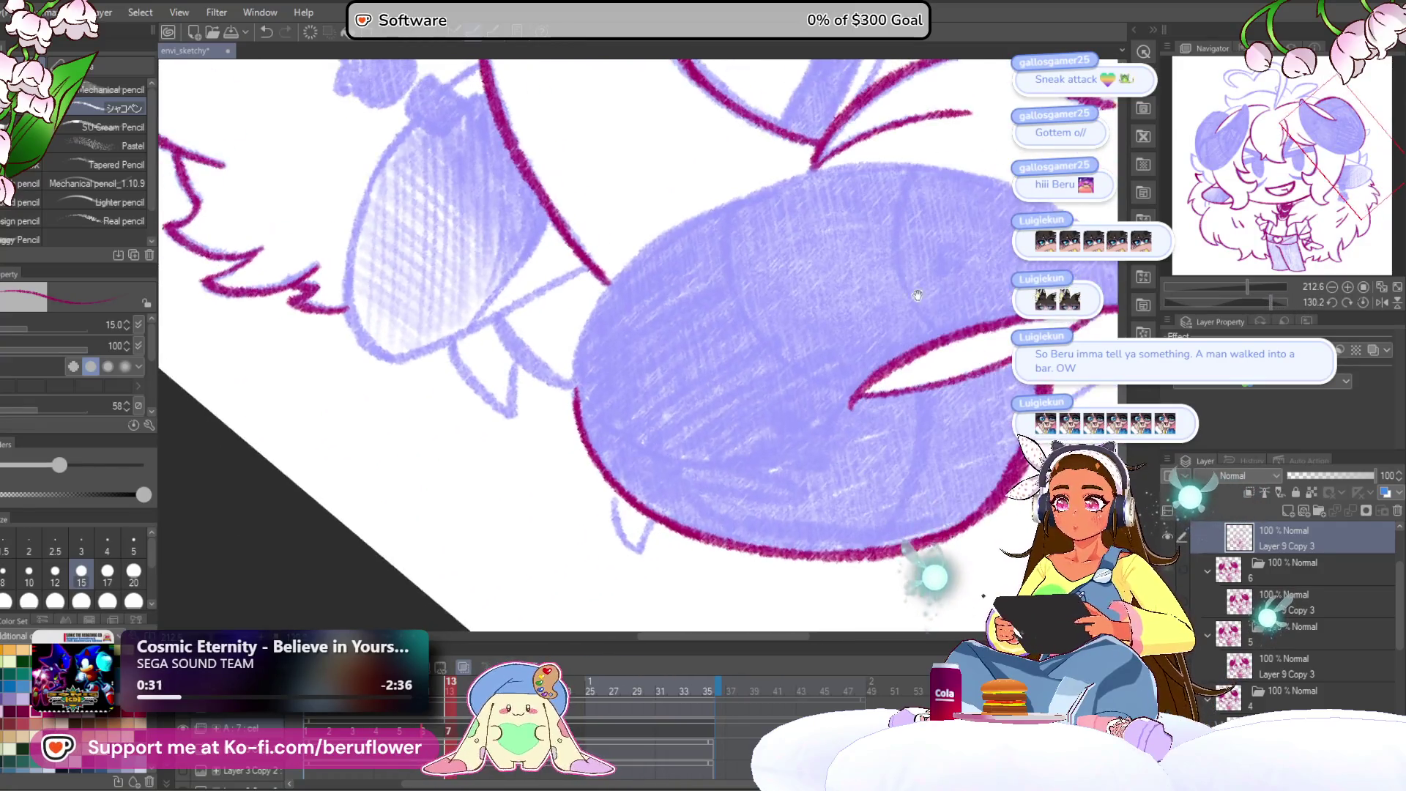
pyautogui.scroll(4, 539, 411)
pyautogui.moveTo(445, 463); pyautogui.dragTo(454, 477)
pyautogui.moveTo(439, 567)
pyautogui.mouseDown()
pyautogui.moveTo(454, 336)
pyautogui.moveTo(471, 314)
pyautogui.moveTo(761, 135)
pyautogui.moveTo(916, 87)
pyautogui.mouseUp()
pyautogui.moveTo(732, 150); pyautogui.dragTo(959, 77)
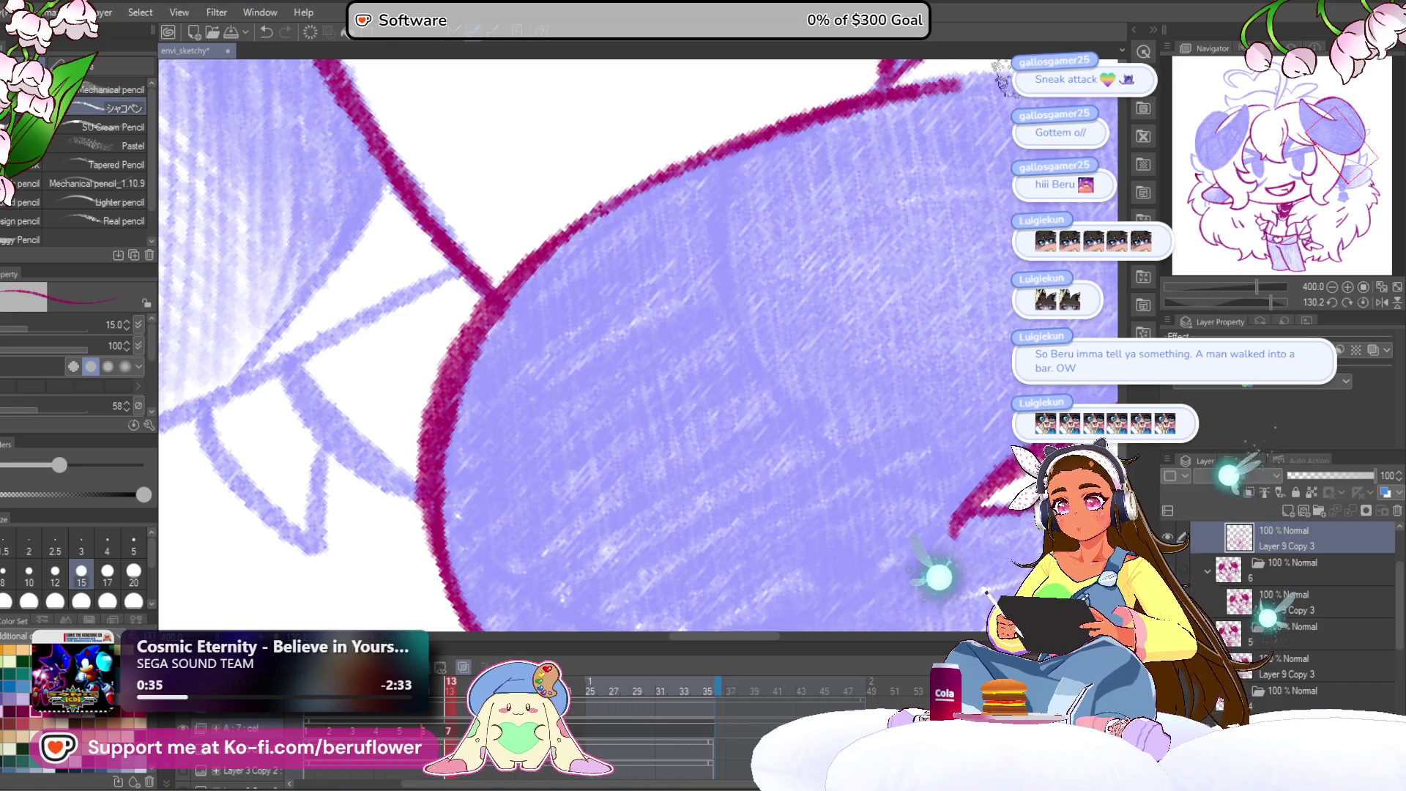
pyautogui.moveTo(805, 220); pyautogui.dragTo(721, 260)
pyautogui.moveTo(1271, 300); pyautogui.dragTo(1253, 300)
pyautogui.moveTo(388, 553)
pyautogui.mouseDown()
pyautogui.moveTo(455, 417)
pyautogui.moveTo(753, 188)
pyautogui.moveTo(882, 156)
pyautogui.mouseUp()
pyautogui.scroll(-3, 930, 197)
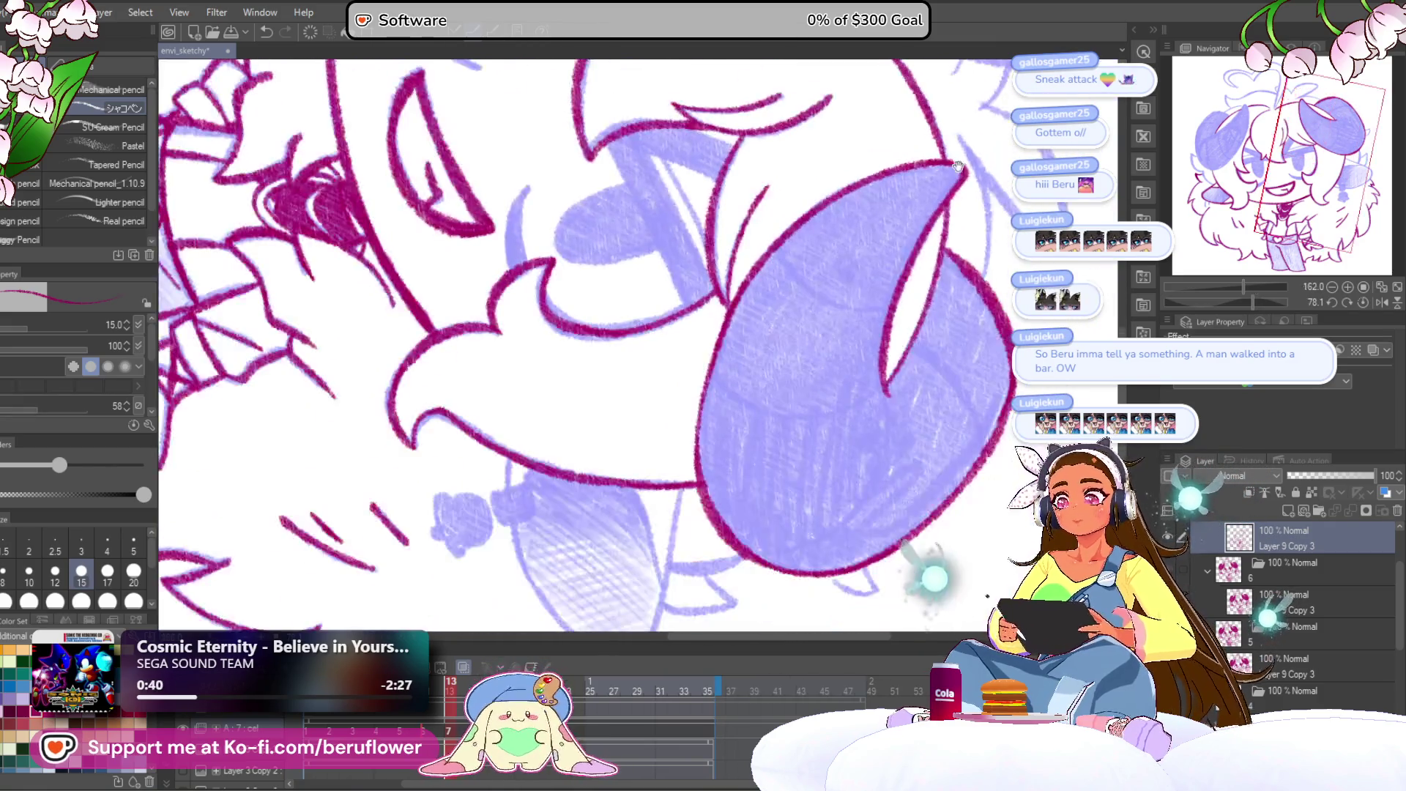
# Ink the right horn's inner curl lines running down from its tip, dividing the shaded surface.
pyautogui.scroll(2, 513, 324)
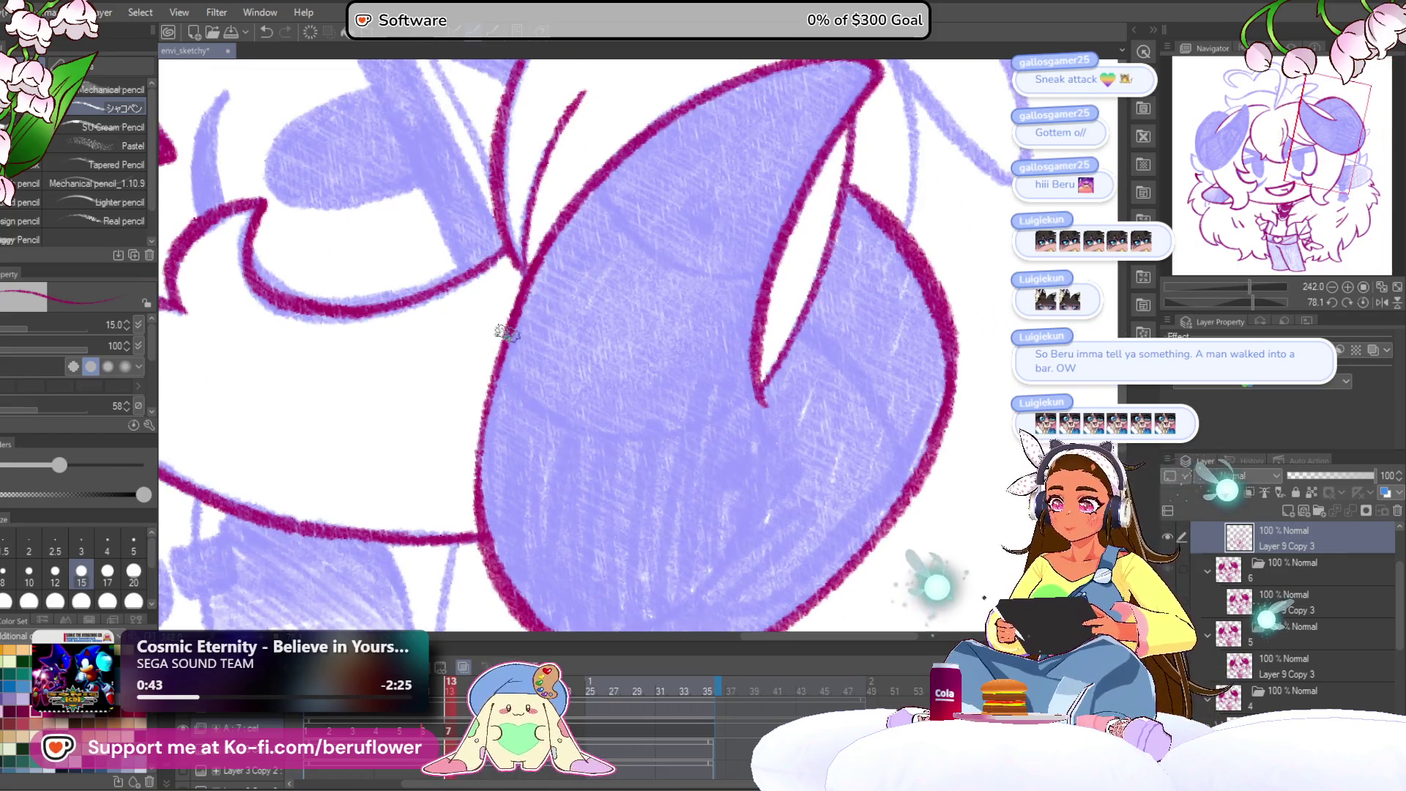
pyautogui.moveTo(479, 483); pyautogui.dragTo(526, 485)
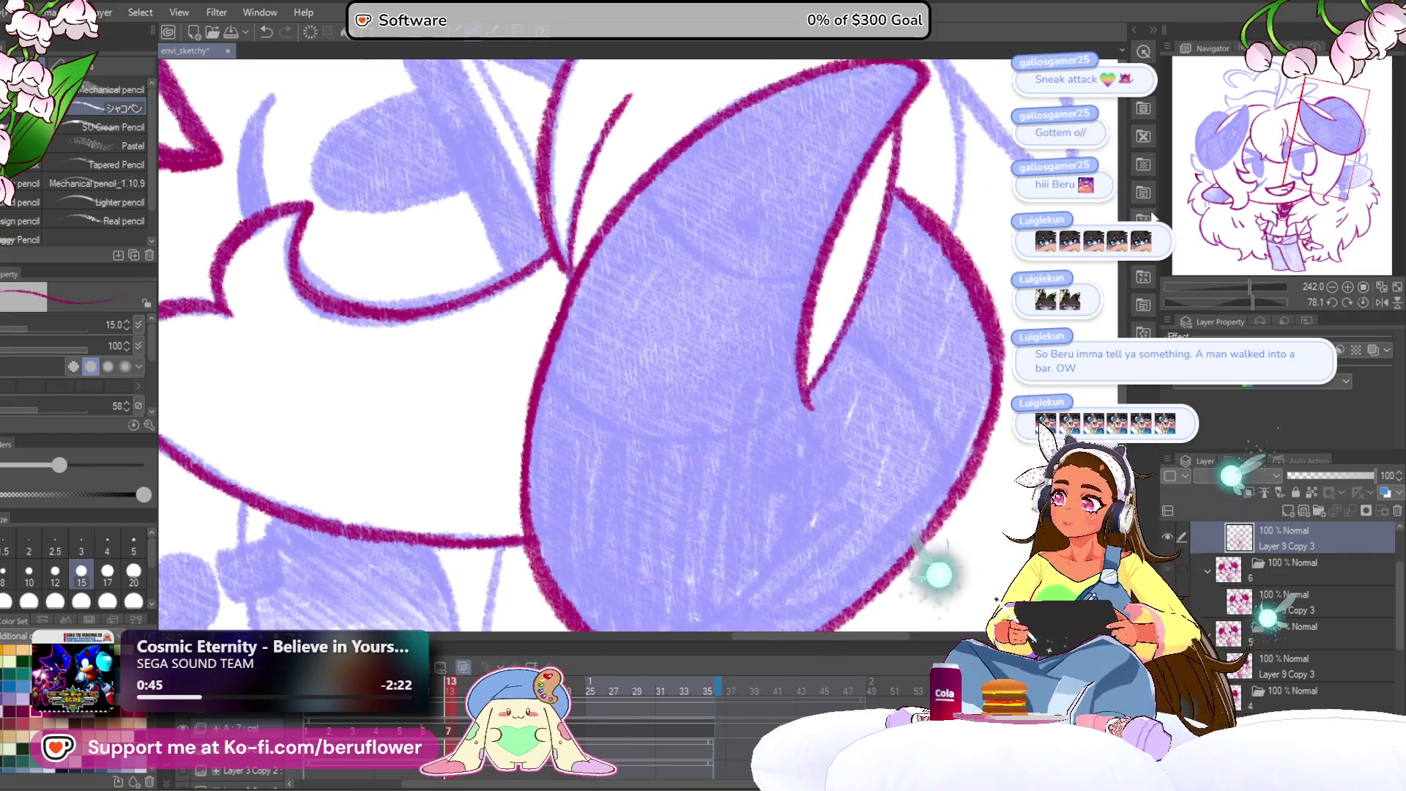
pyautogui.moveTo(1251, 306); pyautogui.dragTo(1232, 301)
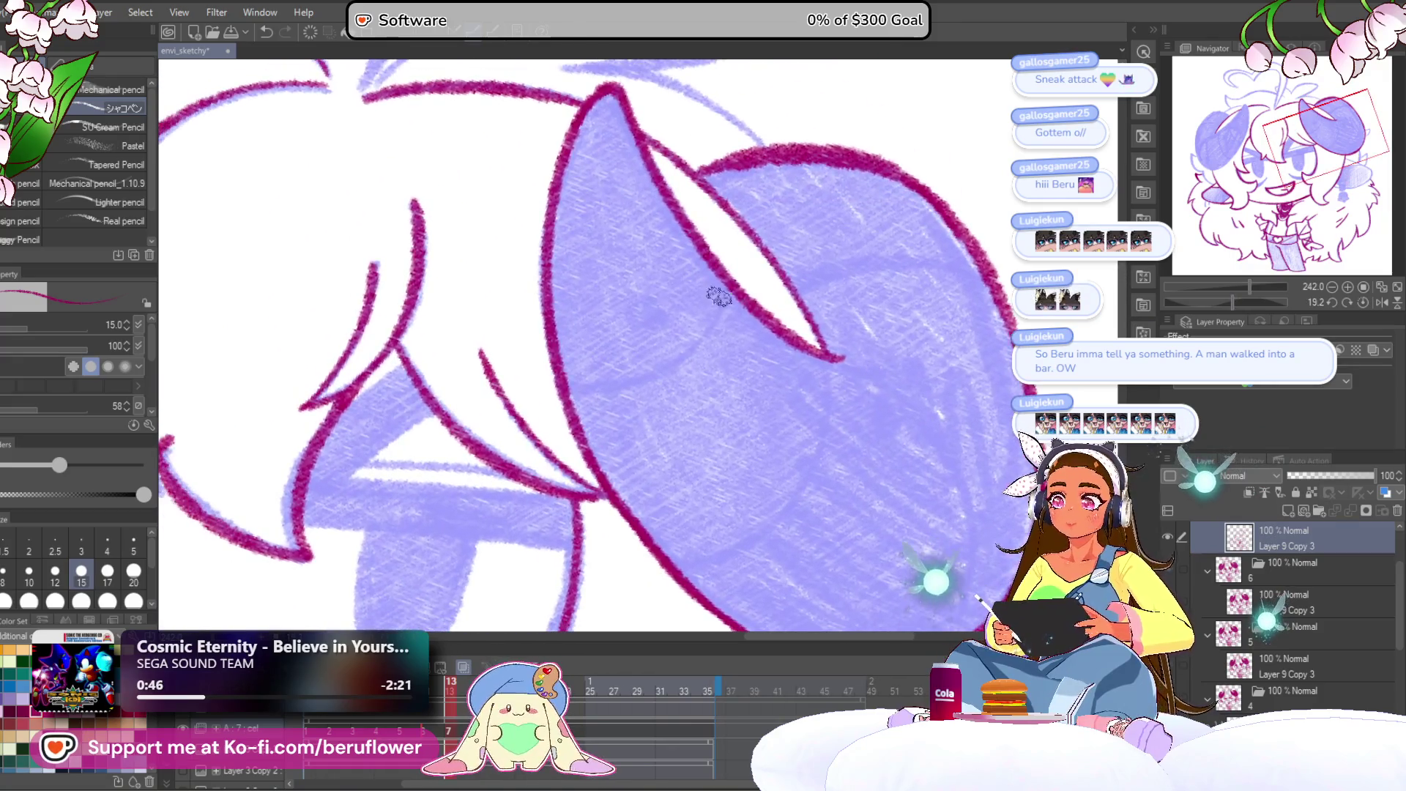
pyautogui.moveTo(769, 282)
pyautogui.mouseDown()
pyautogui.moveTo(670, 410)
pyautogui.moveTo(538, 465)
pyautogui.mouseUp()
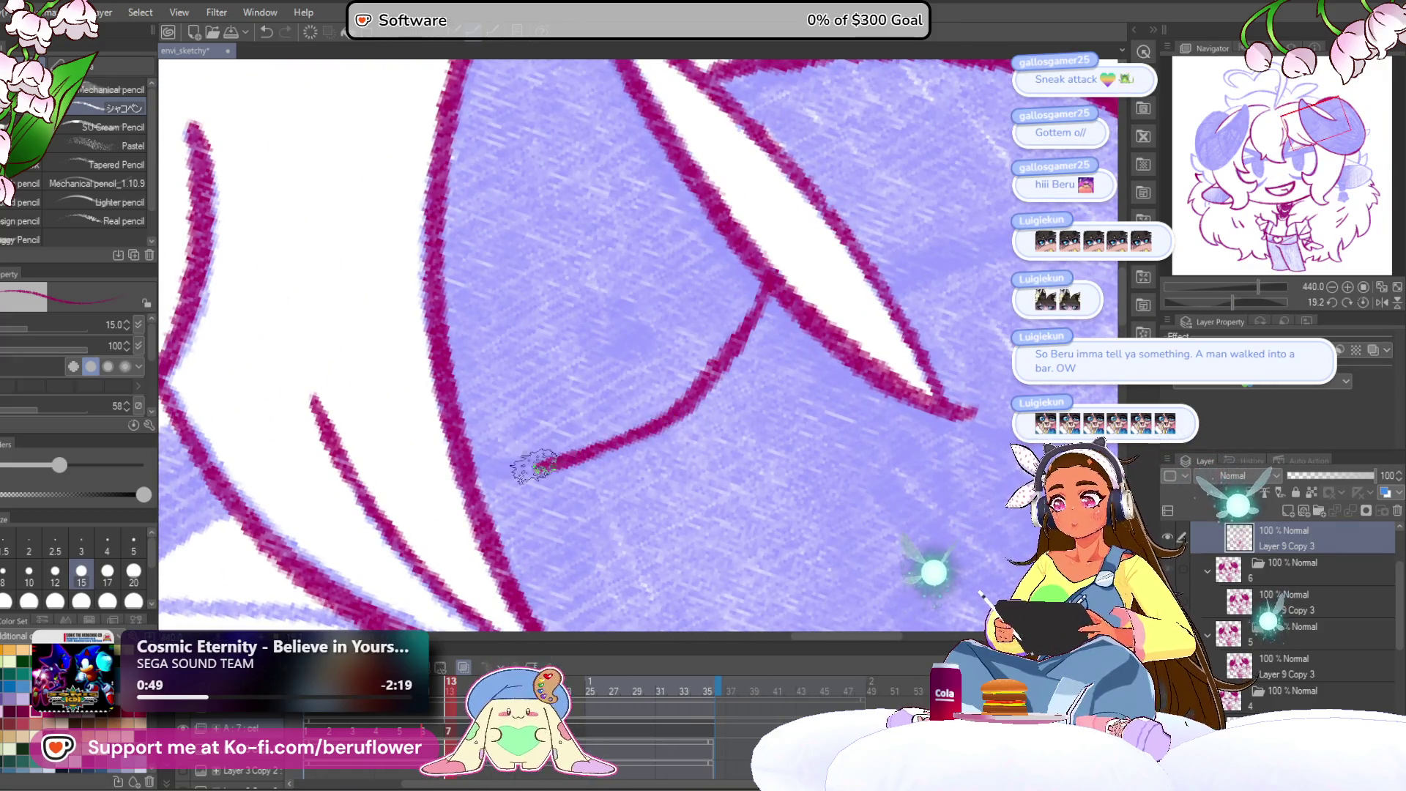
pyautogui.moveTo(708, 408)
pyautogui.mouseDown()
pyautogui.moveTo(622, 295)
pyautogui.moveTo(543, 152)
pyautogui.mouseUp()
pyautogui.moveTo(809, 158)
pyautogui.mouseDown()
pyautogui.moveTo(785, 179)
pyautogui.moveTo(762, 323)
pyautogui.moveTo(615, 494)
pyautogui.moveTo(517, 493)
pyautogui.mouseUp()
pyautogui.scroll(-4, 517, 493)
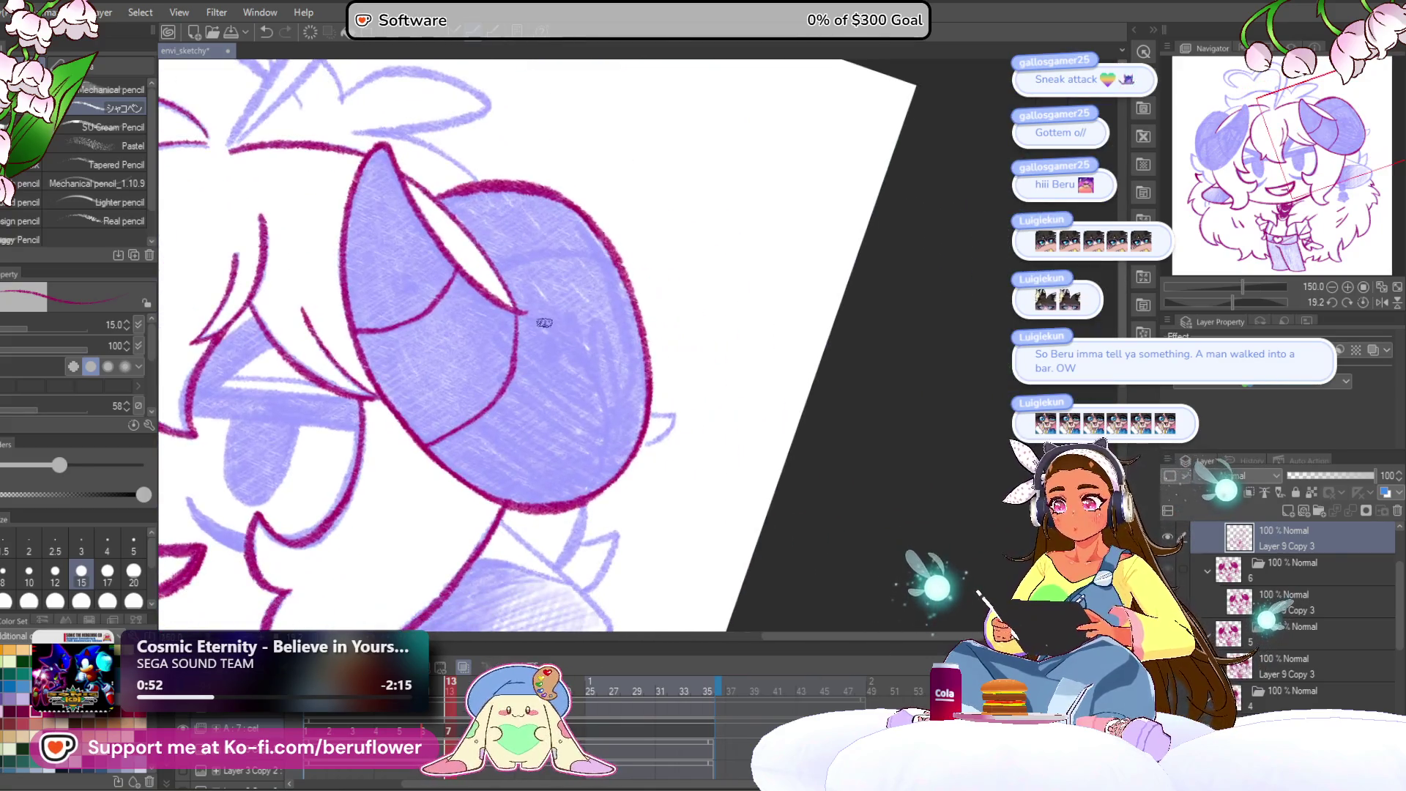
pyautogui.moveTo(1240, 298); pyautogui.dragTo(1212, 300)
pyautogui.scroll(3, 626, 297)
pyautogui.moveTo(626, 296)
pyautogui.mouseDown()
pyautogui.moveTo(579, 468)
pyautogui.moveTo(568, 460)
pyautogui.mouseUp()
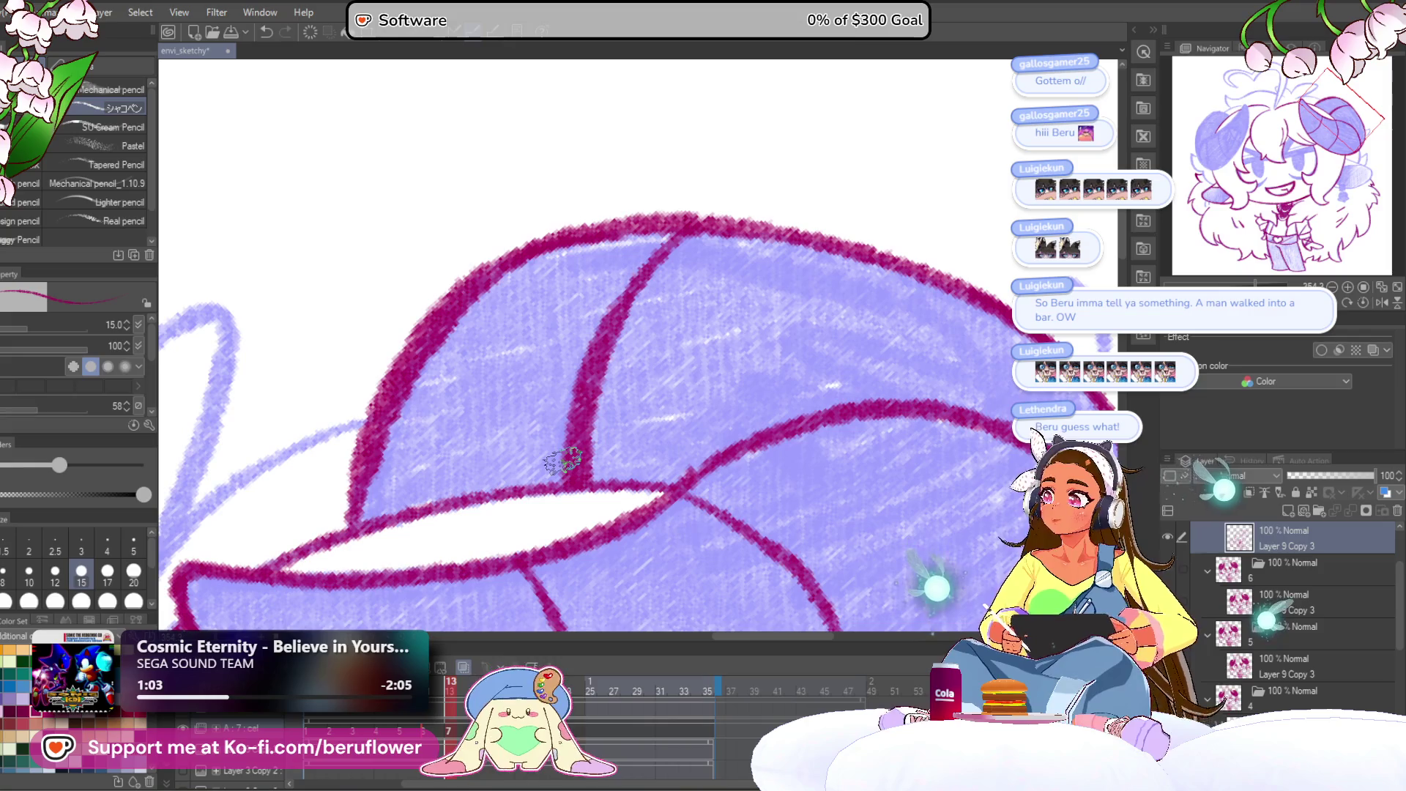
# Reset and re-tilt the view onto the ear below the right horn, then ink its top edge.
pyautogui.click(1354, 304)
pyautogui.scroll(-5, 618, 398)
pyautogui.moveTo(618, 399); pyautogui.dragTo(597, 487)
pyautogui.scroll(4, 520, 424)
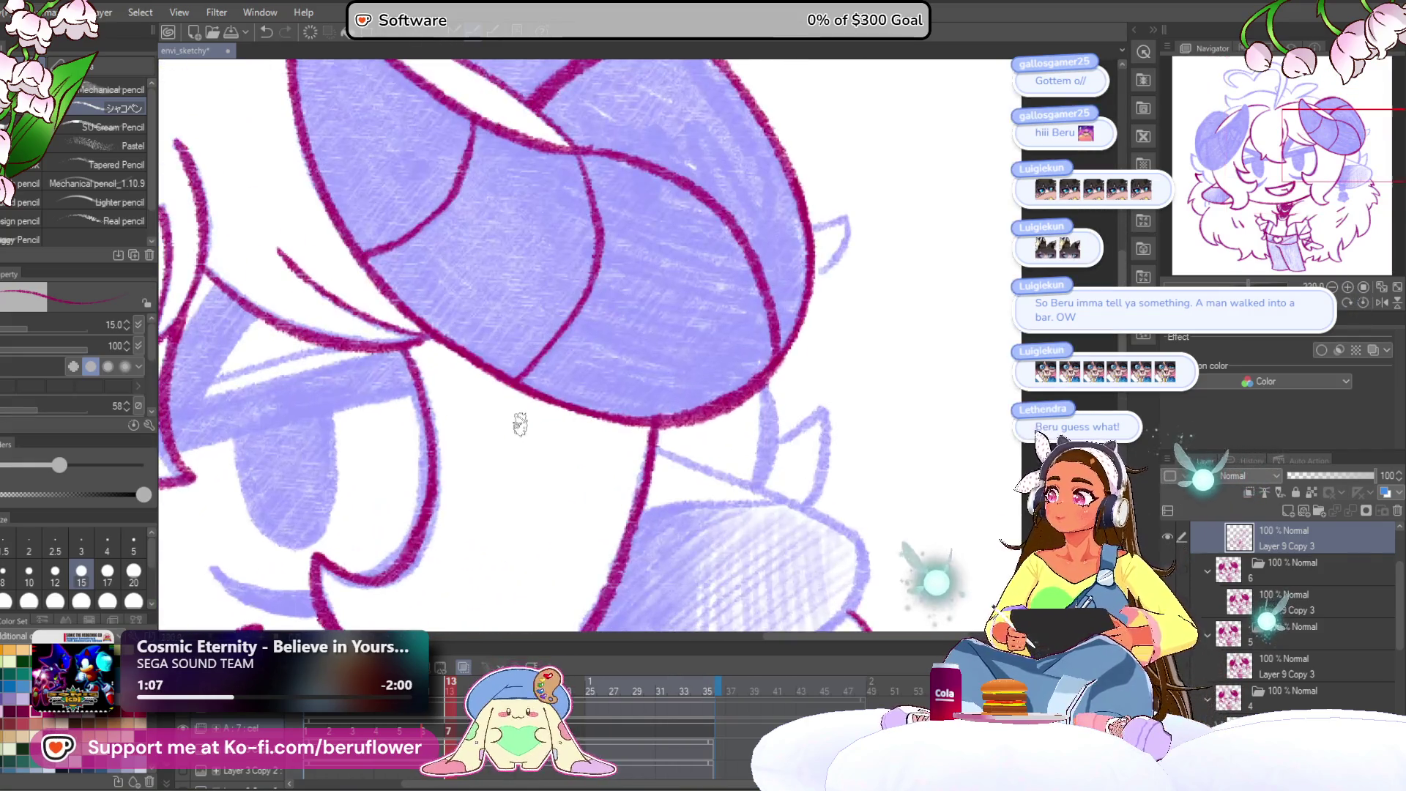
pyautogui.moveTo(762, 480); pyautogui.dragTo(694, 427)
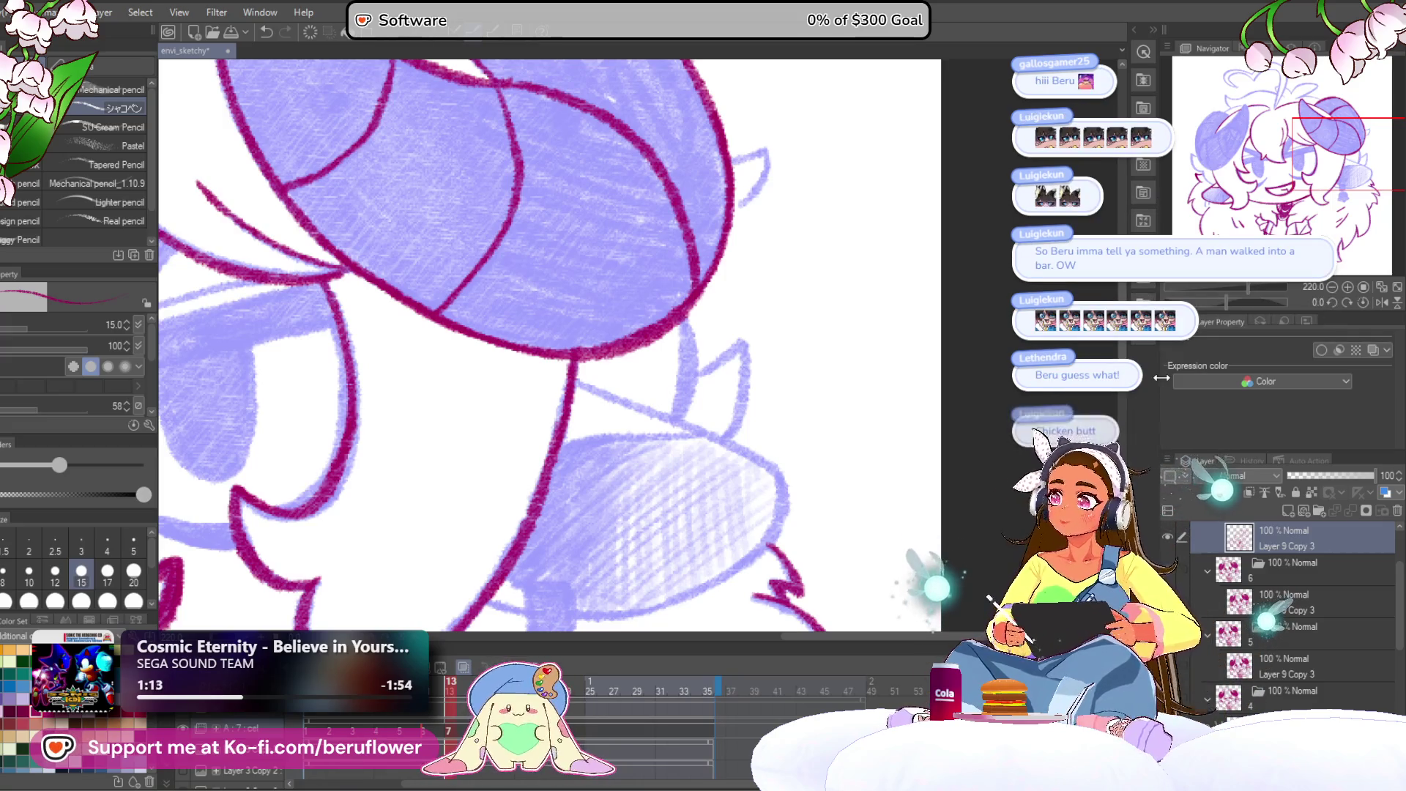
pyautogui.moveTo(1227, 302); pyautogui.dragTo(1207, 300)
pyautogui.moveTo(820, 363); pyautogui.dragTo(747, 370)
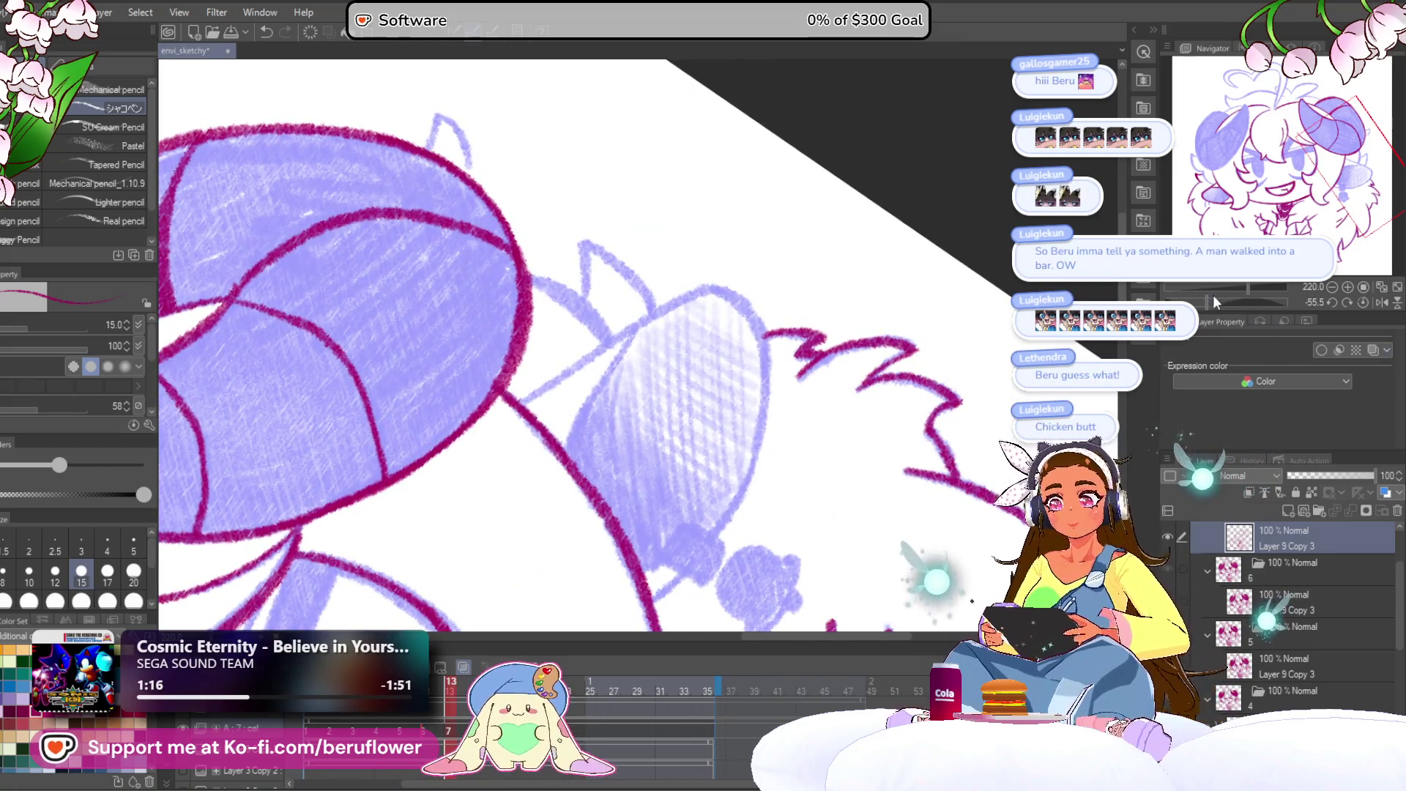
pyautogui.moveTo(1214, 300); pyautogui.dragTo(1203, 300)
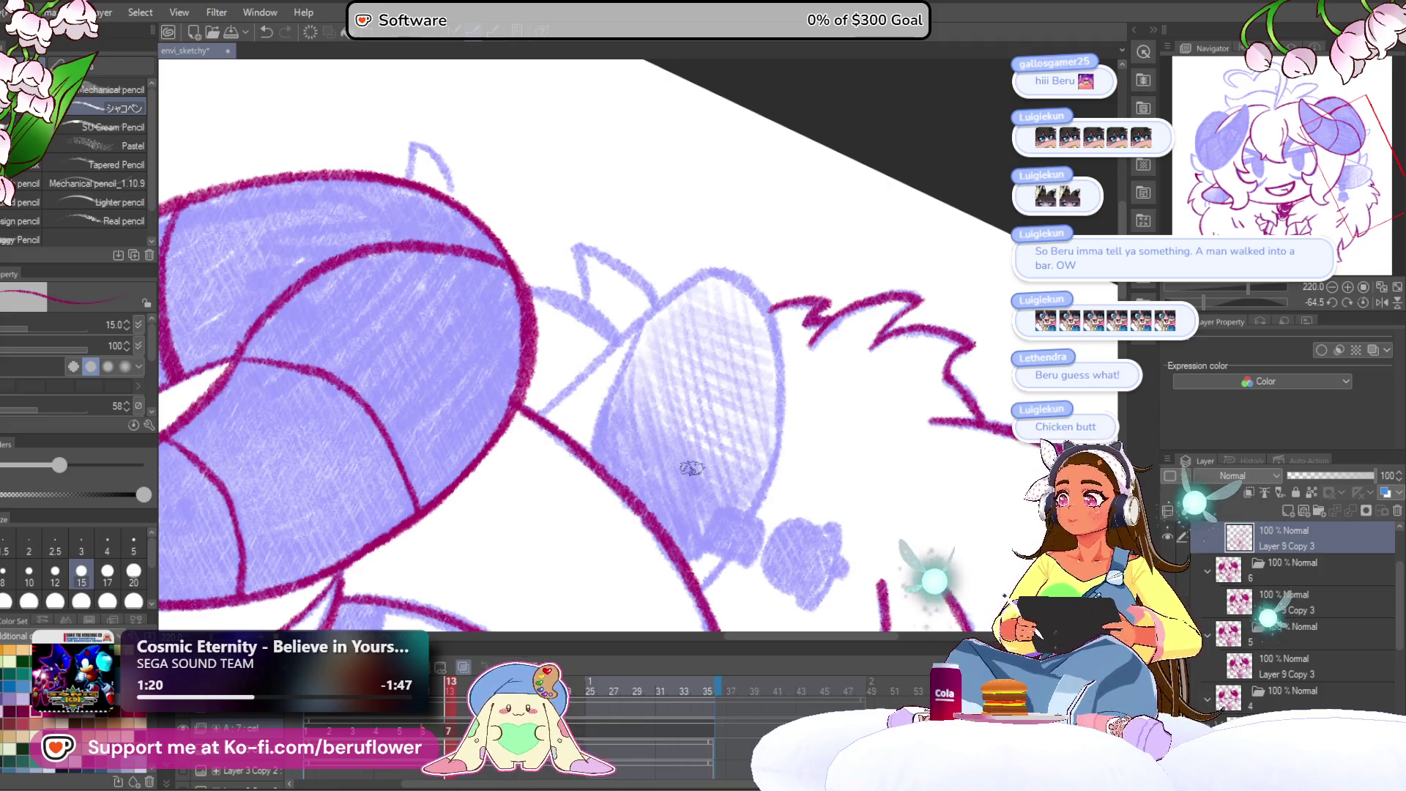
pyautogui.moveTo(1202, 300); pyautogui.dragTo(1209, 297)
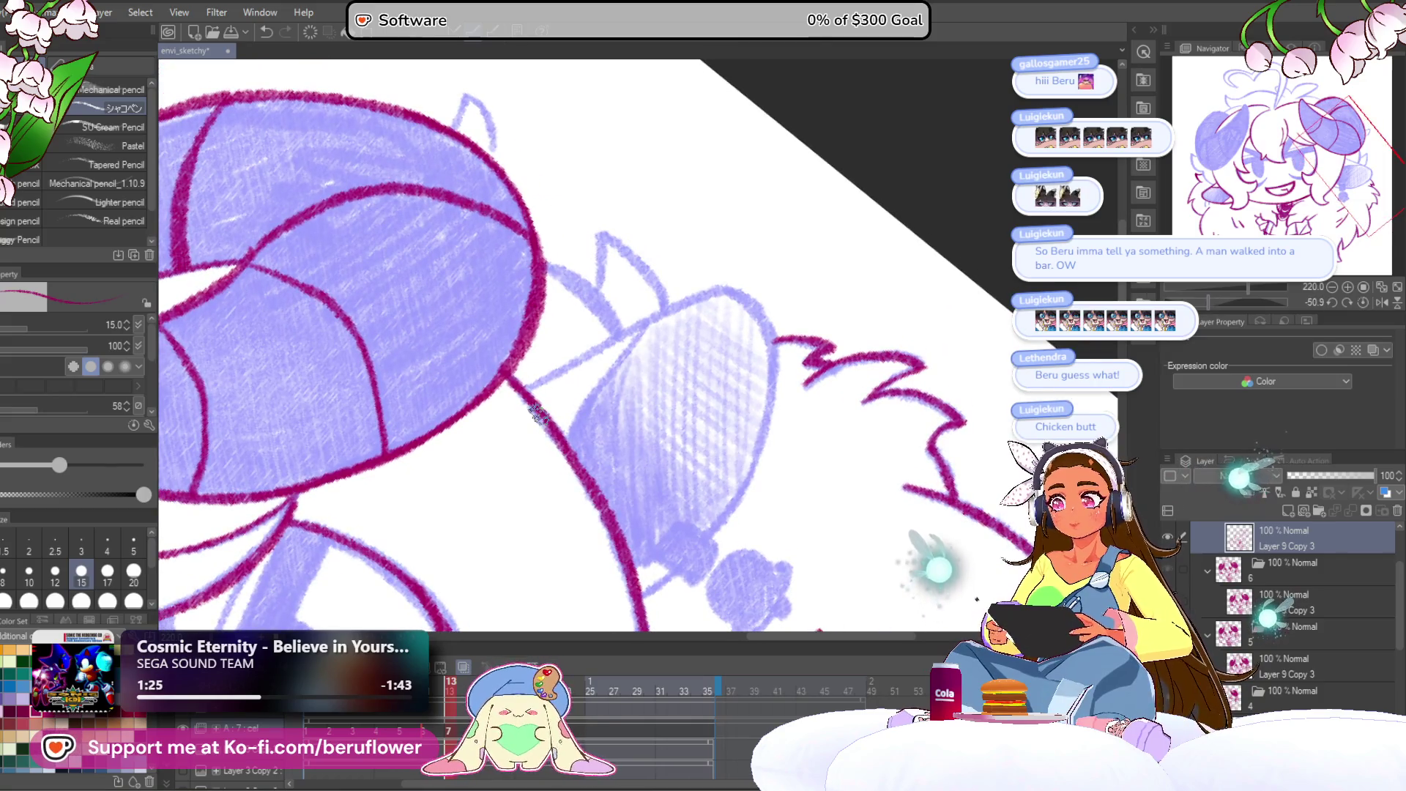
pyautogui.scroll(5, 589, 411)
pyautogui.moveTo(355, 436)
pyautogui.mouseDown()
pyautogui.moveTo(879, 179)
pyautogui.moveTo(391, 410)
pyautogui.mouseUp()
pyautogui.scroll(-5, 395, 411)
pyautogui.moveTo(1211, 300); pyautogui.dragTo(1223, 296)
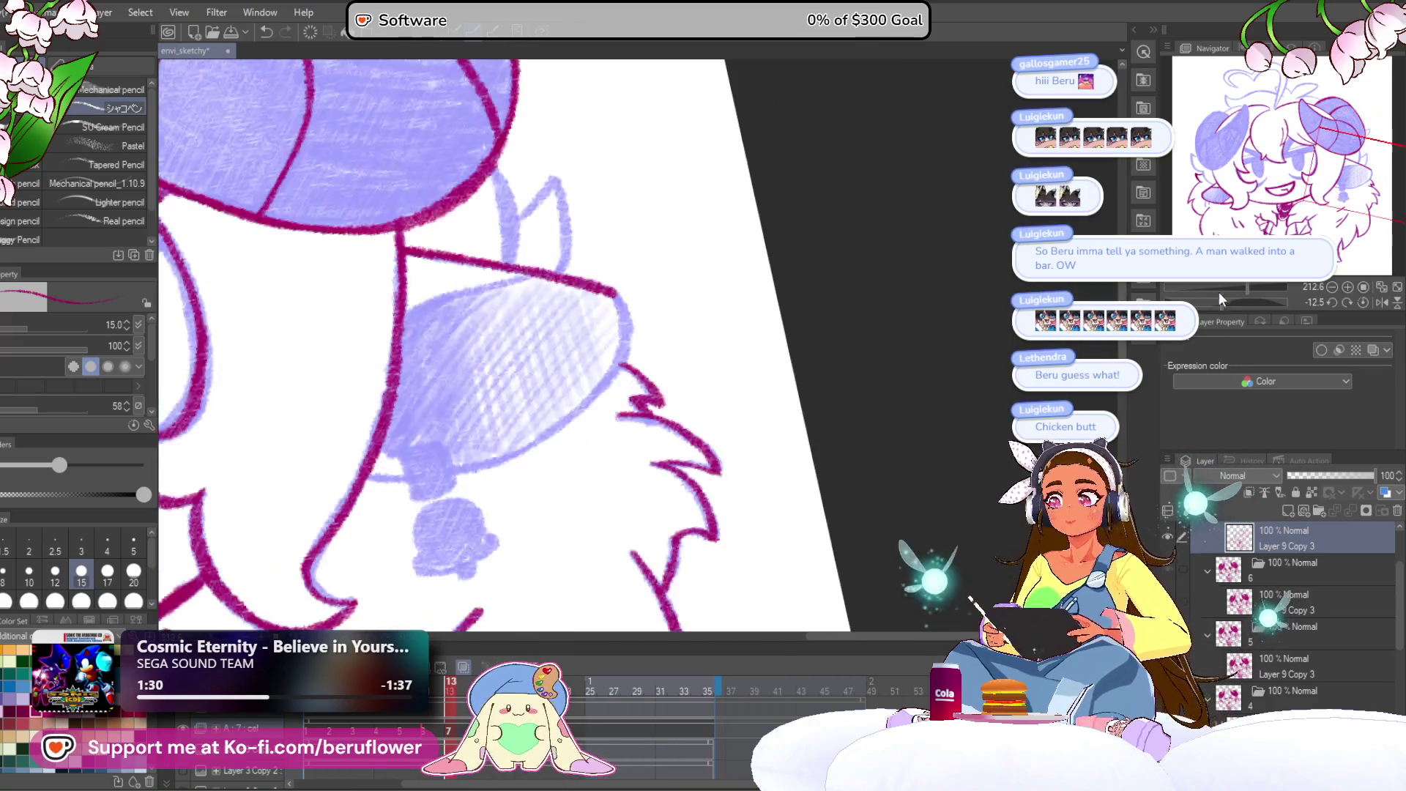
# Ink the ear's lower outline, the connector line and a solid-filled square earring bead.
pyautogui.scroll(4, 753, 292)
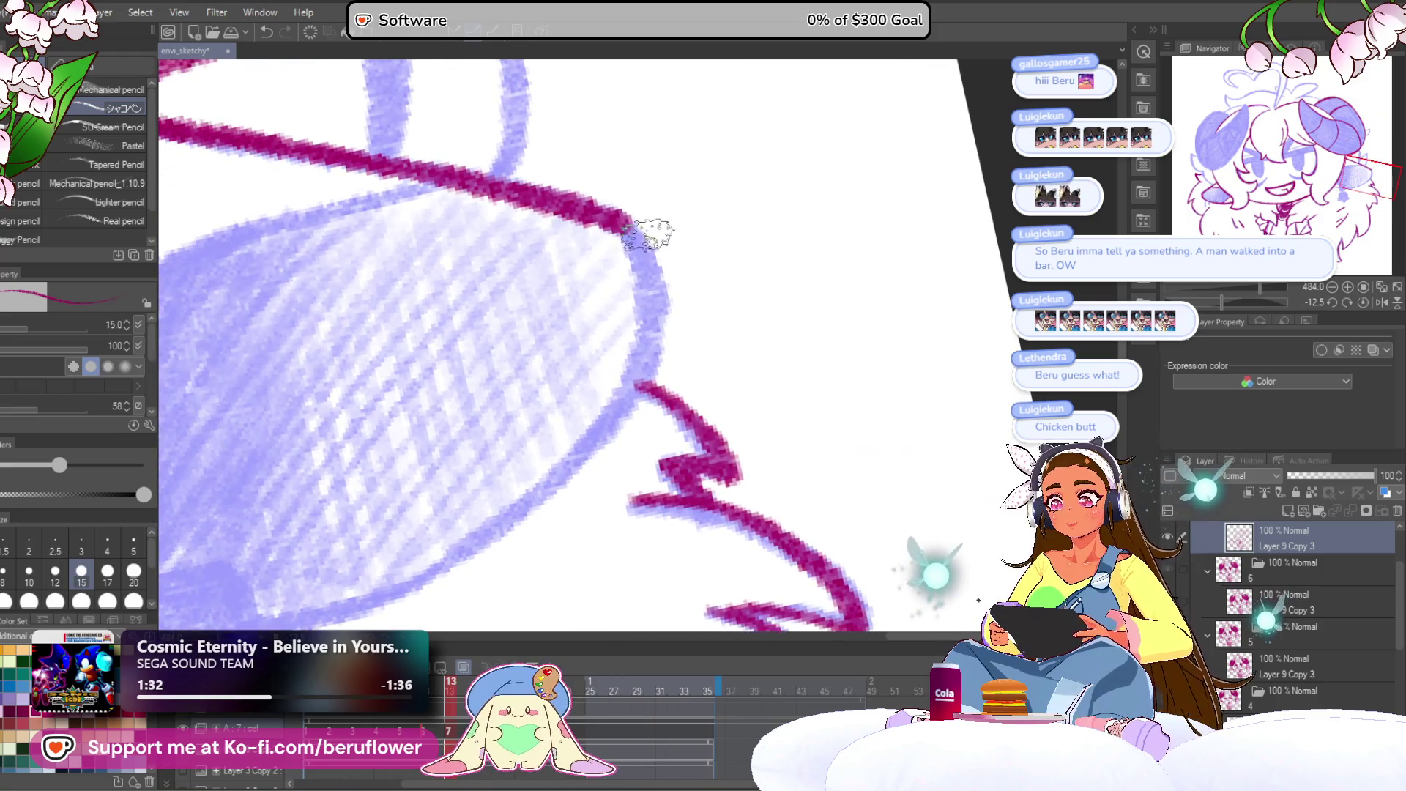
pyautogui.moveTo(648, 234)
pyautogui.mouseDown()
pyautogui.moveTo(618, 417)
pyautogui.moveTo(769, 276)
pyautogui.moveTo(655, 389)
pyautogui.moveTo(439, 487)
pyautogui.moveTo(615, 487)
pyautogui.mouseUp()
pyautogui.moveTo(516, 424)
pyautogui.mouseDown()
pyautogui.moveTo(505, 542)
pyautogui.moveTo(542, 421)
pyautogui.moveTo(615, 512)
pyautogui.mouseUp()
pyautogui.moveTo(556, 542)
pyautogui.mouseDown()
pyautogui.moveTo(545, 476)
pyautogui.moveTo(658, 399)
pyautogui.moveTo(655, 359)
pyautogui.mouseUp()
pyautogui.moveTo(463, 381)
pyautogui.mouseDown()
pyautogui.moveTo(579, 425)
pyautogui.moveTo(675, 416)
pyautogui.moveTo(736, 472)
pyautogui.moveTo(776, 410)
pyautogui.mouseUp()
pyautogui.moveTo(689, 391)
pyautogui.mouseDown()
pyautogui.moveTo(674, 377)
pyautogui.moveTo(663, 396)
pyautogui.moveTo(695, 439)
pyautogui.moveTo(743, 377)
pyautogui.mouseUp()
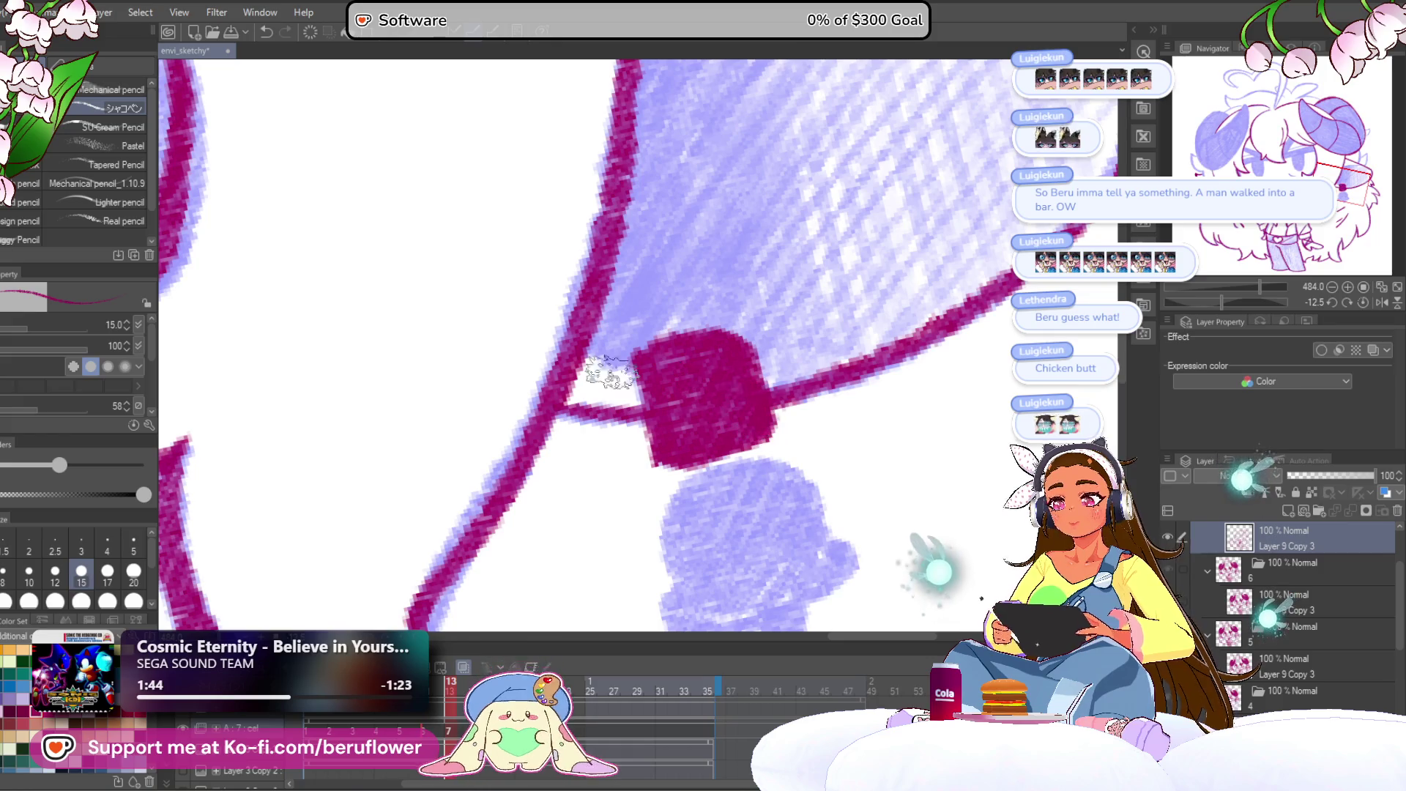
pyautogui.scroll(-5, 732, 359)
pyautogui.scroll(3, 731, 357)
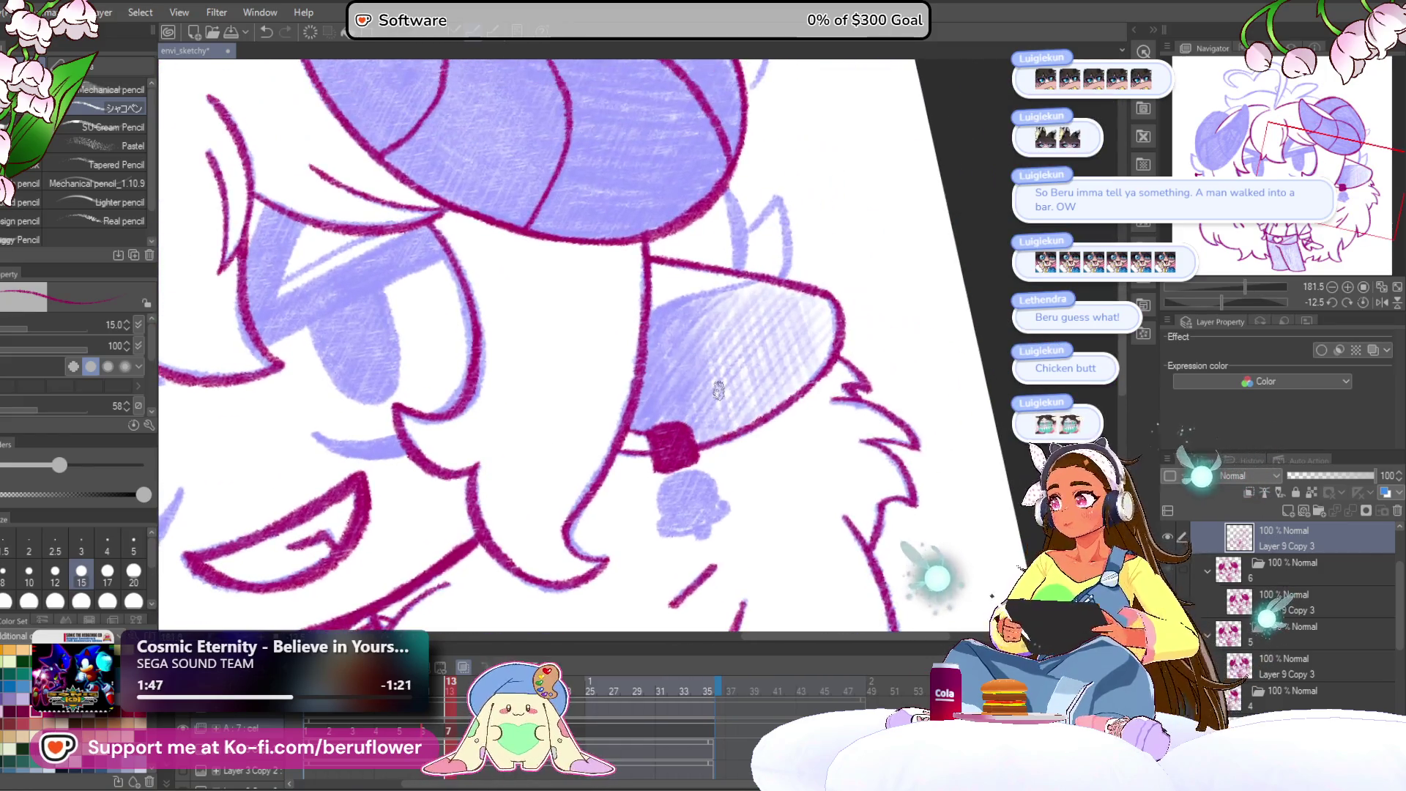
# Reset the rotation, then draw the bell earring with arched top, flare and clapper, filled magenta.
pyautogui.moveTo(1222, 302); pyautogui.dragTo(1218, 301)
pyautogui.moveTo(585, 408); pyautogui.dragTo(612, 417)
pyautogui.scroll(3, 611, 417)
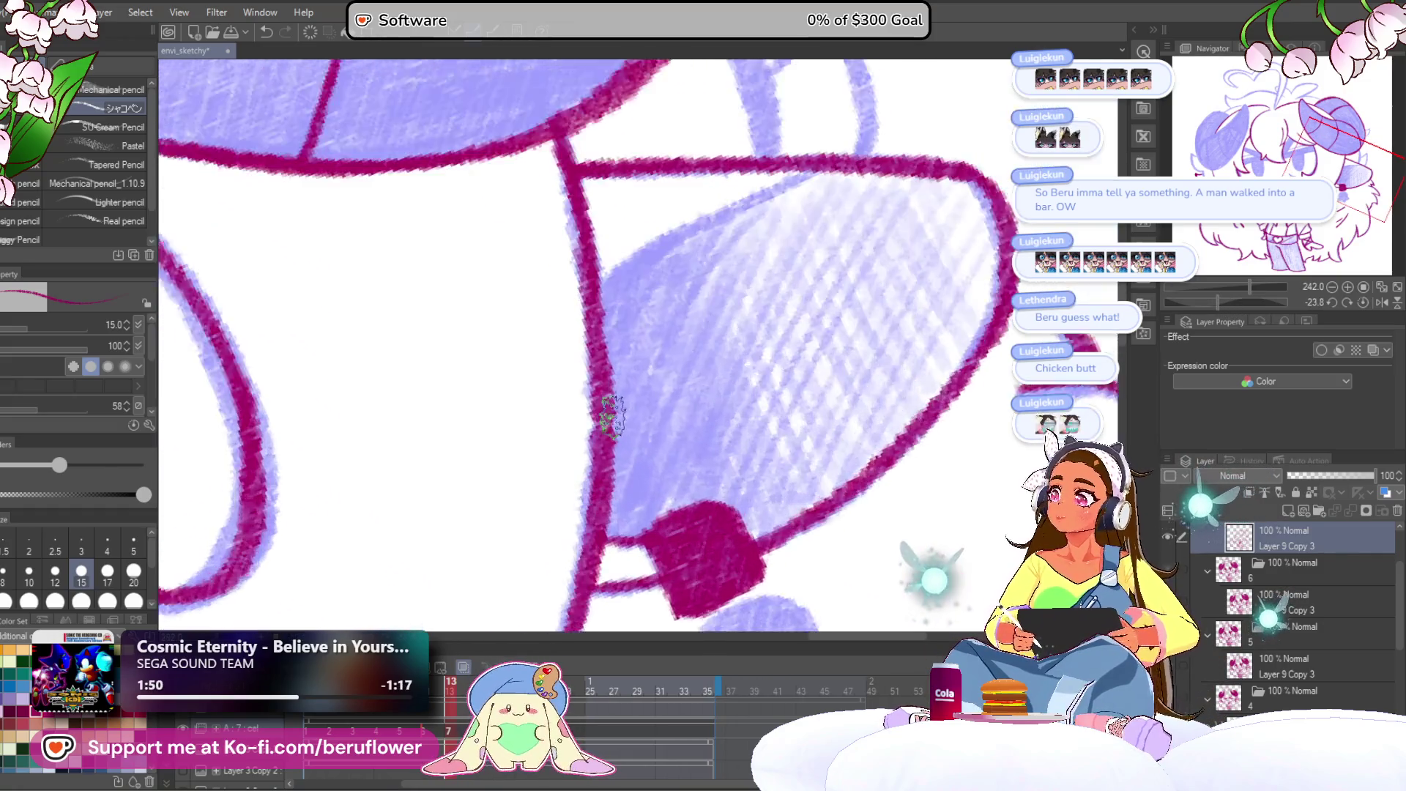
pyautogui.scroll(-4, 821, 227)
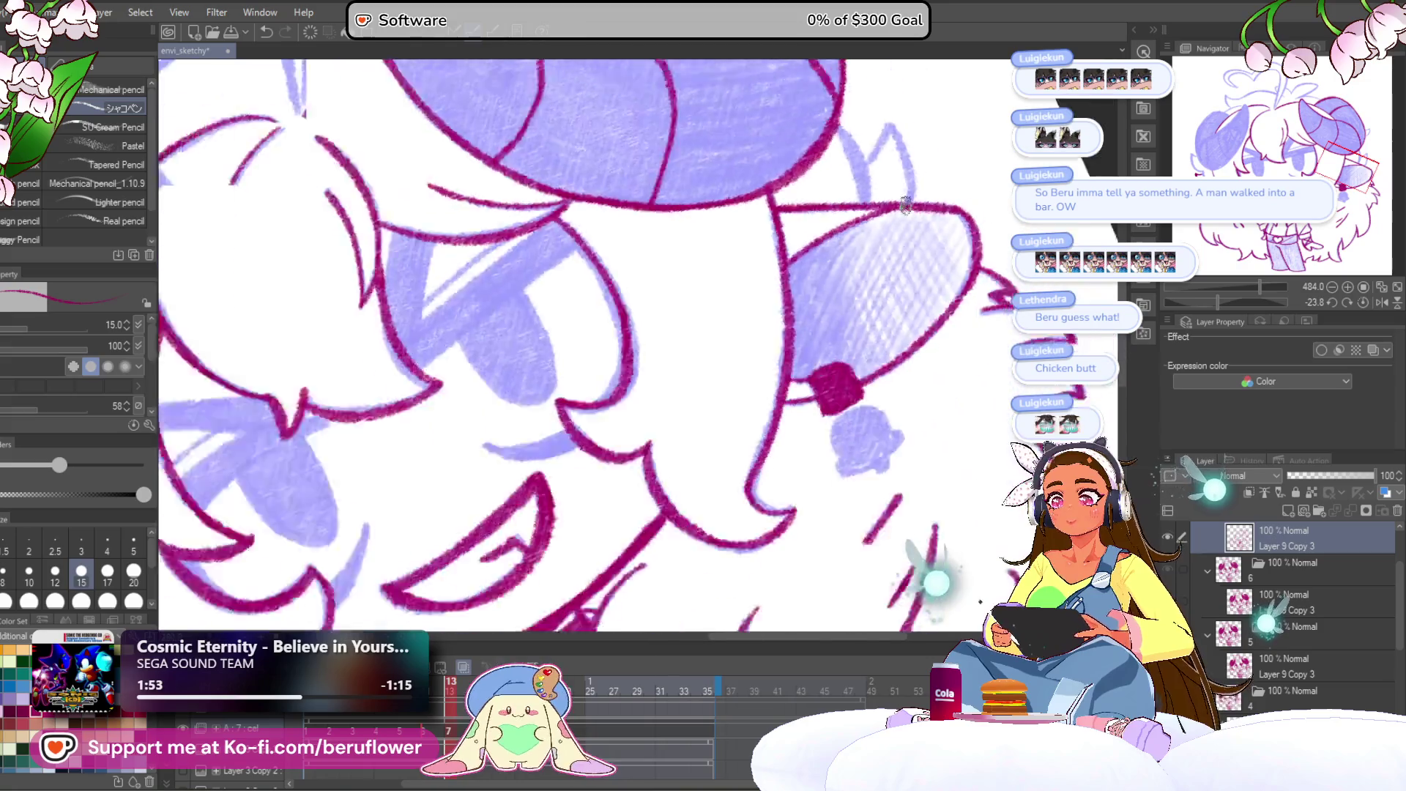
pyautogui.click(1363, 303)
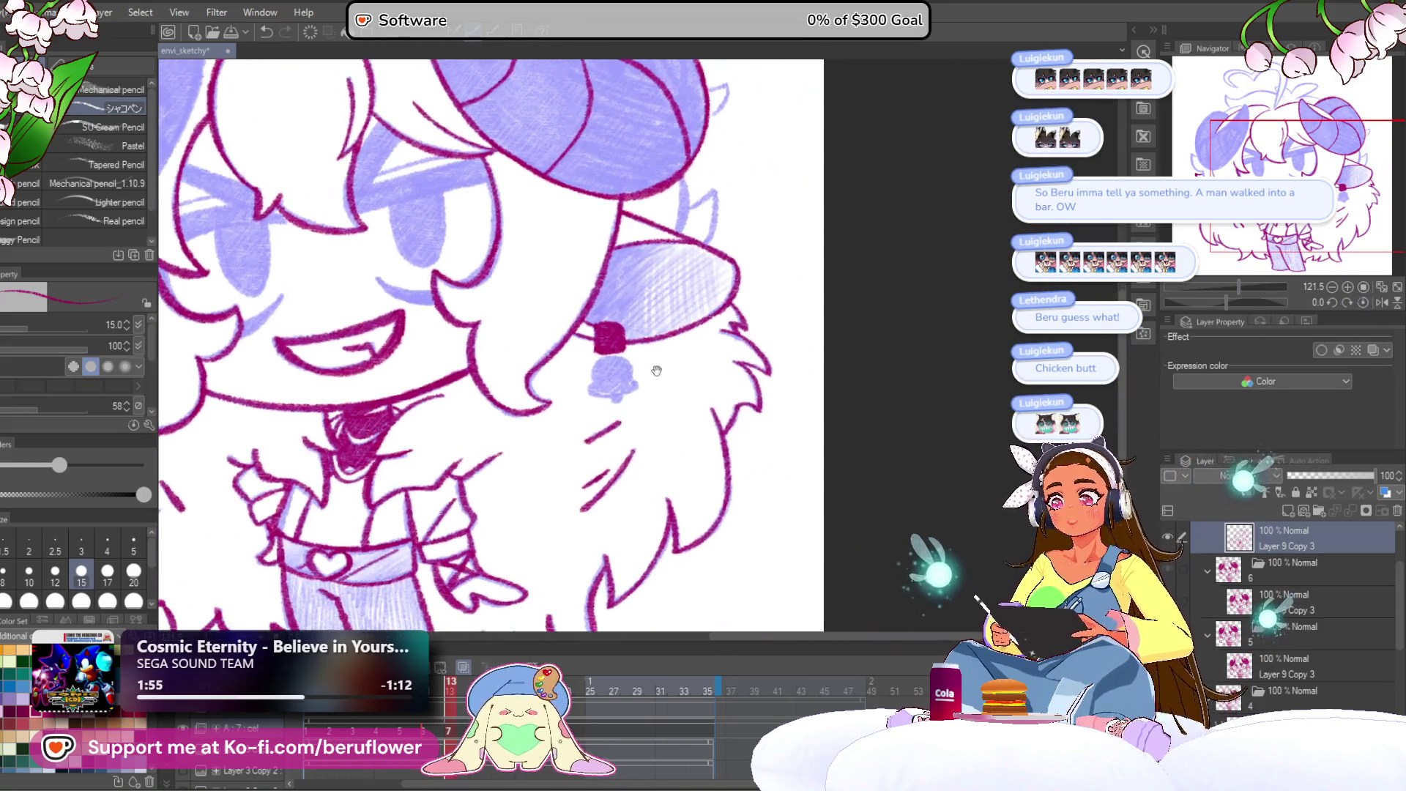
pyautogui.scroll(5, 533, 441)
pyautogui.moveTo(533, 441)
pyautogui.mouseDown()
pyautogui.moveTo(571, 333)
pyautogui.moveTo(685, 329)
pyautogui.moveTo(733, 465)
pyautogui.mouseUp()
pyautogui.moveTo(578, 340)
pyautogui.mouseDown()
pyautogui.moveTo(540, 480)
pyautogui.moveTo(663, 505)
pyautogui.moveTo(732, 481)
pyautogui.moveTo(753, 439)
pyautogui.moveTo(740, 425)
pyautogui.mouseUp()
pyautogui.moveTo(630, 457); pyautogui.dragTo(663, 465)
pyautogui.moveTo(679, 380); pyautogui.dragTo(698, 433)
pyautogui.moveTo(586, 439)
pyautogui.mouseDown()
pyautogui.moveTo(596, 458)
pyautogui.moveTo(559, 464)
pyautogui.moveTo(596, 376)
pyautogui.moveTo(637, 432)
pyautogui.moveTo(756, 458)
pyautogui.moveTo(621, 491)
pyautogui.mouseUp()
pyautogui.scroll(-10, 599, 480)
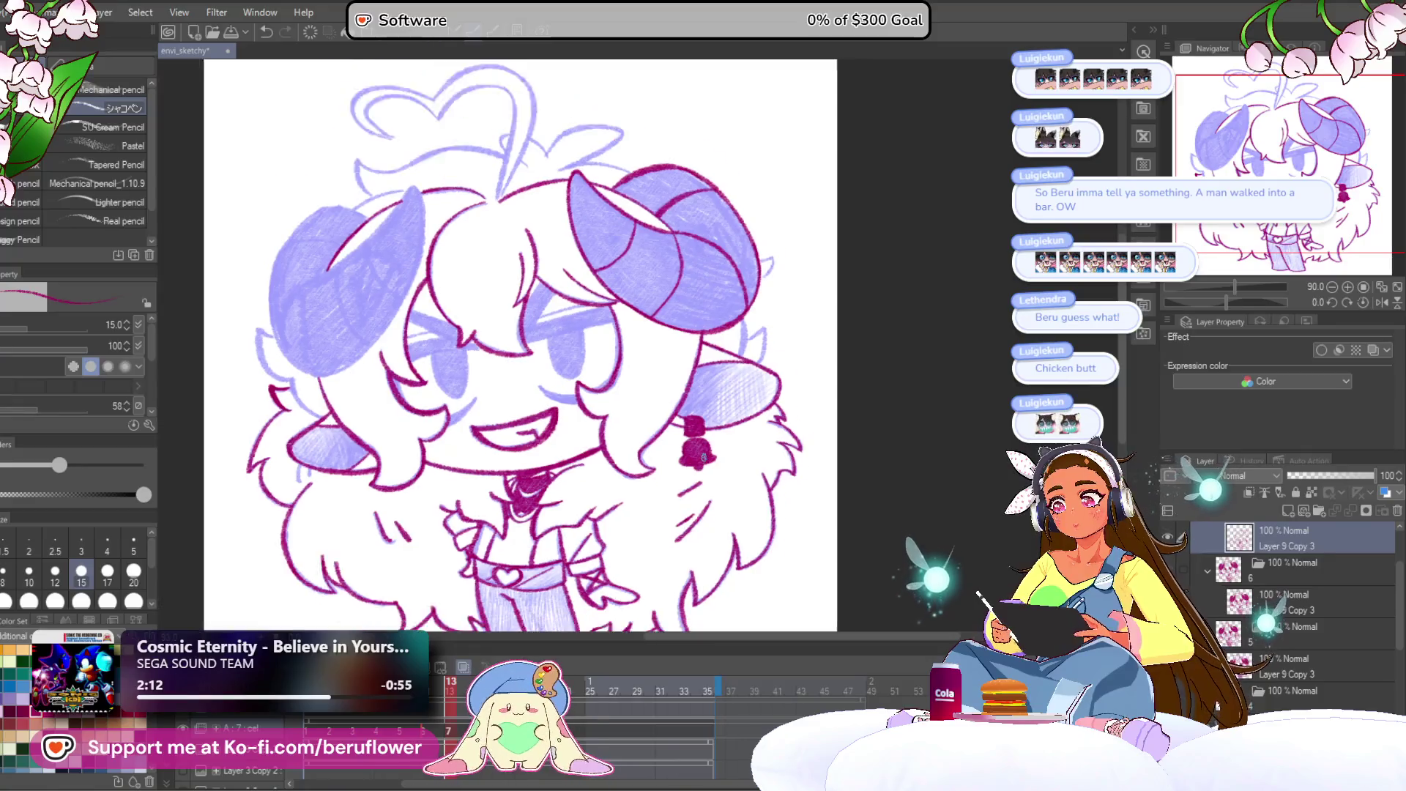
pyautogui.scroll(2, 381, 542)
pyautogui.moveTo(380, 541)
pyautogui.mouseDown()
pyautogui.moveTo(504, 509)
pyautogui.moveTo(496, 565)
pyautogui.mouseUp()
pyautogui.scroll(4, 492, 396)
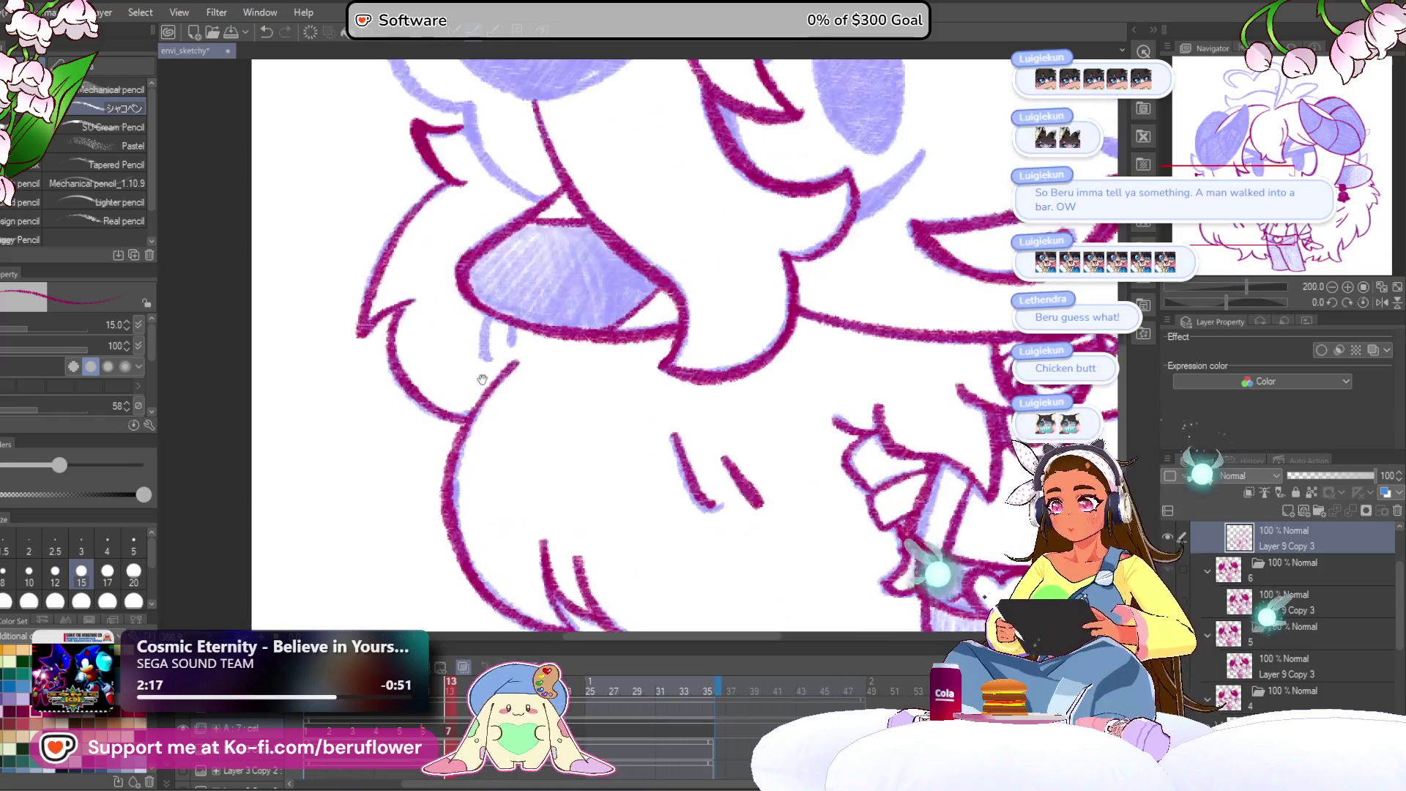
pyautogui.scroll(-6, 516, 410)
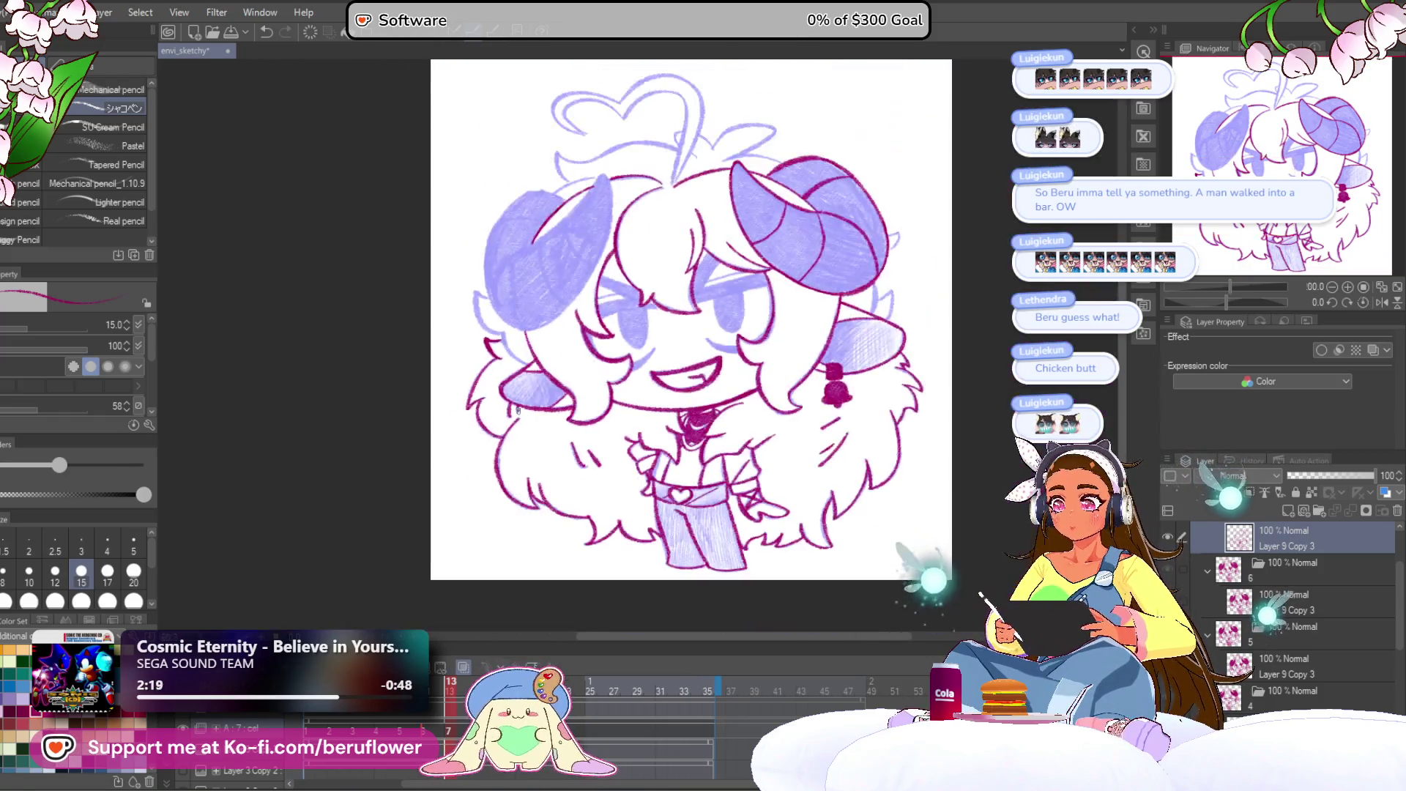
pyautogui.scroll(3, 516, 410)
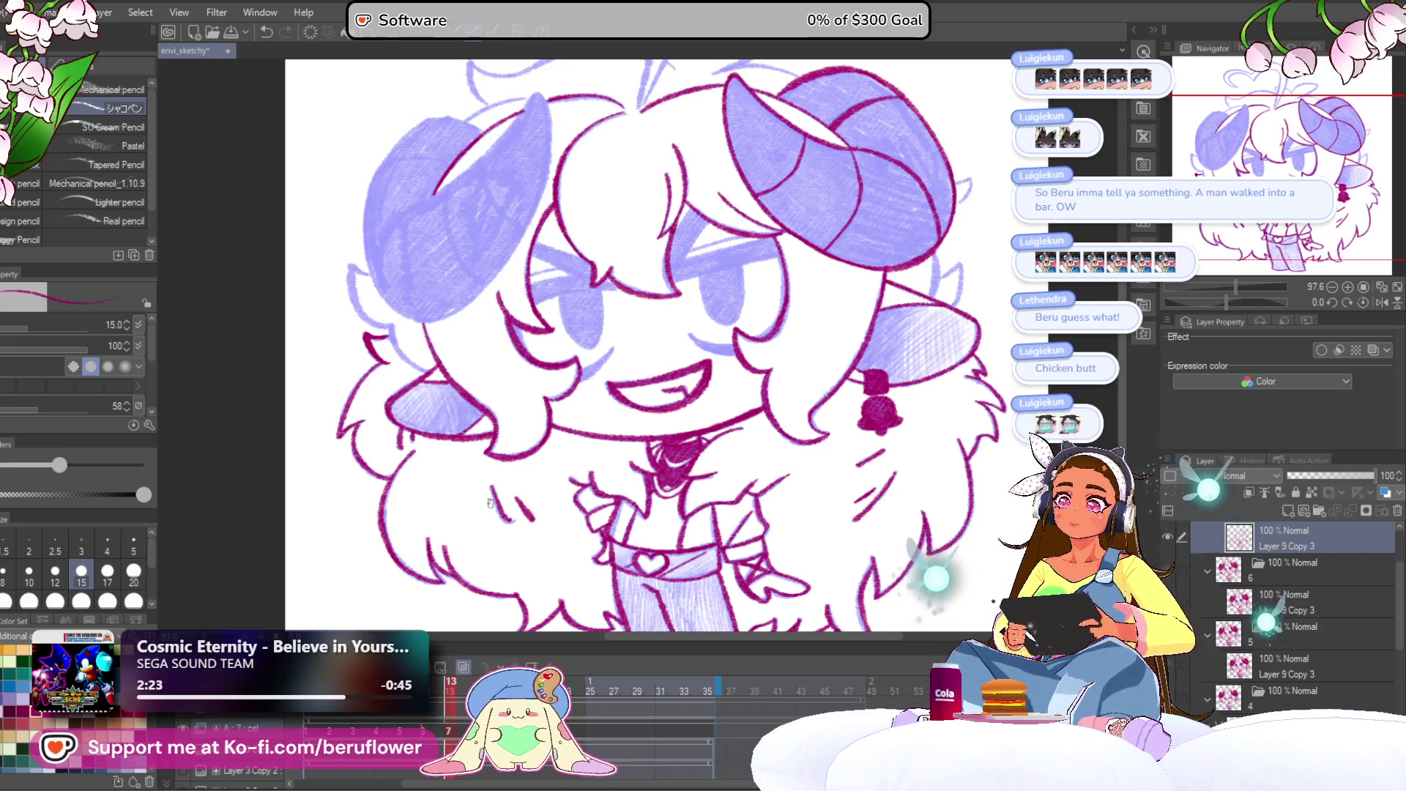
pyautogui.scroll(5, 662, 330)
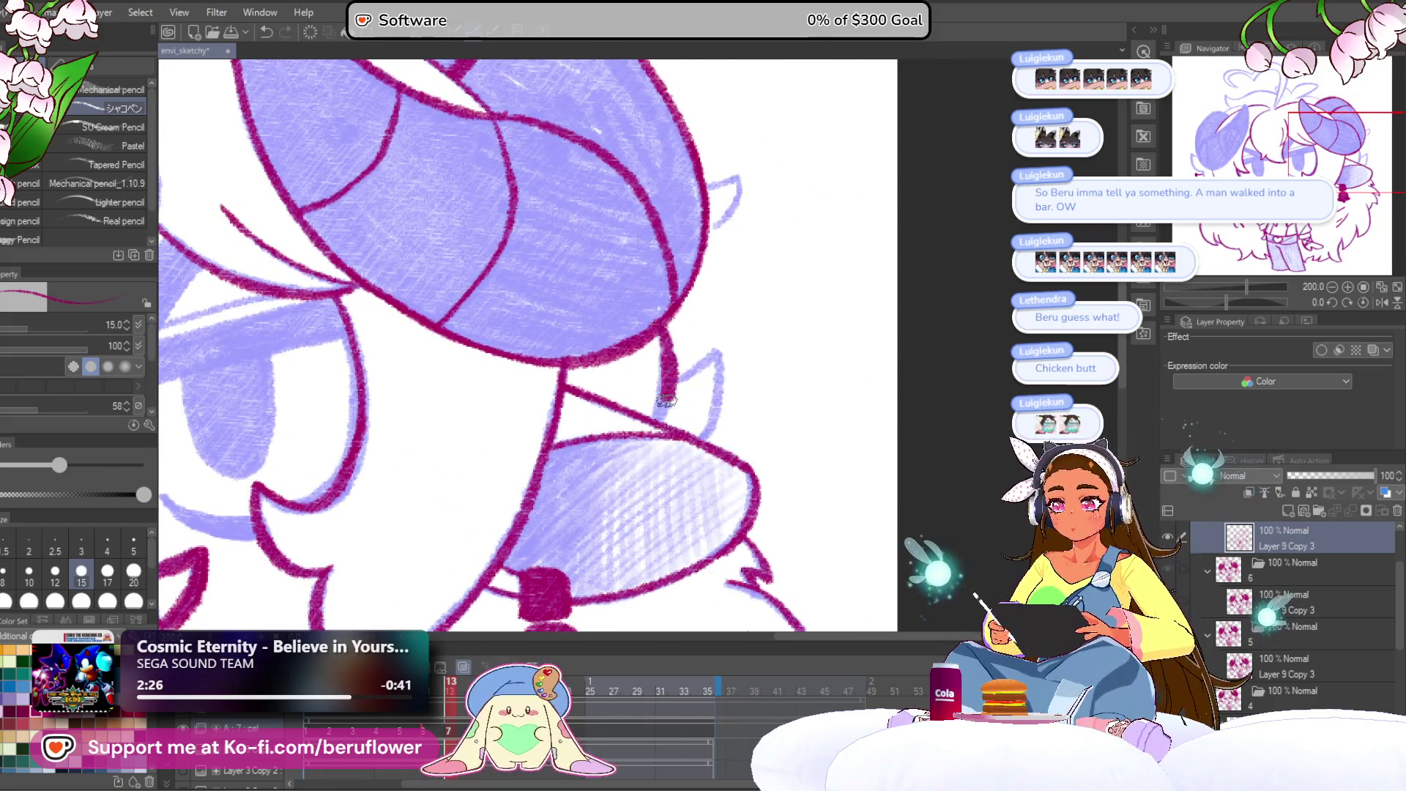
pyautogui.moveTo(701, 387)
pyautogui.mouseDown()
pyautogui.moveTo(697, 456)
pyautogui.moveTo(662, 396)
pyautogui.mouseUp()
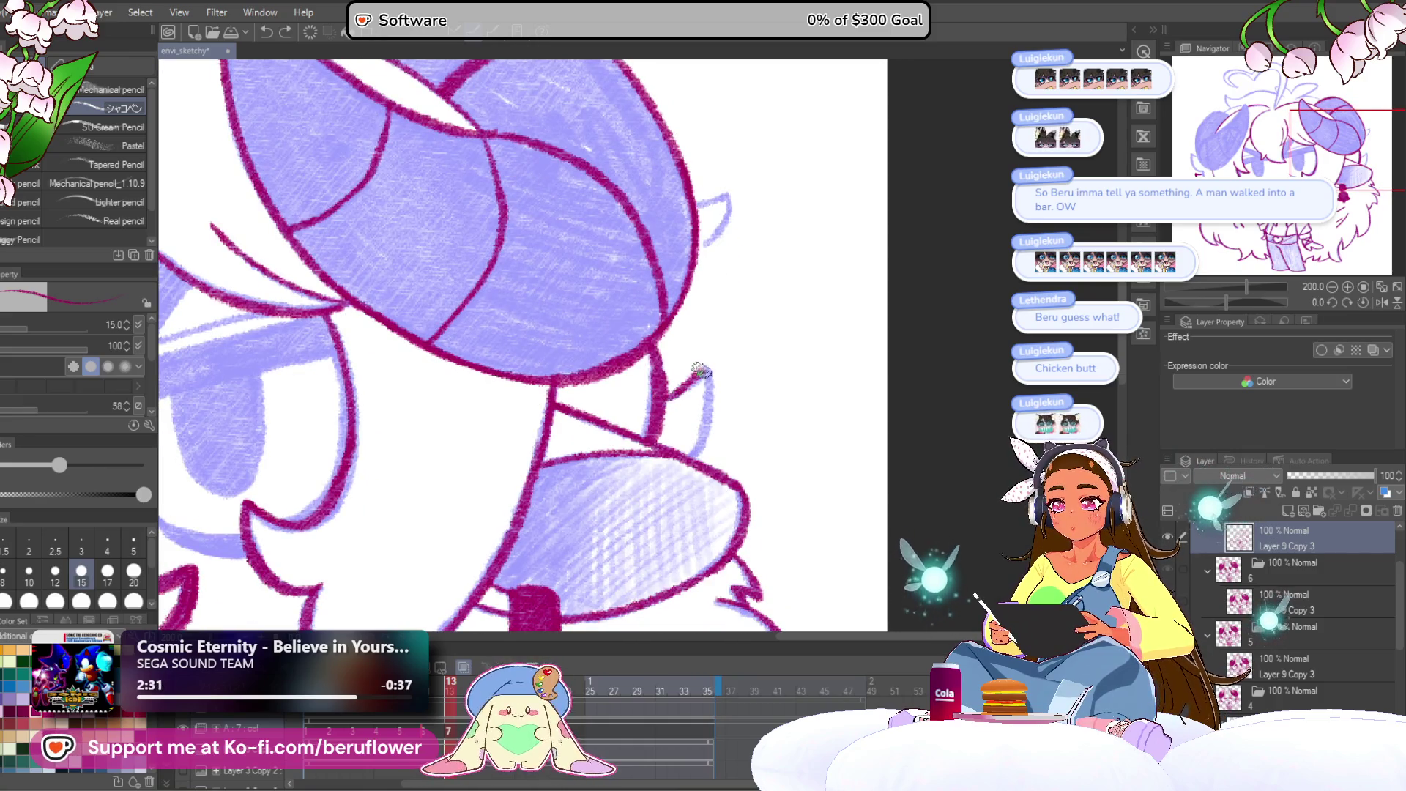
pyautogui.moveTo(699, 450)
pyautogui.mouseDown()
pyautogui.moveTo(741, 408)
pyautogui.moveTo(708, 310)
pyautogui.mouseUp()
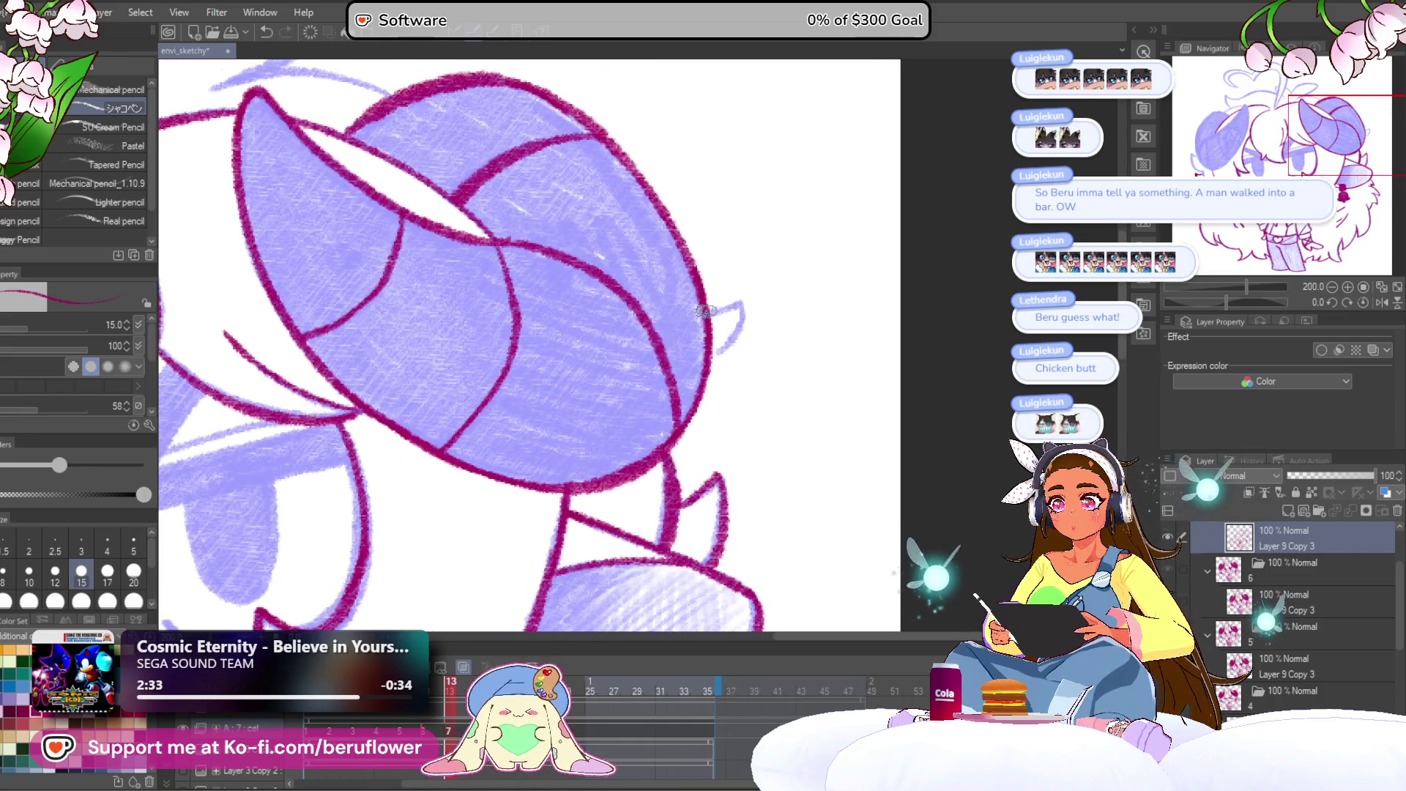
pyautogui.scroll(-5, 703, 364)
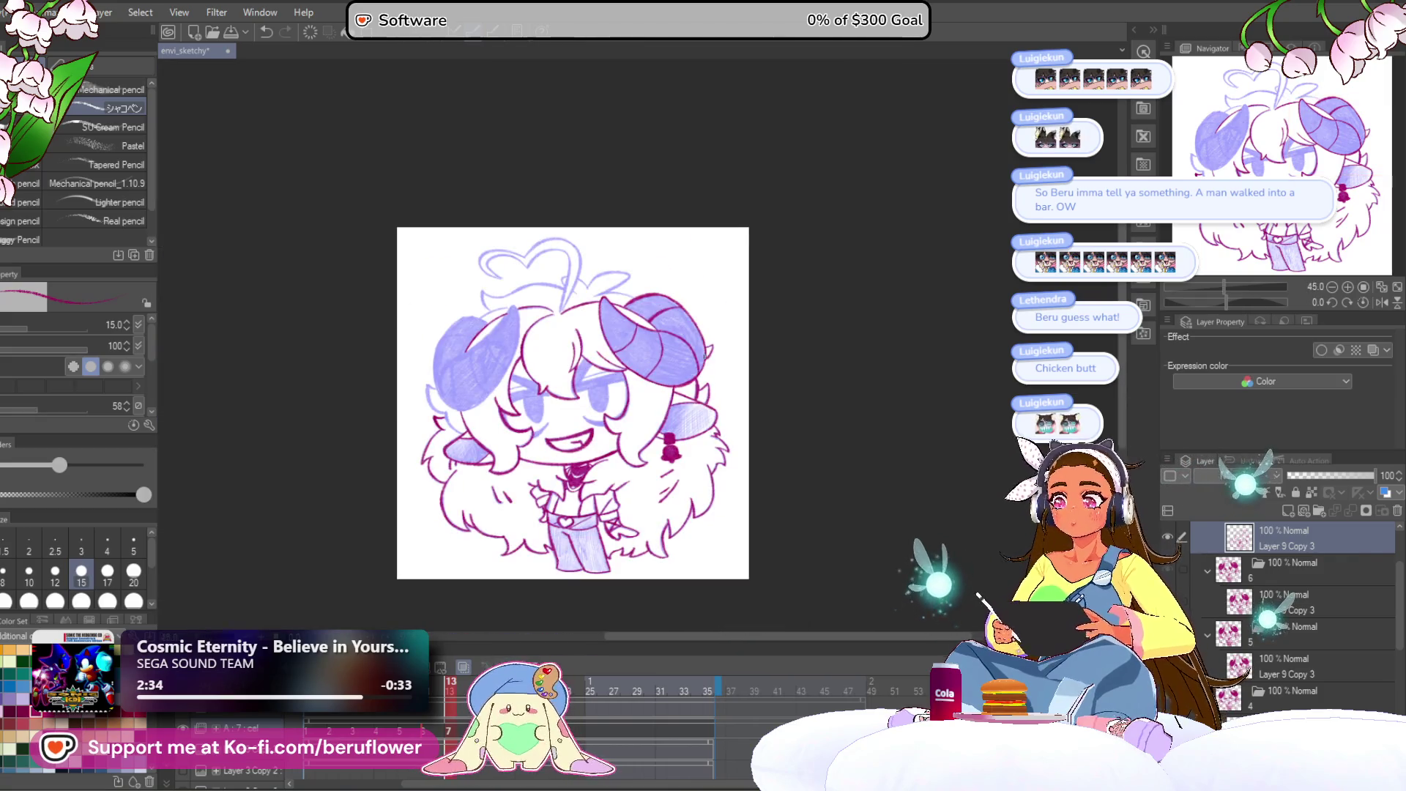
pyautogui.scroll(1, 704, 357)
pyautogui.moveTo(703, 357); pyautogui.dragTo(802, 251)
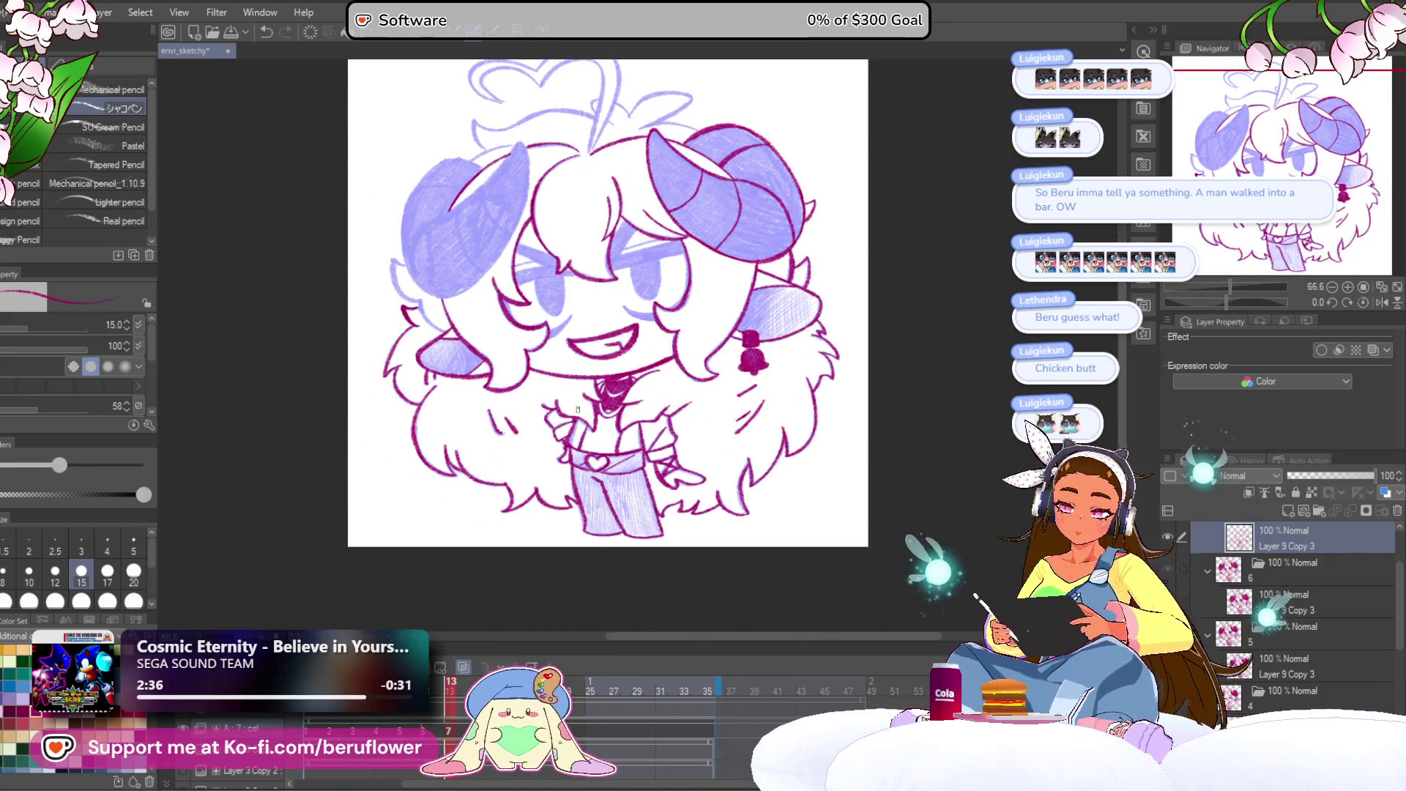
pyautogui.scroll(4, 663, 272)
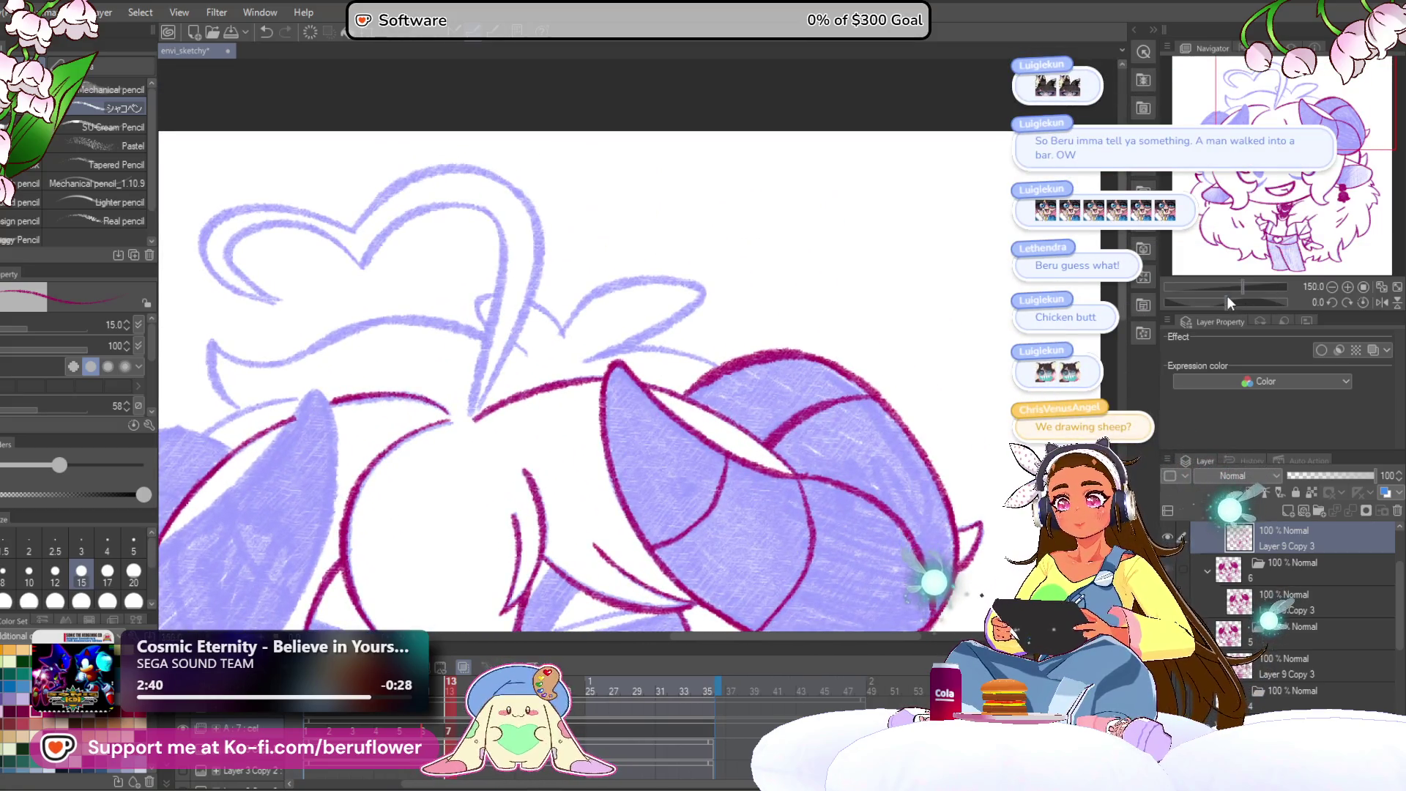
# Rotate and zoom the view, then trace a sketch line and the left horn's edge from its tip.
pyautogui.moveTo(1227, 295); pyautogui.dragTo(1218, 296)
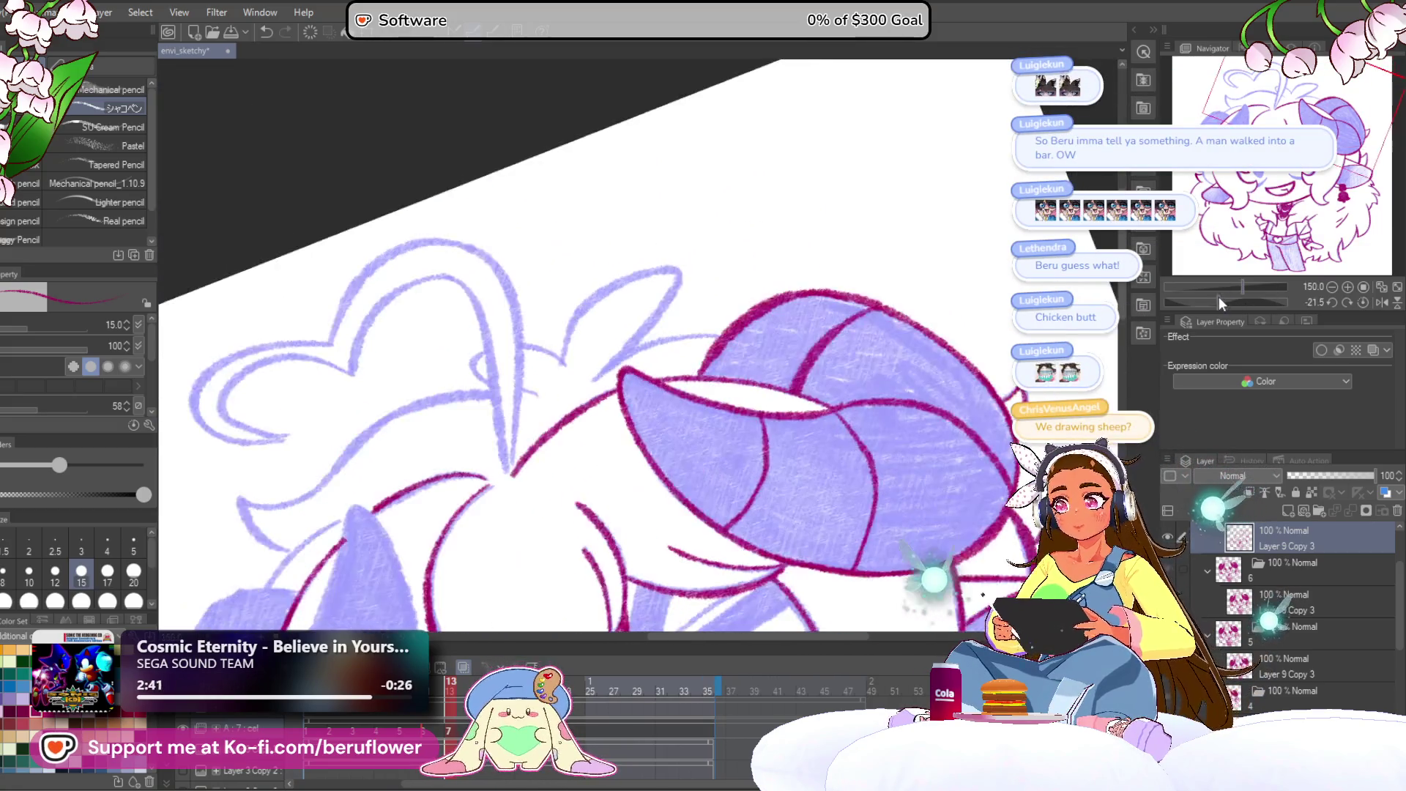
pyautogui.scroll(3, 556, 444)
pyautogui.moveTo(524, 489)
pyautogui.mouseDown()
pyautogui.moveTo(635, 307)
pyautogui.moveTo(761, 277)
pyautogui.moveTo(634, 498)
pyautogui.mouseUp()
pyautogui.moveTo(594, 526); pyautogui.dragTo(564, 466)
# Continue inking along both left-horn edges, adding a short stroke and the small nearby loop.
pyautogui.moveTo(1219, 300); pyautogui.dragTo(1203, 302)
pyautogui.moveTo(747, 224)
pyautogui.mouseDown()
pyautogui.moveTo(635, 357)
pyautogui.moveTo(608, 494)
pyautogui.mouseUp()
pyautogui.moveTo(607, 494); pyautogui.dragTo(842, 263)
pyautogui.moveTo(754, 283); pyautogui.dragTo(662, 311)
pyautogui.moveTo(698, 416)
pyautogui.mouseDown()
pyautogui.moveTo(699, 432)
pyautogui.moveTo(721, 293)
pyautogui.mouseUp()
pyautogui.moveTo(732, 238); pyautogui.dragTo(765, 219)
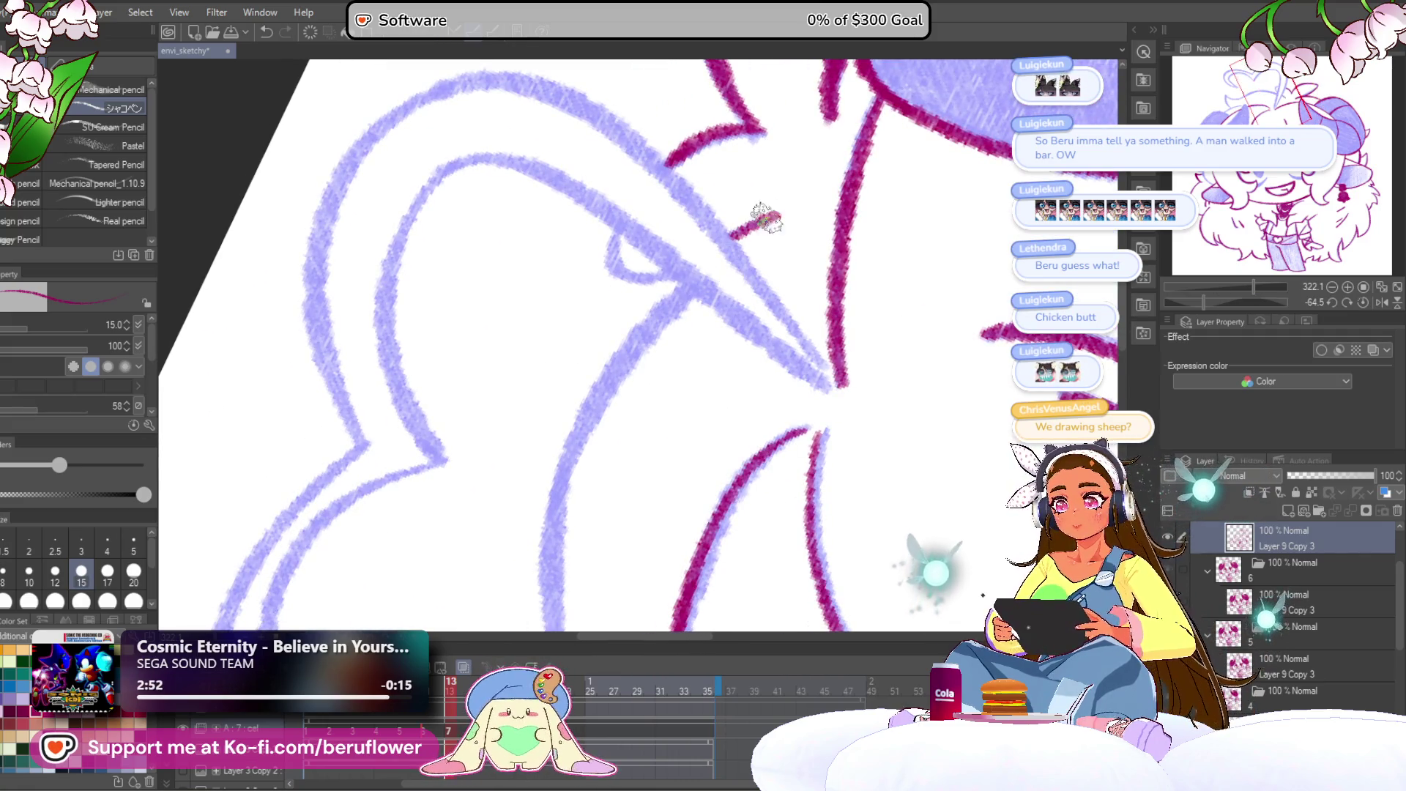
pyautogui.moveTo(609, 233)
pyautogui.mouseDown()
pyautogui.moveTo(659, 276)
pyautogui.moveTo(710, 285)
pyautogui.mouseUp()
pyautogui.moveTo(677, 333)
pyautogui.mouseDown()
pyautogui.moveTo(669, 244)
pyautogui.moveTo(606, 278)
pyautogui.moveTo(618, 103)
pyautogui.moveTo(555, 198)
pyautogui.moveTo(552, 465)
pyautogui.moveTo(435, 533)
pyautogui.mouseUp()
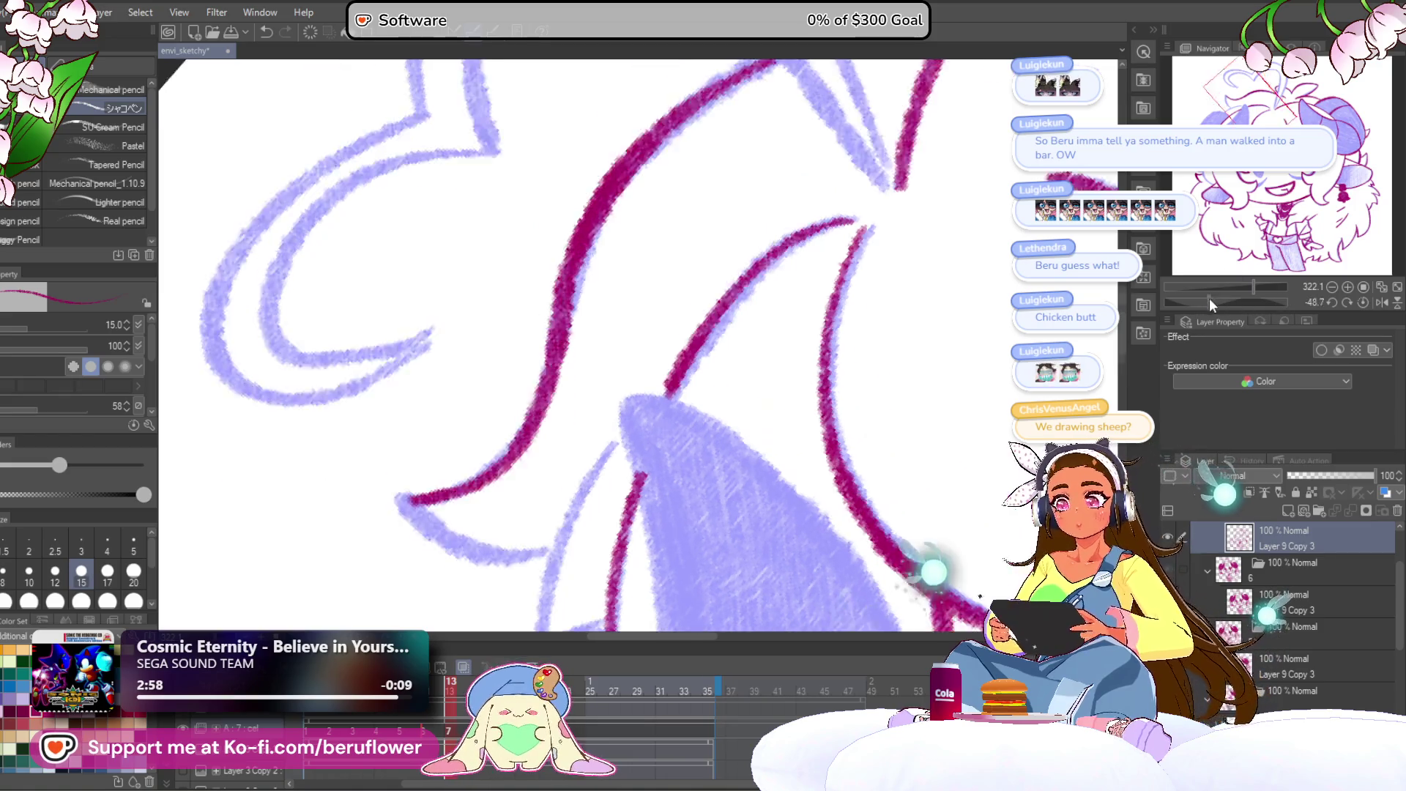